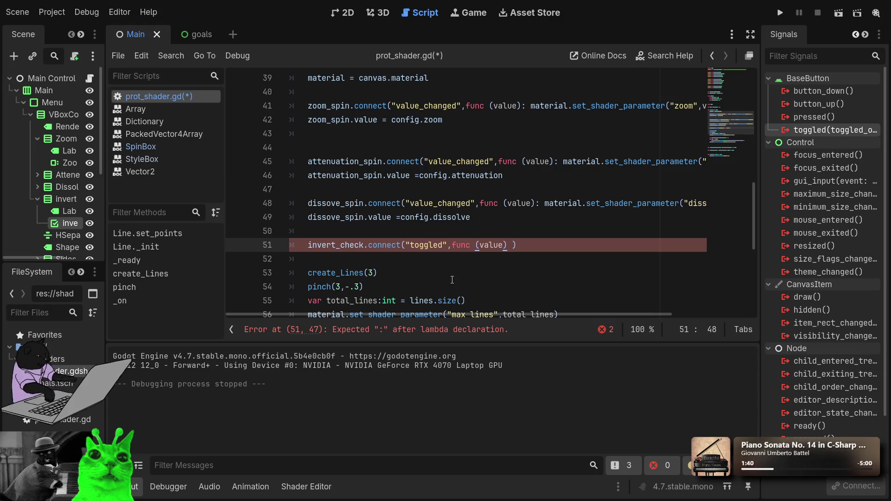
# Step: Copy the dissolve set_shader_parameter call from line 48
pyautogui.press('Up')
pyautogui.press('Up')
pyautogui.press('Up')
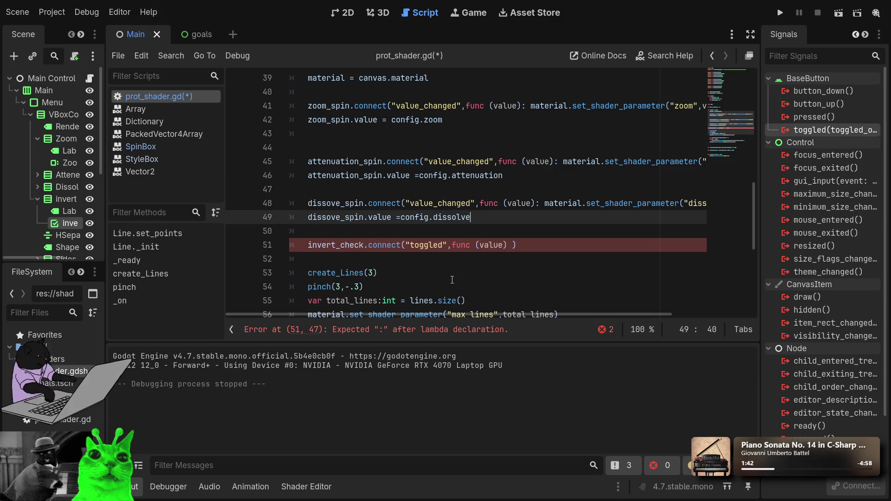
pyautogui.press('Right')
pyautogui.press('Right')
pyautogui.press('Right')
pyautogui.press('Left')
pyautogui.press('Left')
pyautogui.press('Left')
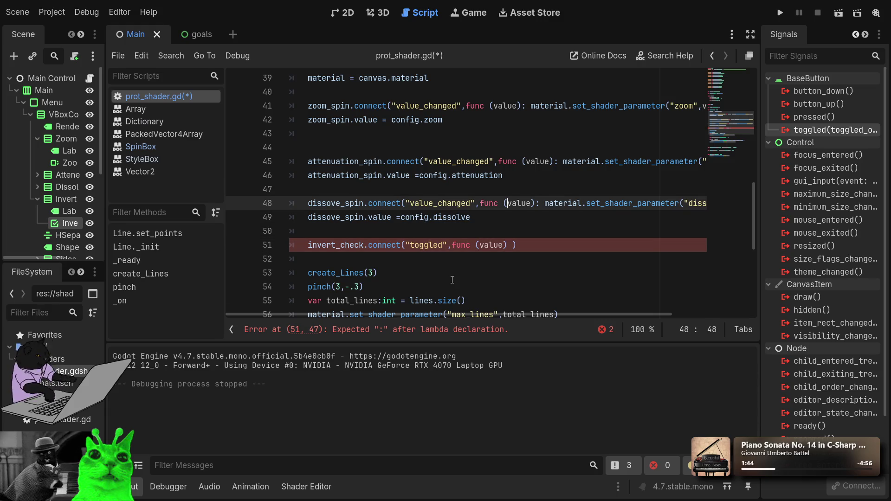
pyautogui.hotkey('shift', 'End')
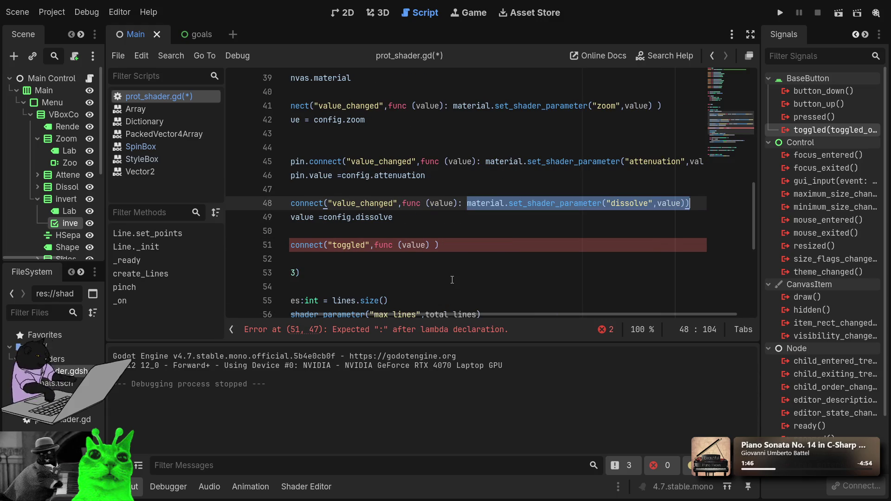
pyautogui.hotkey('shift', 'Left')
pyautogui.hotkey('shift', 'Right')
pyautogui.press('Down')
pyautogui.press('Down')
pyautogui.press('Down')
pyautogui.press('Left')
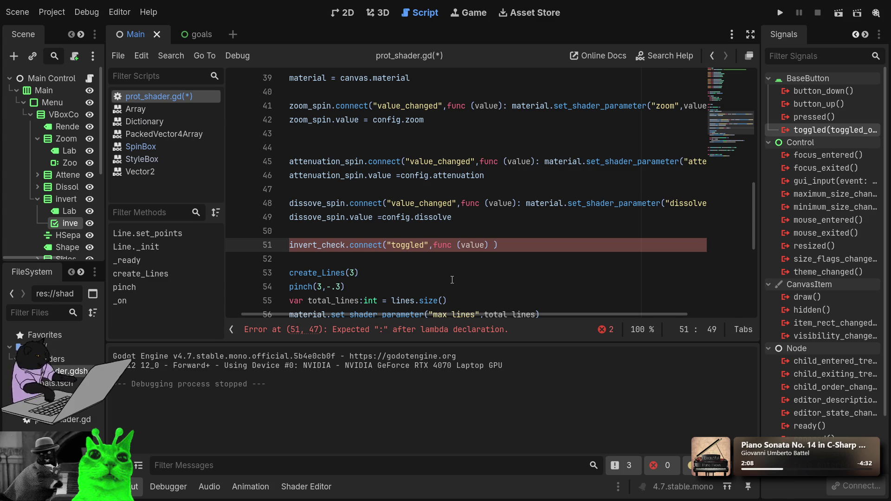
# Step: Paste the call into the invert lambda on line 51 and change "dissolve" to "invert"
pyautogui.press('BackSpace')
pyautogui.write(':')
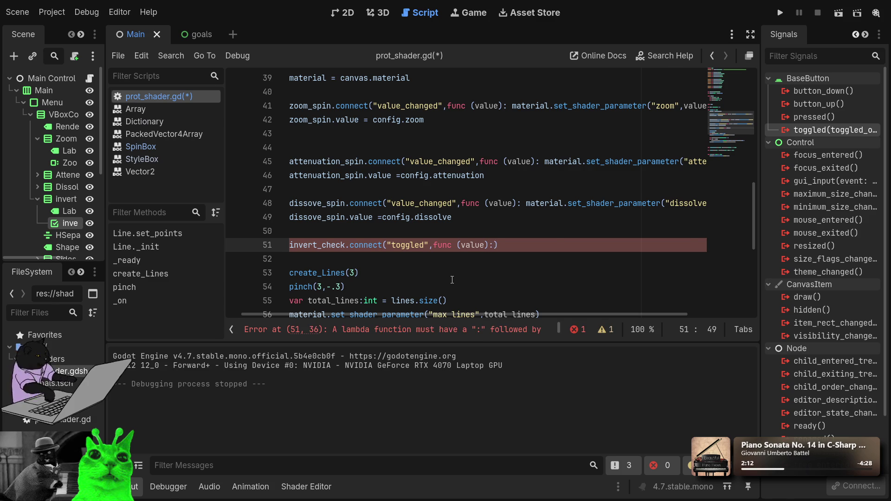
pyautogui.hotkey('ctrl', 'v')
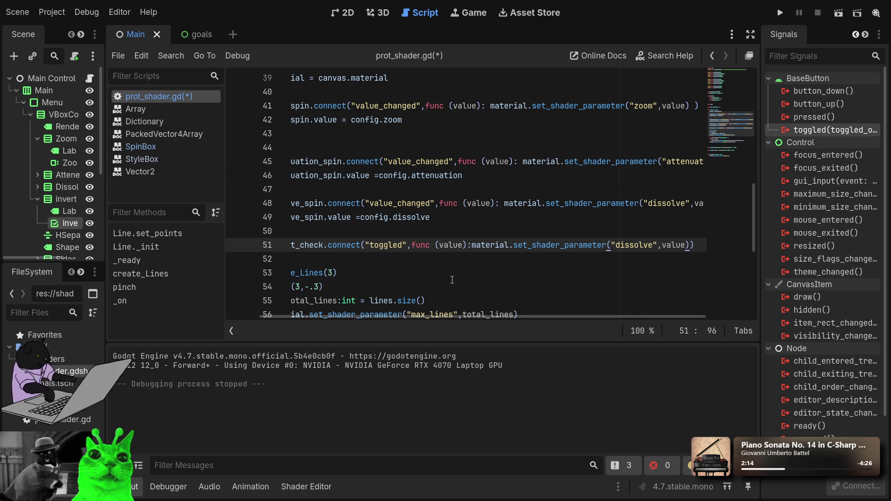
pyautogui.press('Left')
pyautogui.press('Left')
pyautogui.press('Left')
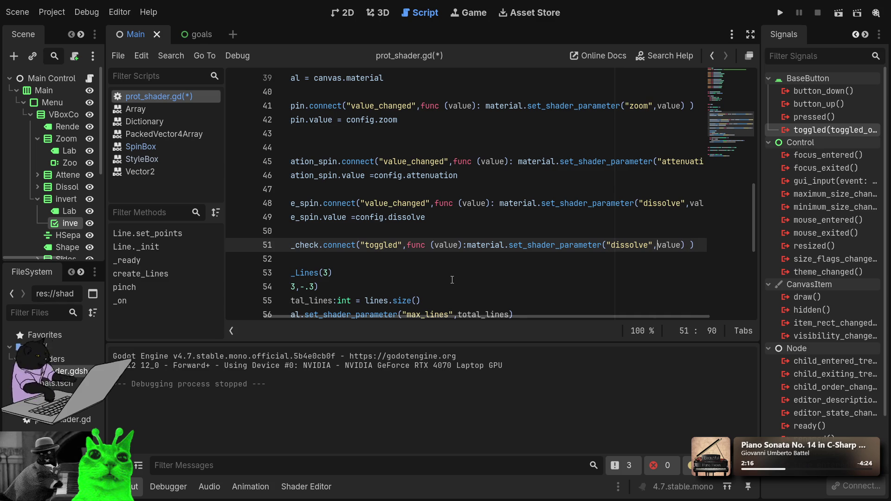
pyautogui.press('Left')
pyautogui.press('Left')
pyautogui.press('Left')
pyautogui.press('Right')
pyautogui.press('Right')
pyautogui.press('Right')
pyautogui.hotkey('ctrl', 'Right')
pyautogui.hotkey('ctrl', 'shift', 'Left')
pyautogui.write('invert')
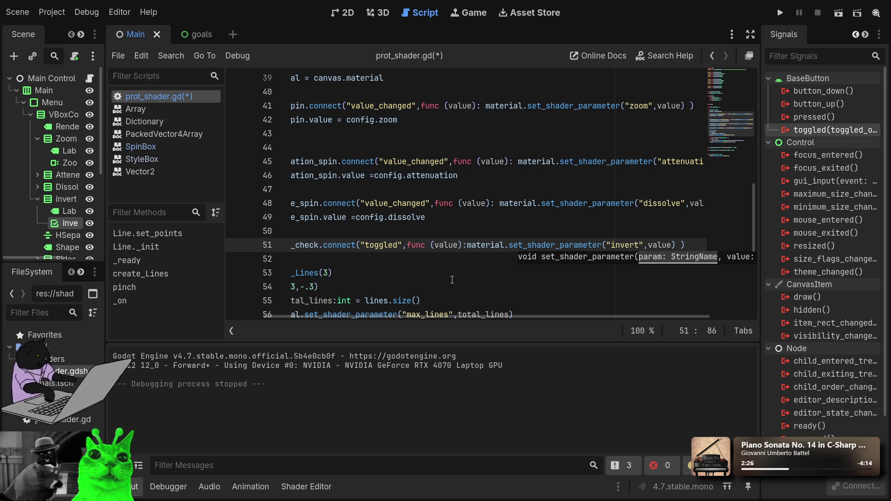
# Step: Move the caret through lines 49–52 to review the edited handlers
pyautogui.click(446, 233)
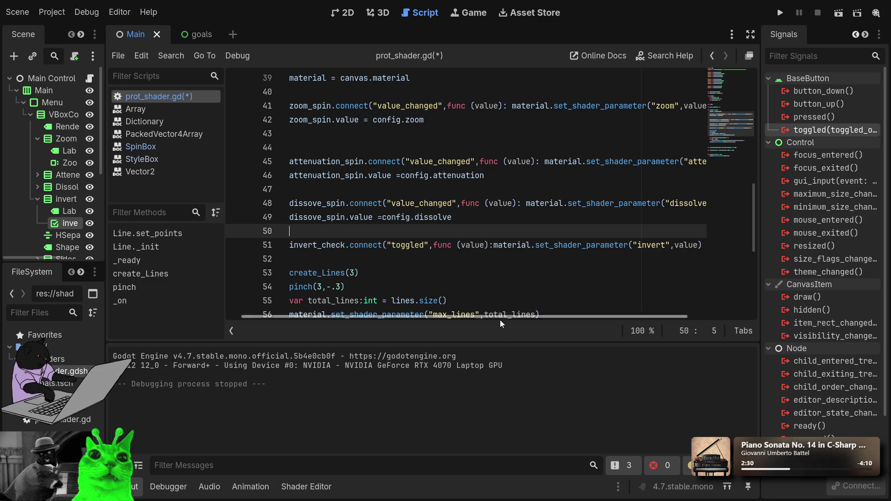
pyautogui.moveTo(519, 317); pyautogui.dragTo(422, 320)
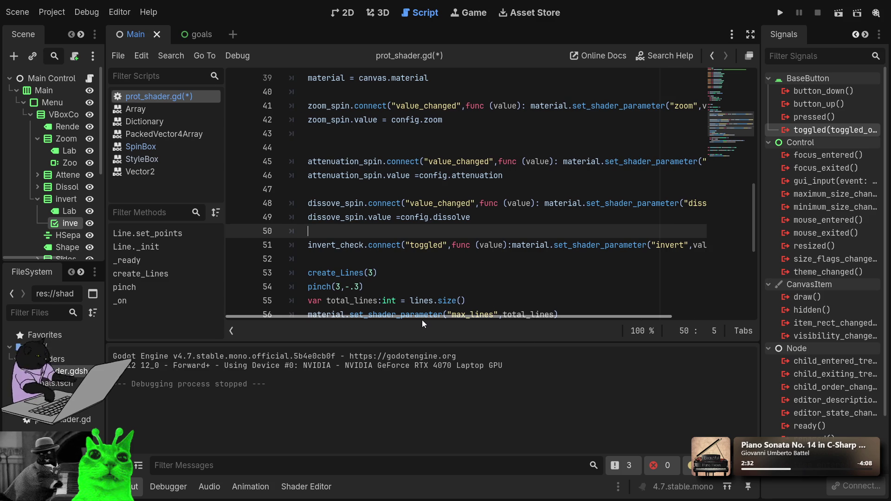
pyautogui.click(383, 245)
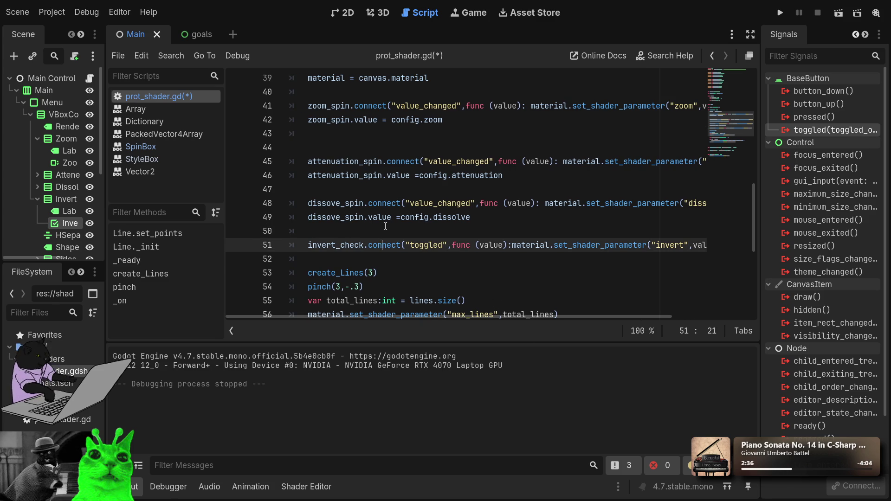
pyautogui.click(474, 232)
pyautogui.click(477, 222)
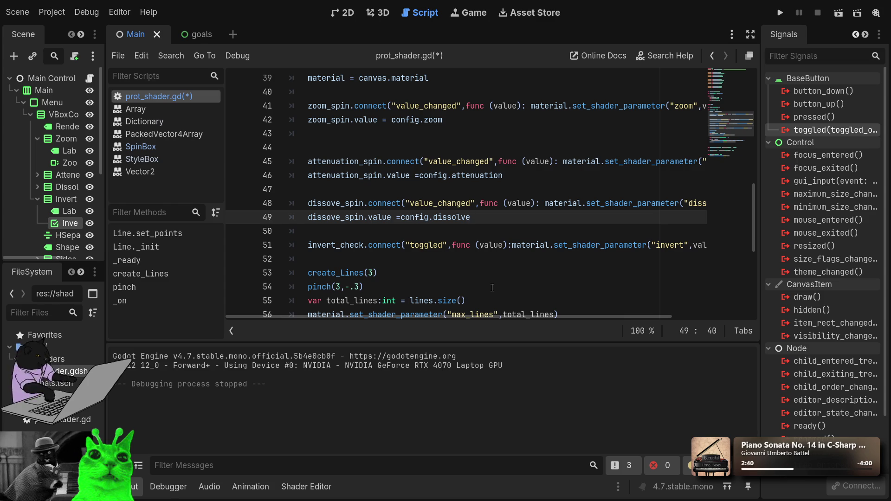
pyautogui.press('Down')
pyautogui.press('Down')
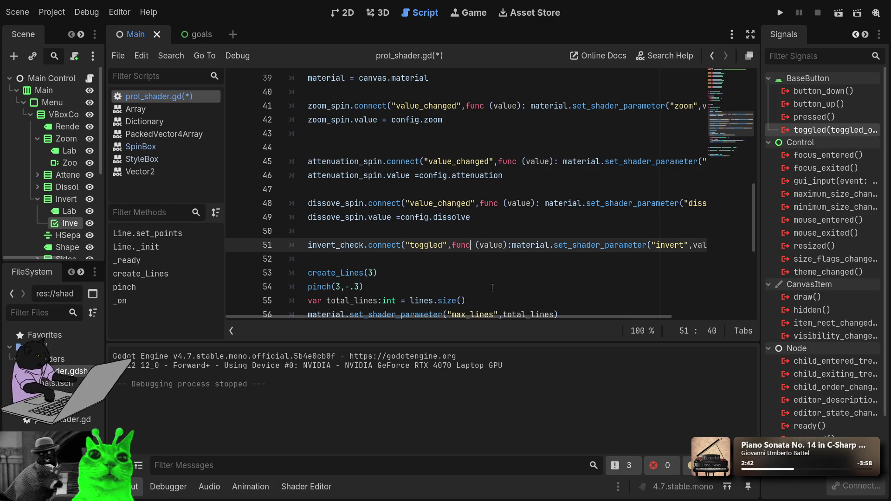
pyautogui.press('Down')
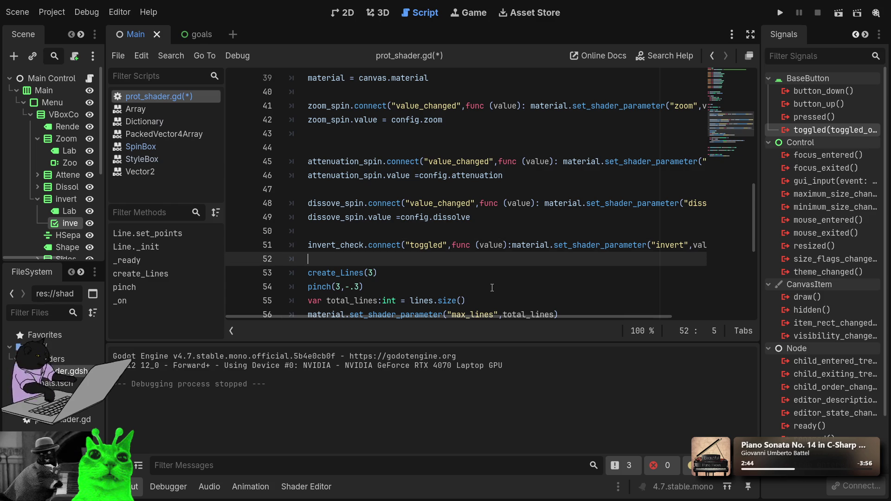
pyautogui.scroll(3)
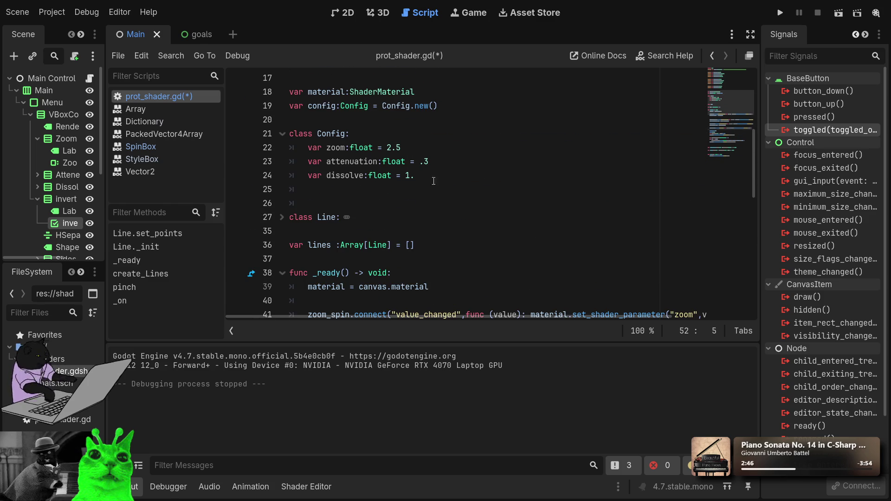
# Step: Add 'var invert:bool = false' below the dissolve default in class Config
pyautogui.click(437, 181)
pyautogui.press('Return')
pyautogui.write('var ')
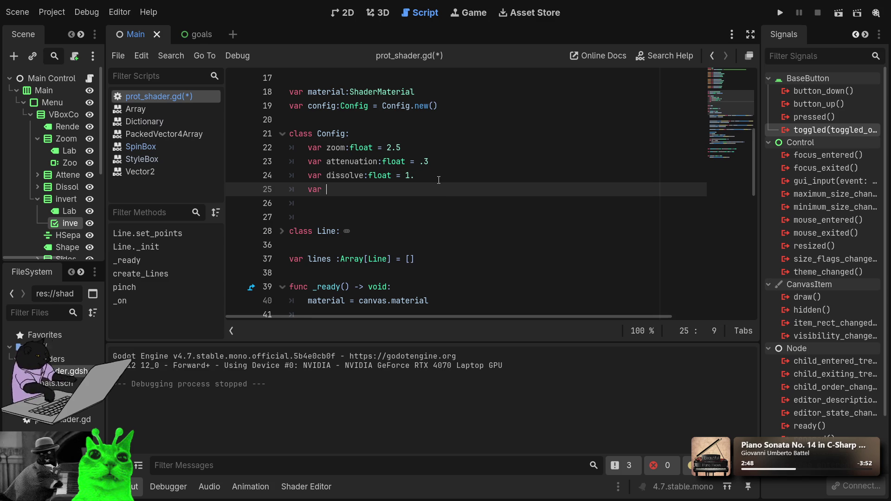
pyautogui.write('invert:b')
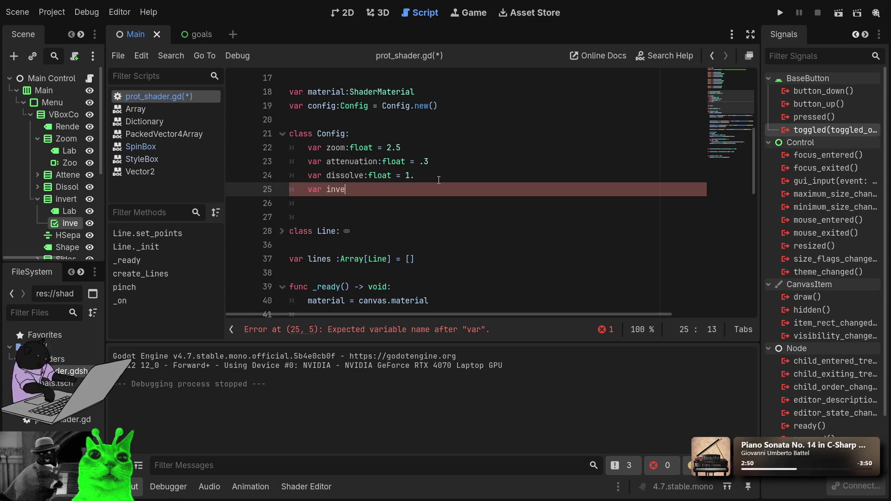
pyautogui.write('ool')
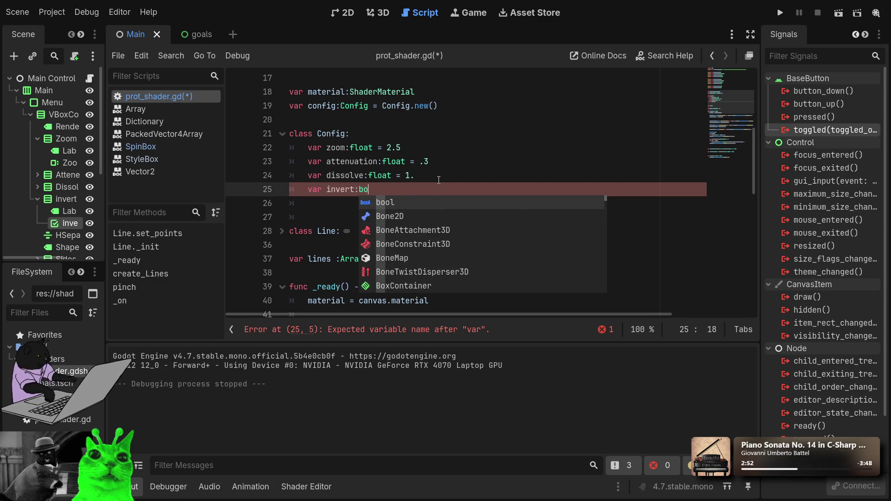
pyautogui.press('Return')
pyautogui.write('= ')
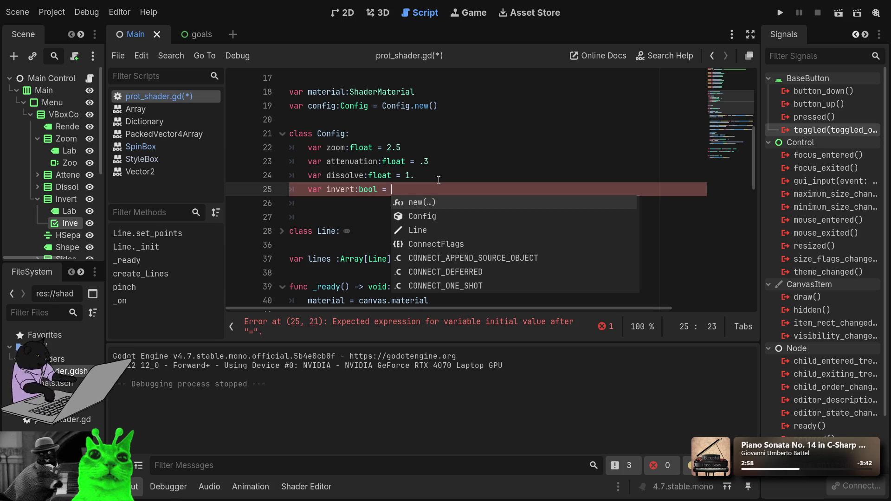
pyautogui.write('false')
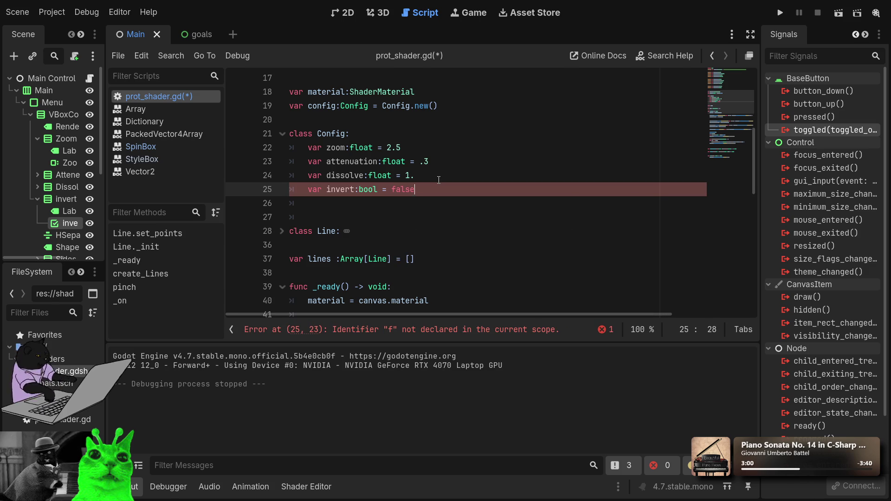
pyautogui.scroll(-3)
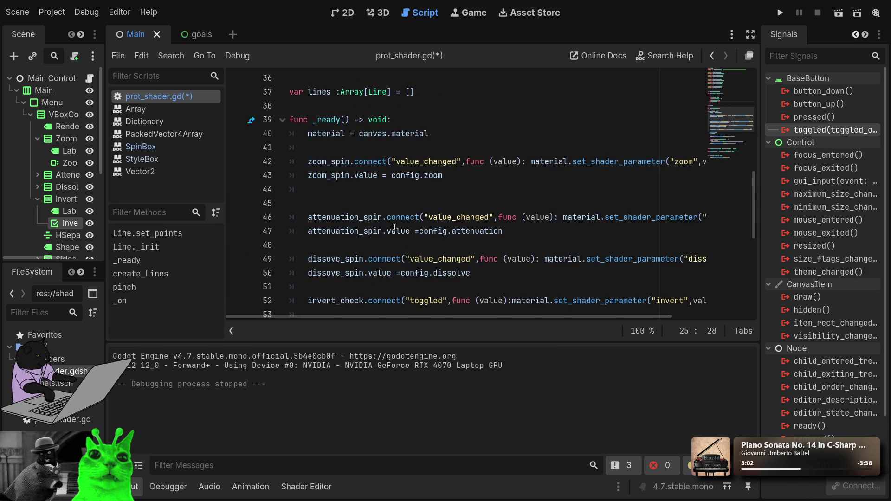
pyautogui.scroll(-3)
pyautogui.click(462, 148)
pyautogui.click(432, 166)
pyautogui.click(365, 175)
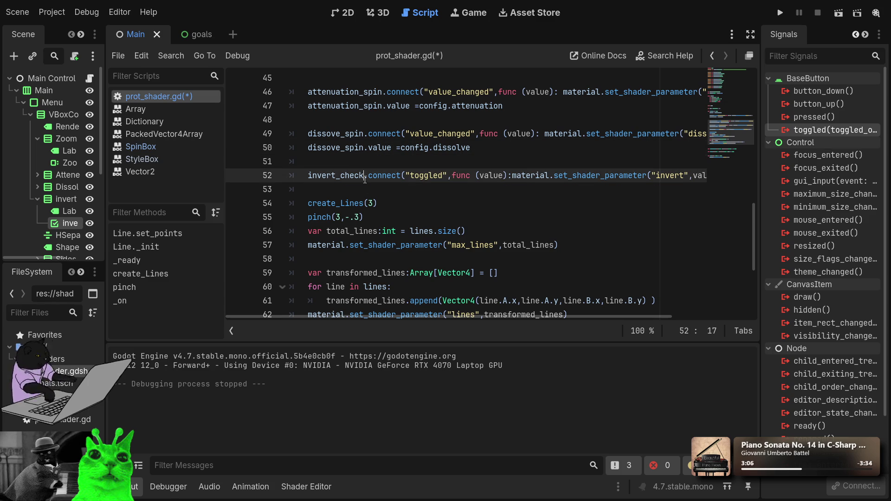
pyautogui.click(380, 185)
pyautogui.press('Return')
pyautogui.press('Up')
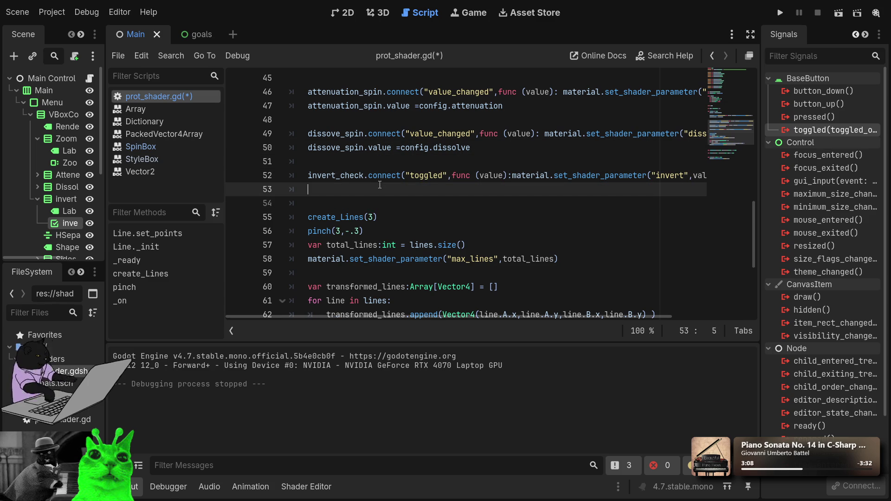
pyautogui.write('inve')
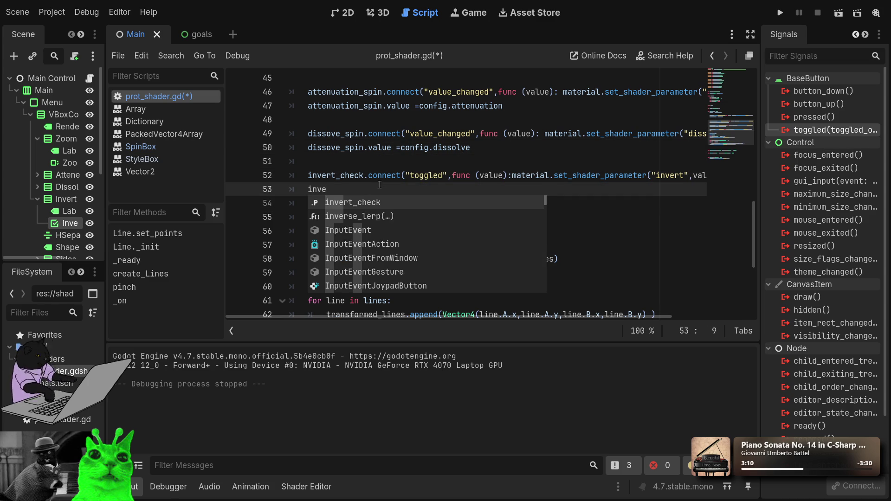
pyautogui.press('Return')
pyautogui.write('.c')
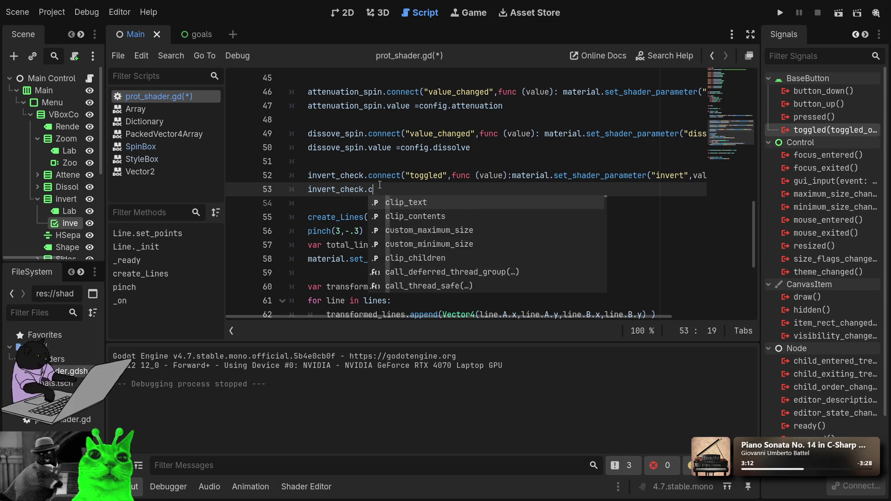
pyautogui.press('BackSpace')
pyautogui.write('v')
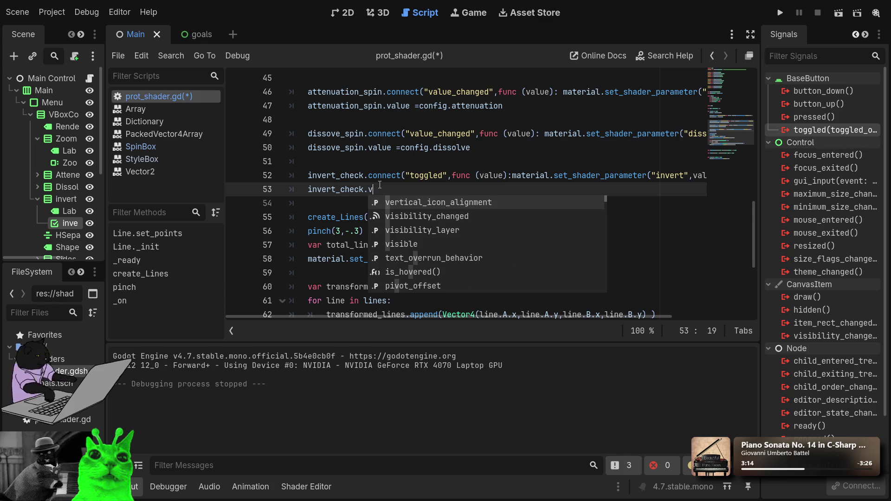
pyautogui.press('BackSpace')
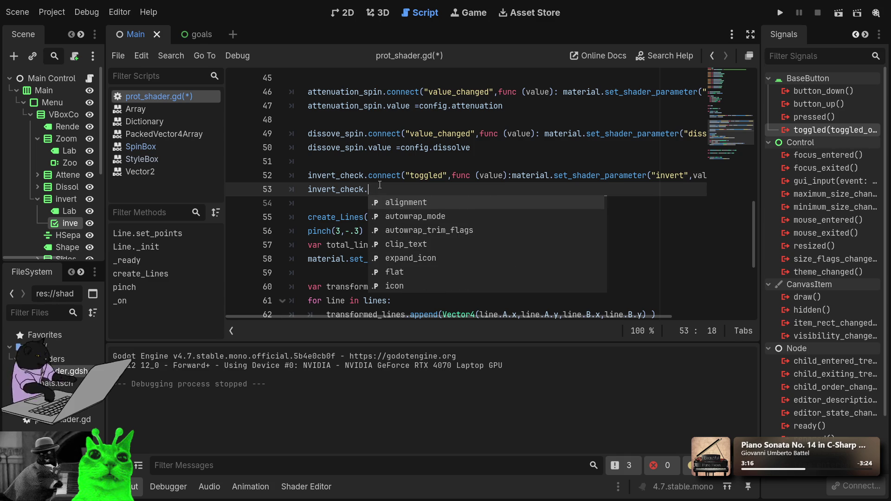
pyautogui.write('check')
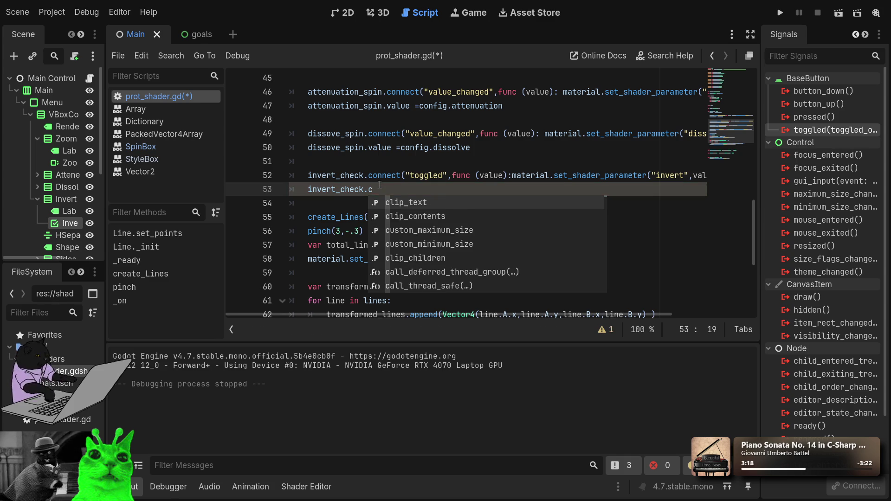
pyautogui.hotkey('ctrl', 'BackSpace')
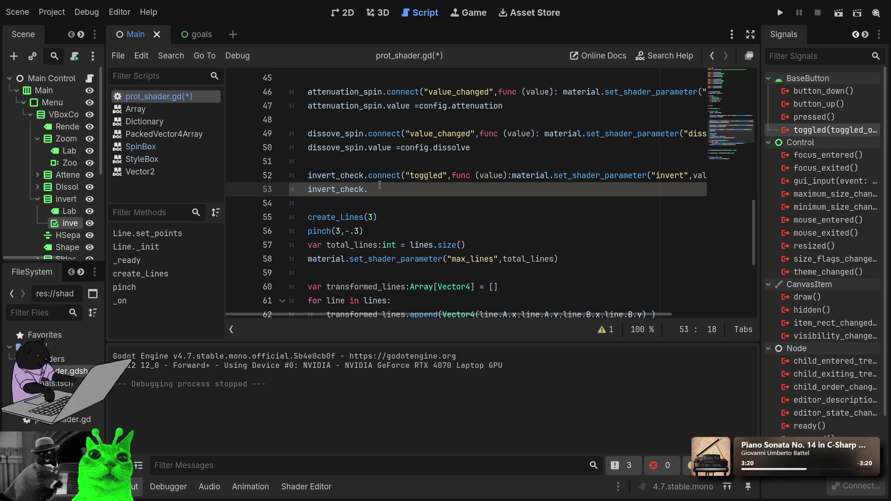
pyautogui.scroll(3)
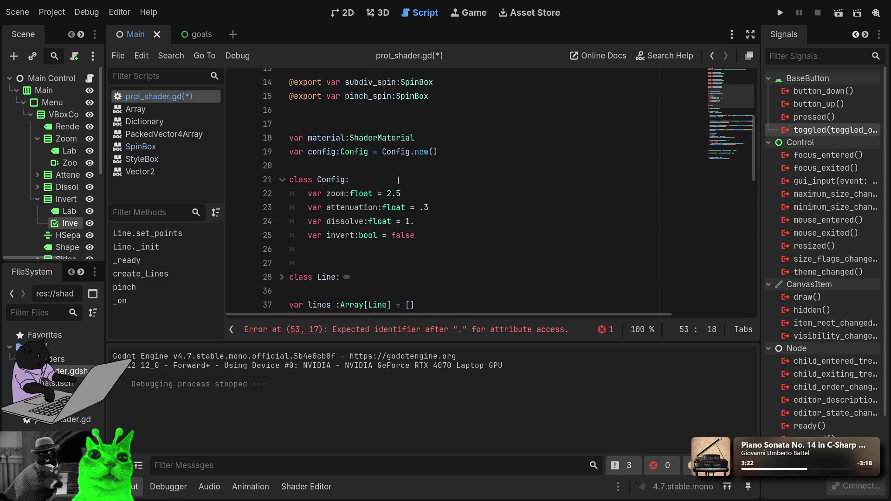
pyautogui.scroll(3)
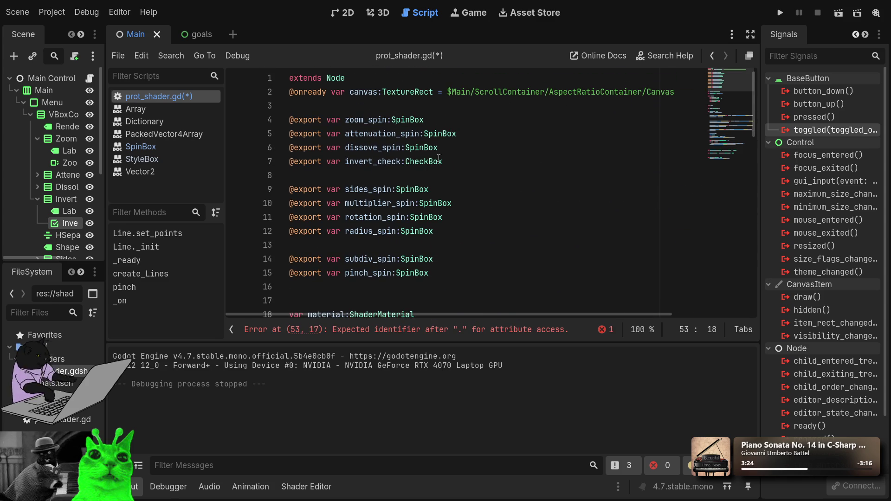
pyautogui.click(439, 162)
# Step: Read the toggle_mode property in the CheckBox class reference
pyautogui.scroll(-3)
pyautogui.scroll(3)
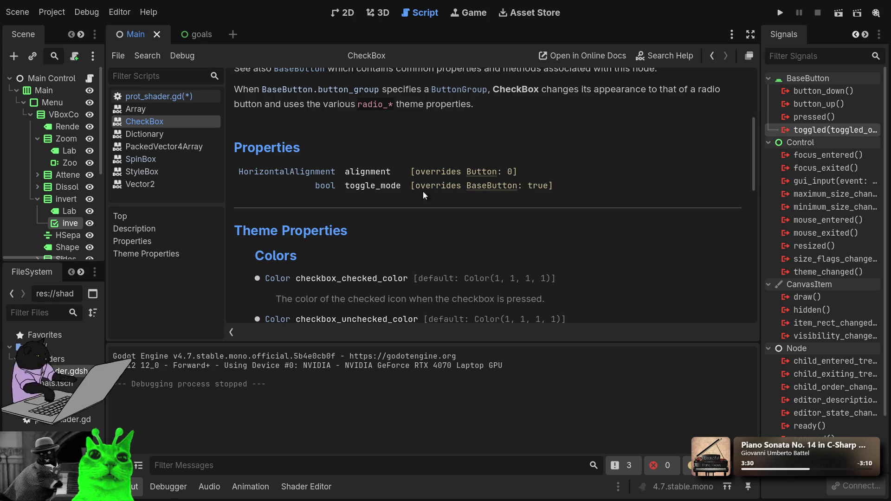
pyautogui.doubleClick(364, 187)
pyautogui.scroll(3)
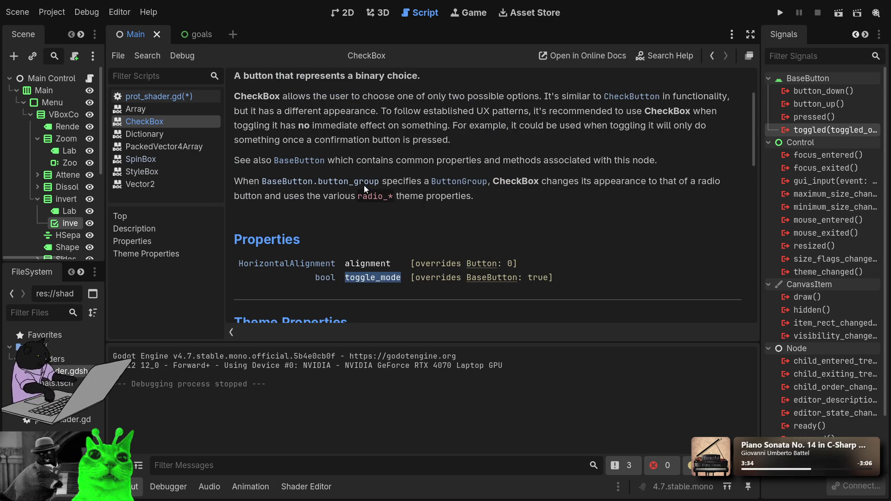
pyautogui.scroll(-3)
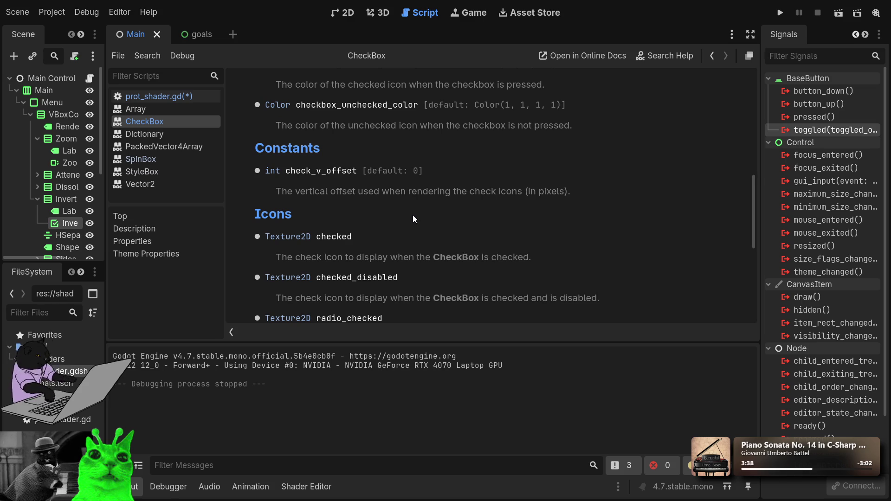
pyautogui.scroll(3)
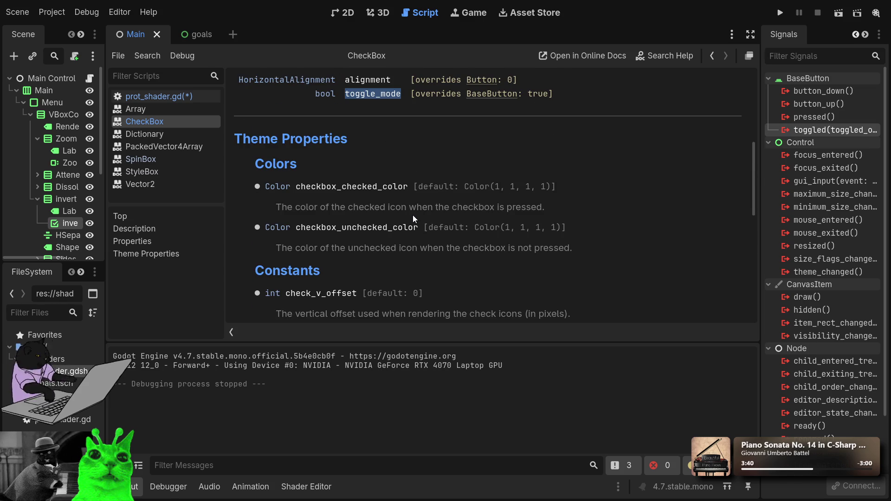
pyautogui.scroll(-3)
pyautogui.scroll(-3)
pyautogui.scroll(3)
pyautogui.scroll(3)
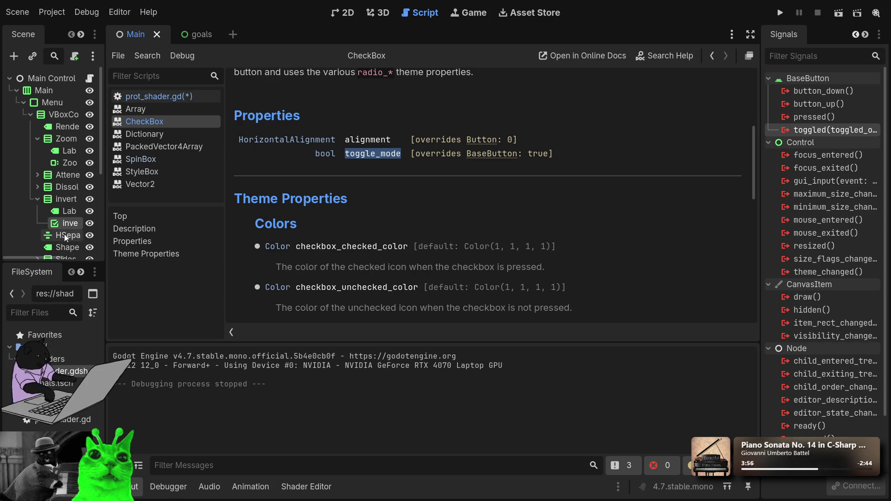
# Step: Check the goals and Main scenes, reselect the invert checkbox node, and return to prot_shader.gd
pyautogui.click(194, 39)
pyautogui.click(133, 34)
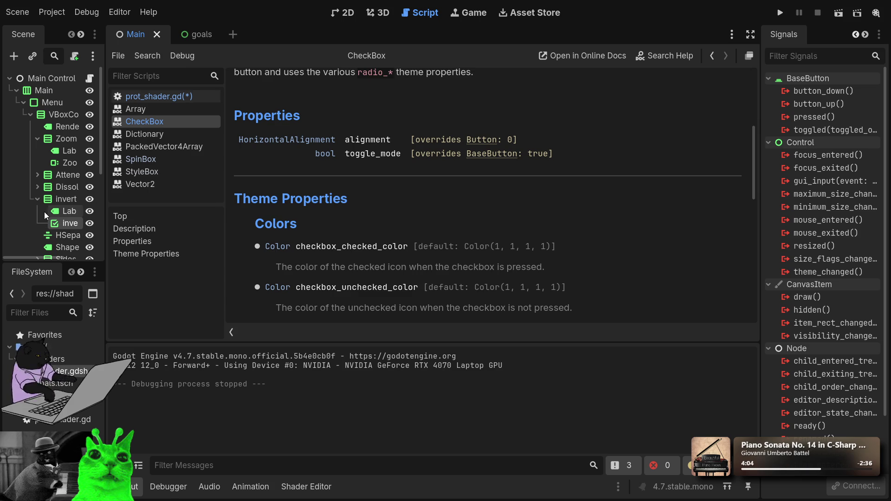
pyautogui.click(60, 213)
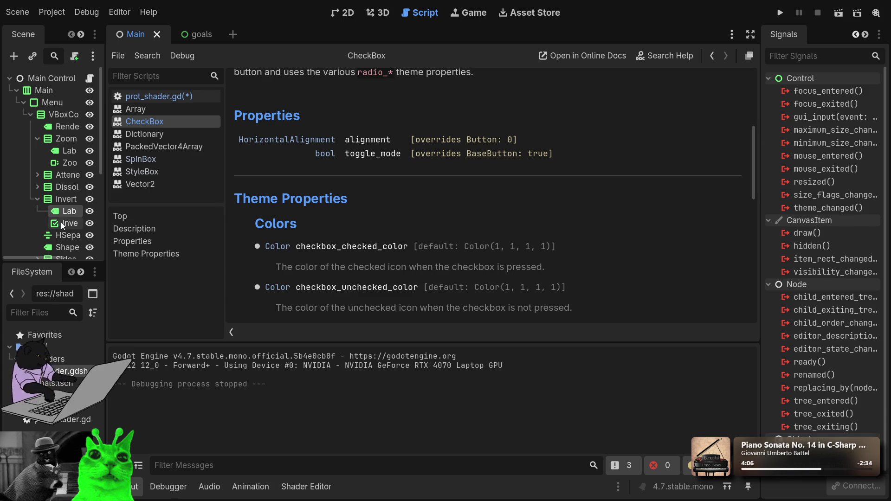
pyautogui.click(63, 224)
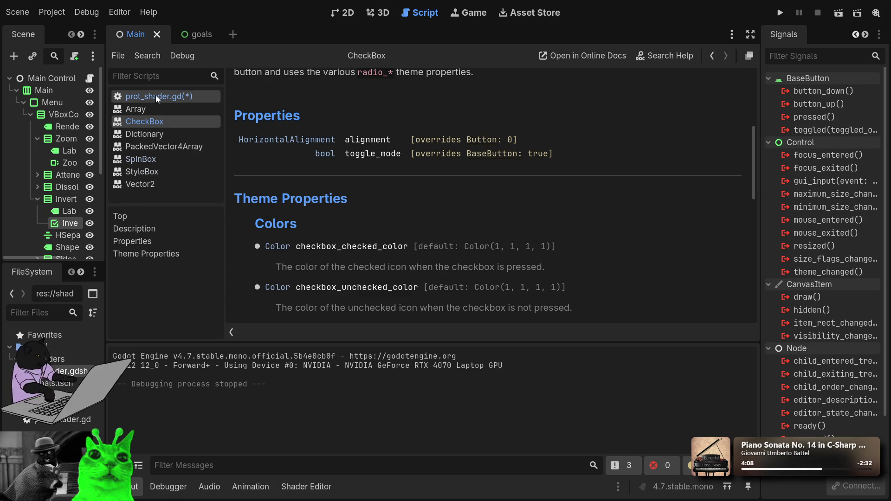
pyautogui.click(155, 97)
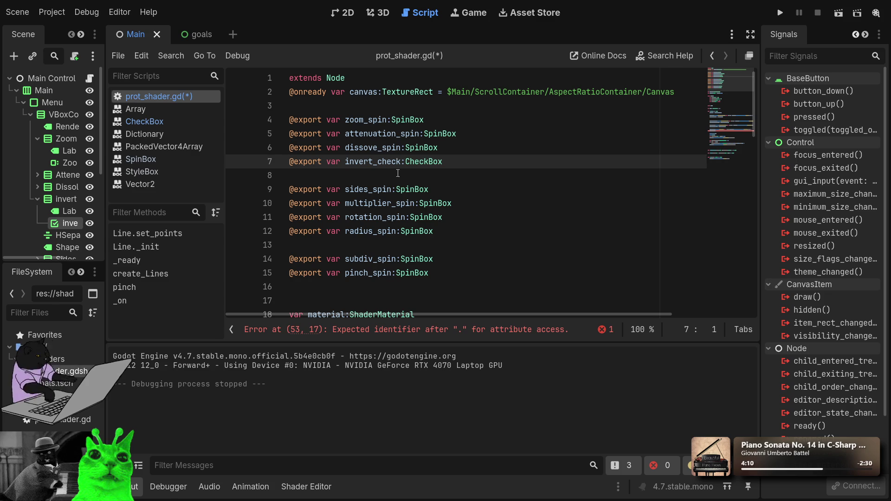
# Step: Complete line 53 as invert_check.toggle_mode = config.invert using autocomplete
pyautogui.scroll(-3)
pyautogui.scroll(-3)
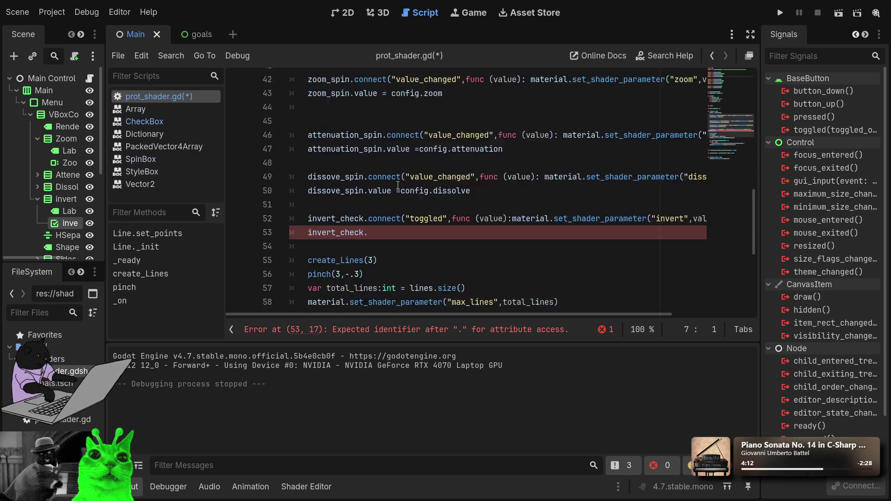
pyautogui.click(367, 206)
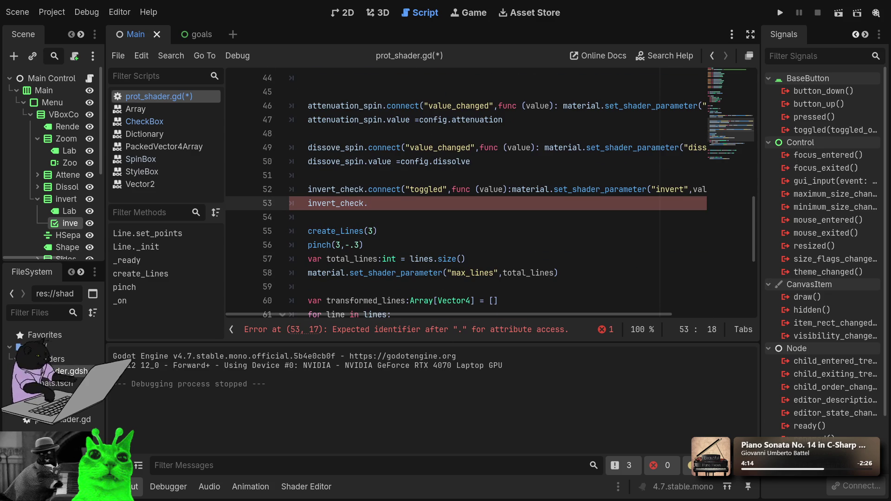
pyautogui.write('to')
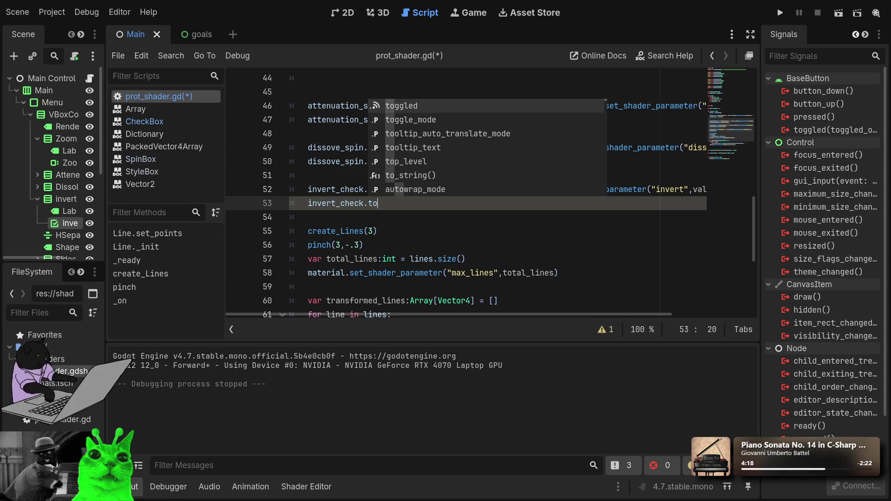
pyautogui.press('Down')
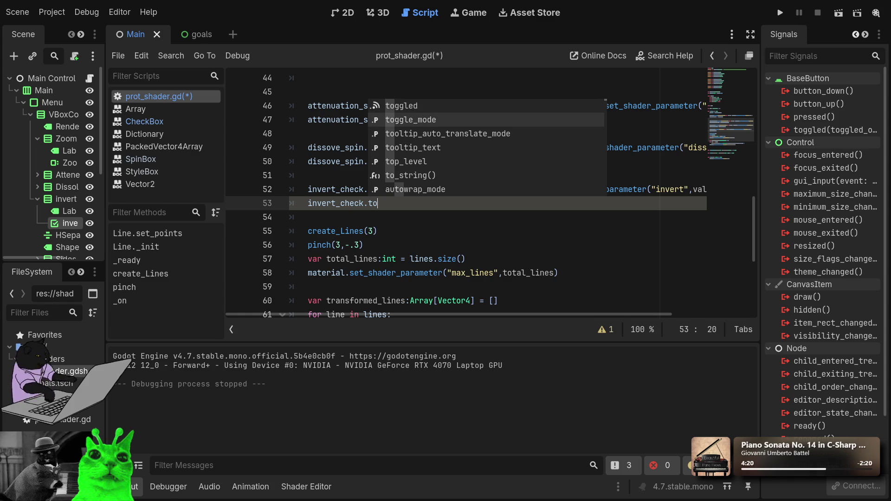
pyautogui.press('Return')
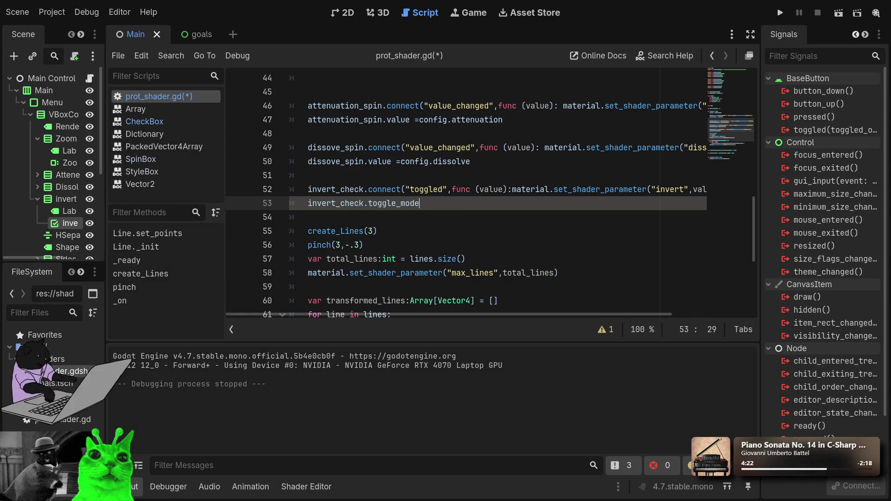
pyautogui.write(' = ')
pyautogui.write('confi.in')
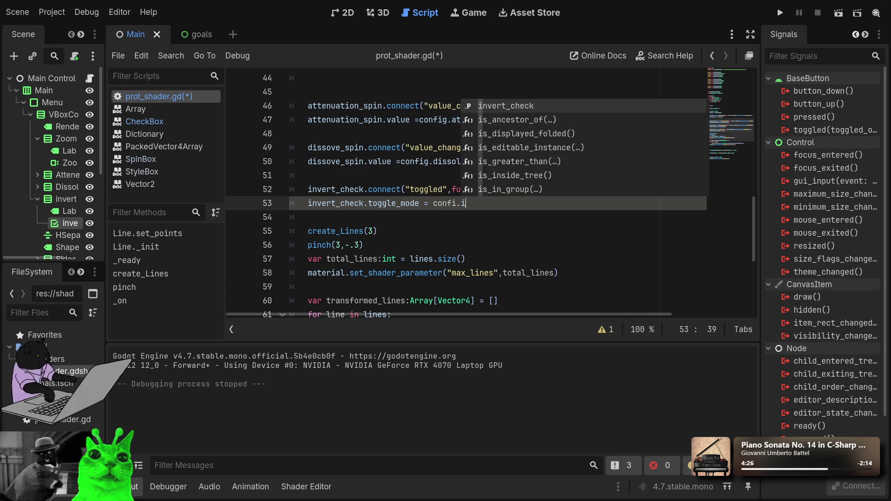
pyautogui.press('BackSpace')
pyautogui.press('BackSpace')
pyautogui.press('BackSpace')
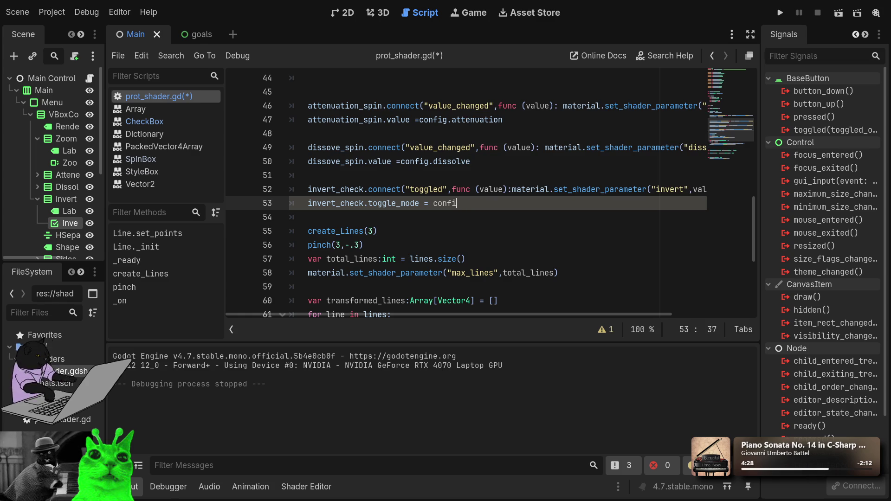
pyautogui.write('g.in')
pyautogui.press('Return')
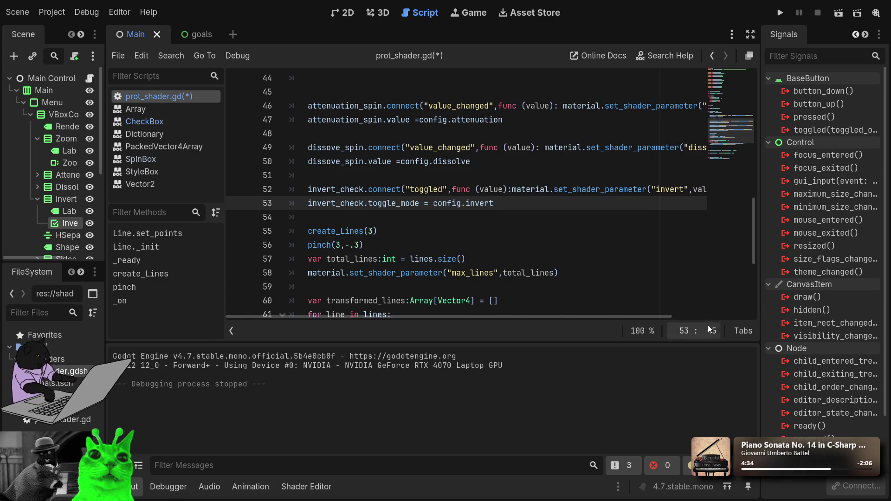
pyautogui.scroll(3)
pyautogui.scroll(-3)
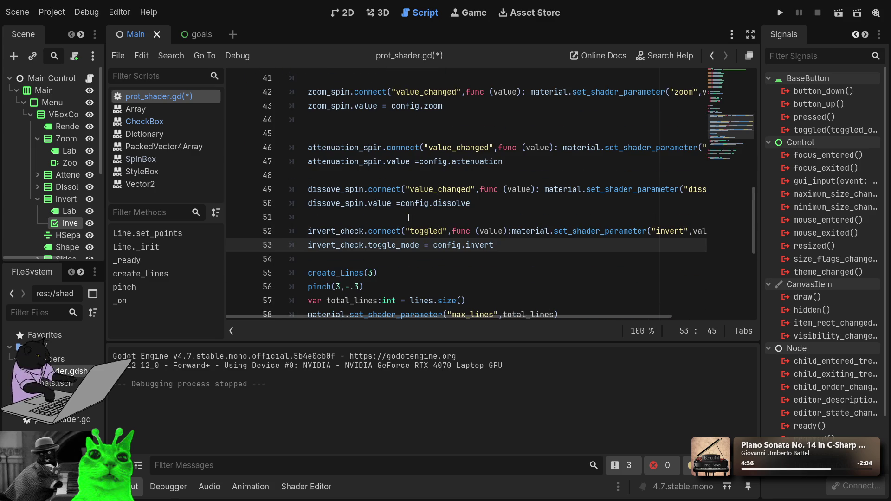
pyautogui.scroll(3)
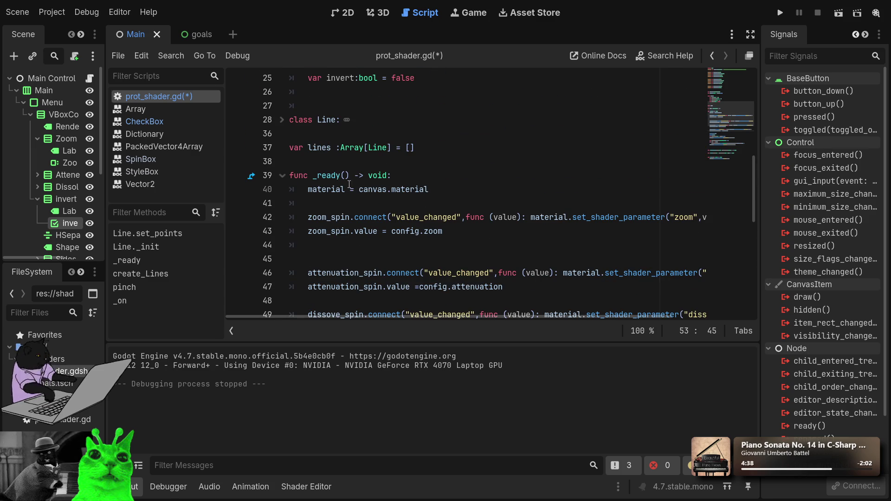
pyautogui.scroll(3)
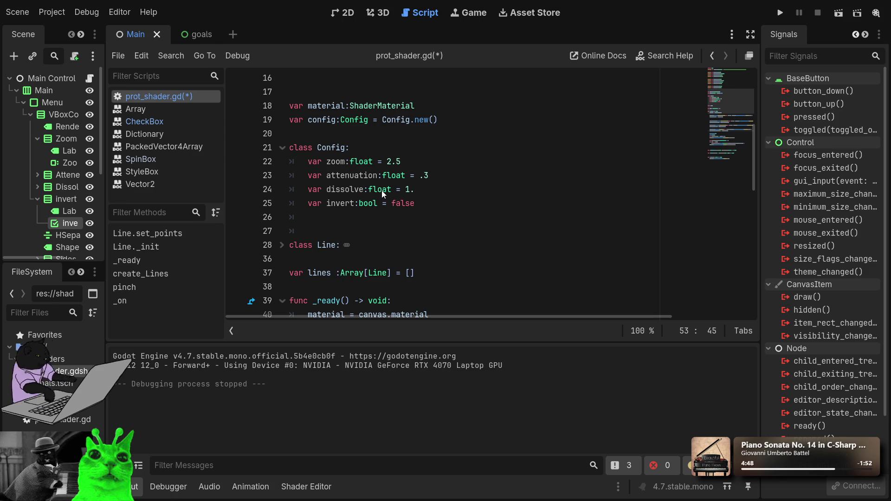
pyautogui.click(333, 218)
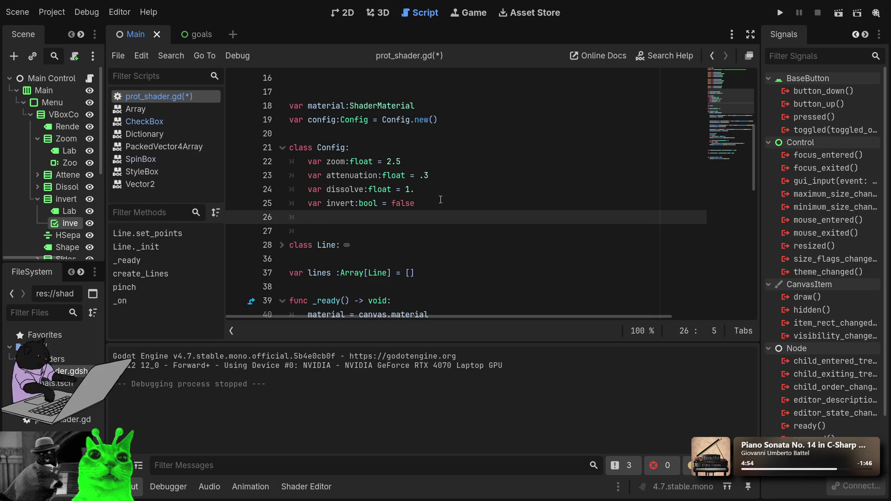
pyautogui.moveTo(440, 198); pyautogui.dragTo(260, 151)
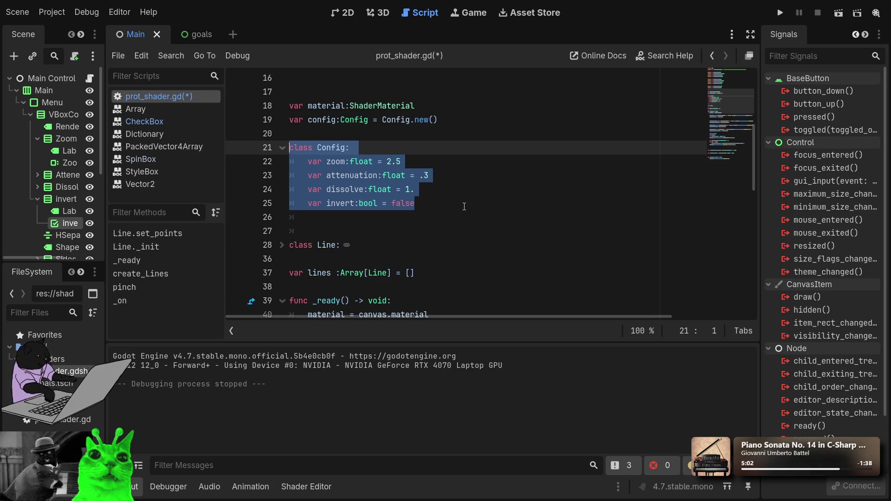
pyautogui.doubleClick(338, 205)
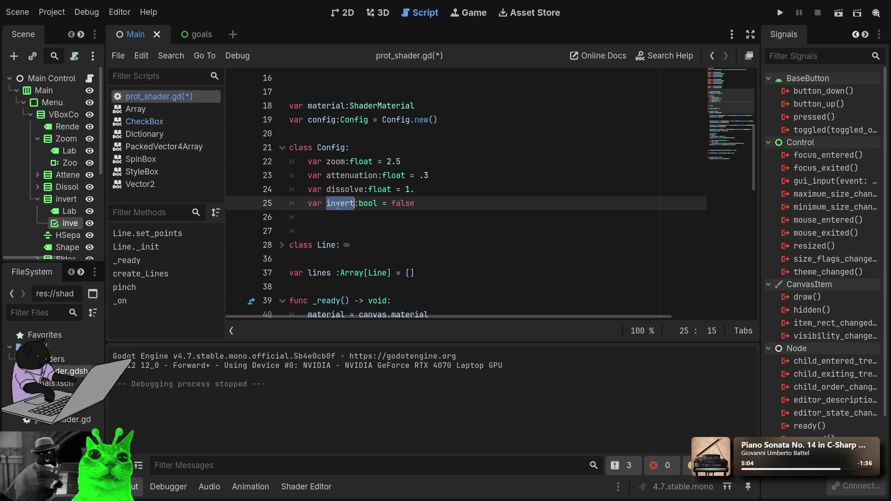
pyautogui.doubleClick(351, 191)
pyautogui.doubleClick(349, 176)
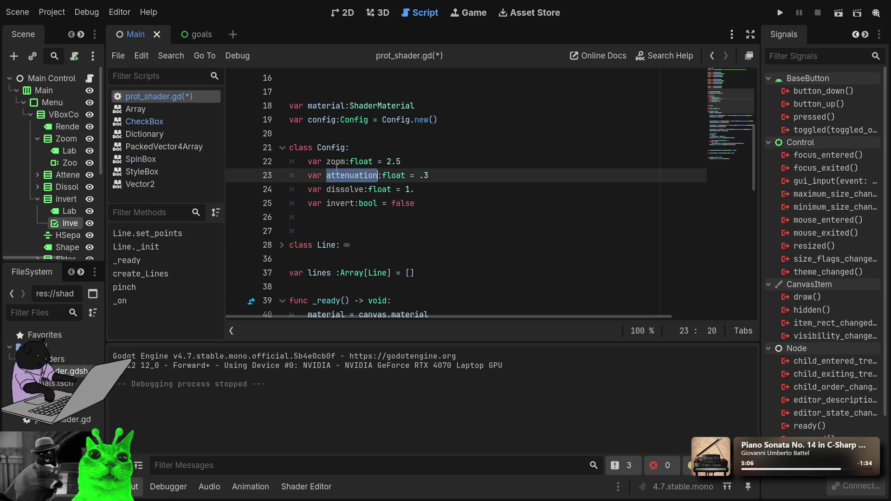
pyautogui.click(332, 158)
pyautogui.doubleClick(332, 158)
pyautogui.scroll(-3)
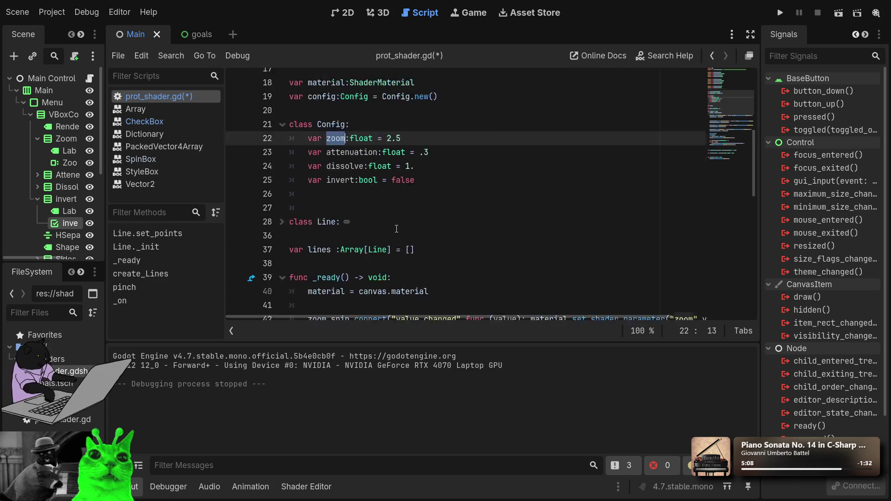
pyautogui.scroll(-3)
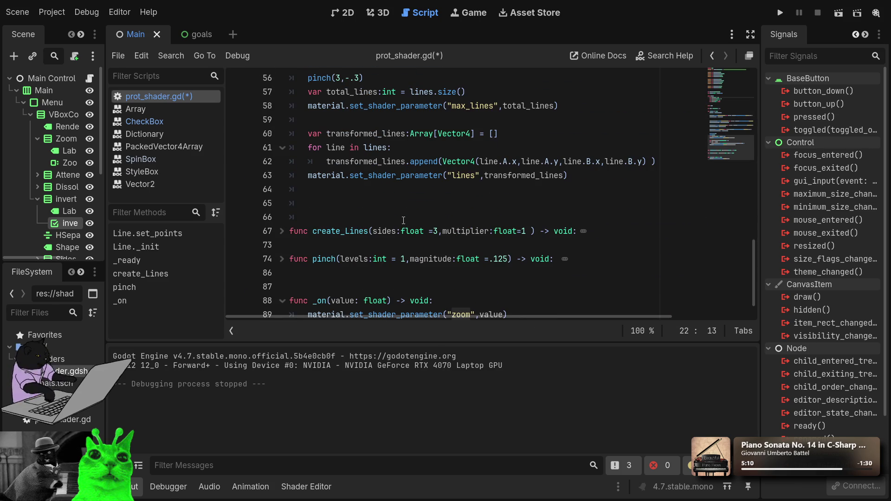
pyautogui.scroll(3)
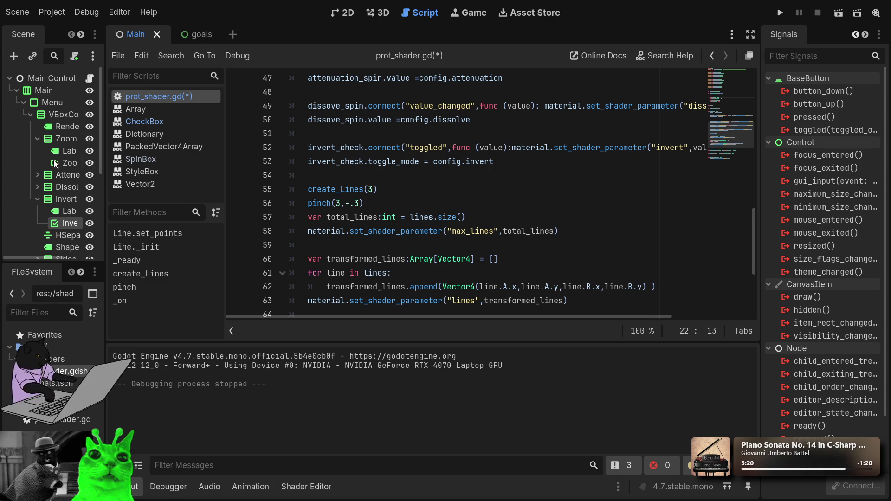
# Step: Collapse the invert node and browse the script, selecting the Line class through line 37
pyautogui.click(37, 199)
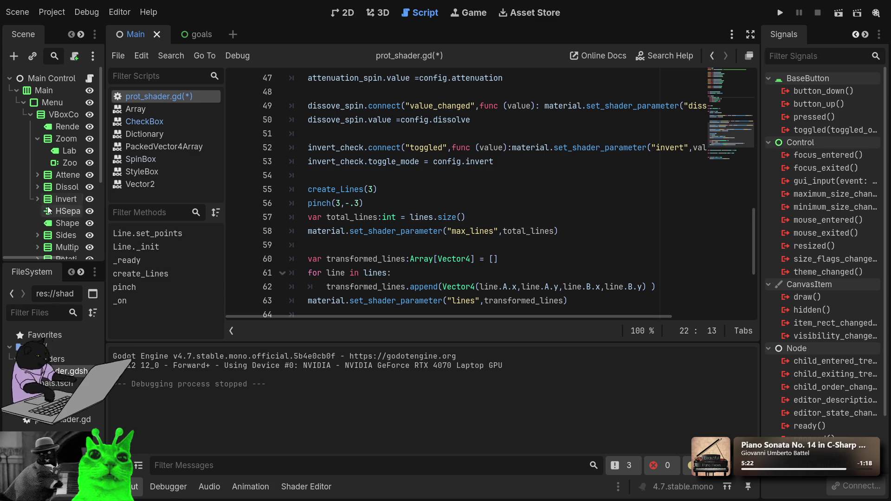
pyautogui.scroll(-3)
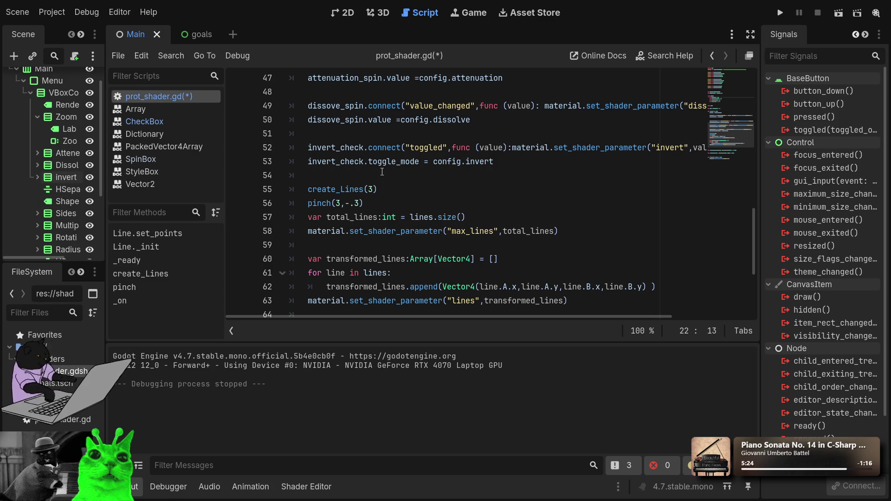
pyautogui.click(382, 173)
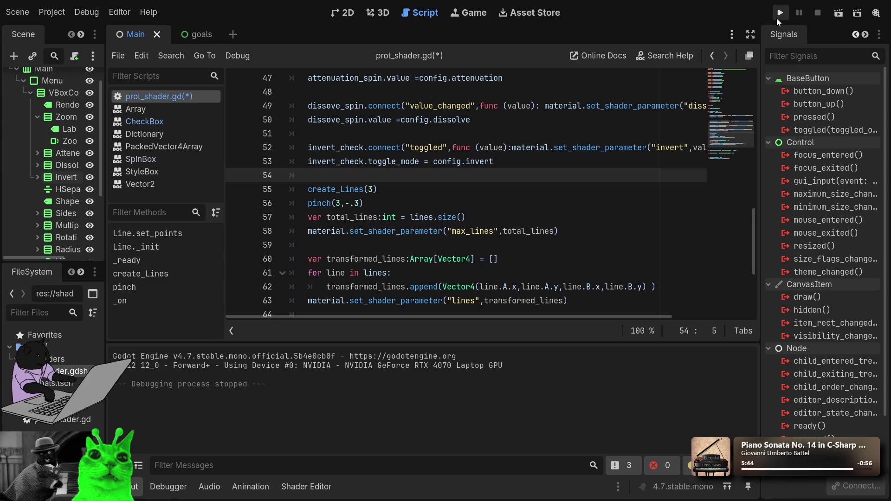
pyautogui.doubleClick(340, 203)
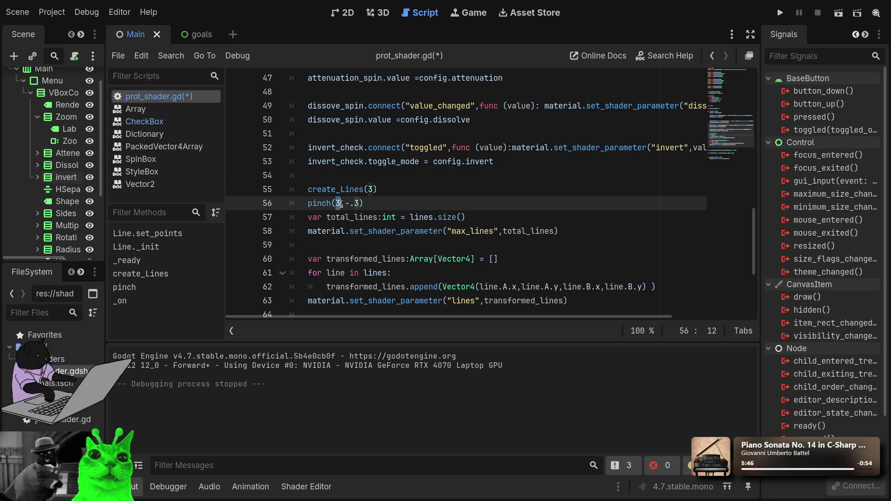
pyautogui.press('Up')
pyautogui.press('End')
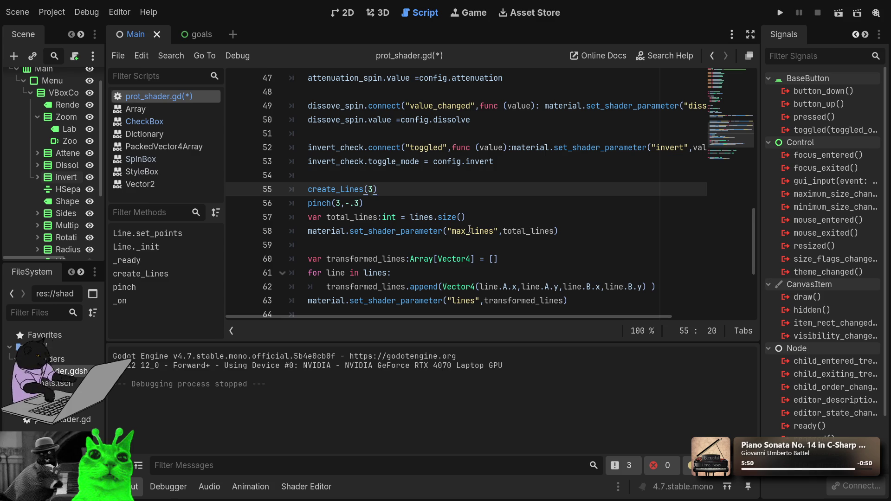
pyautogui.scroll(3)
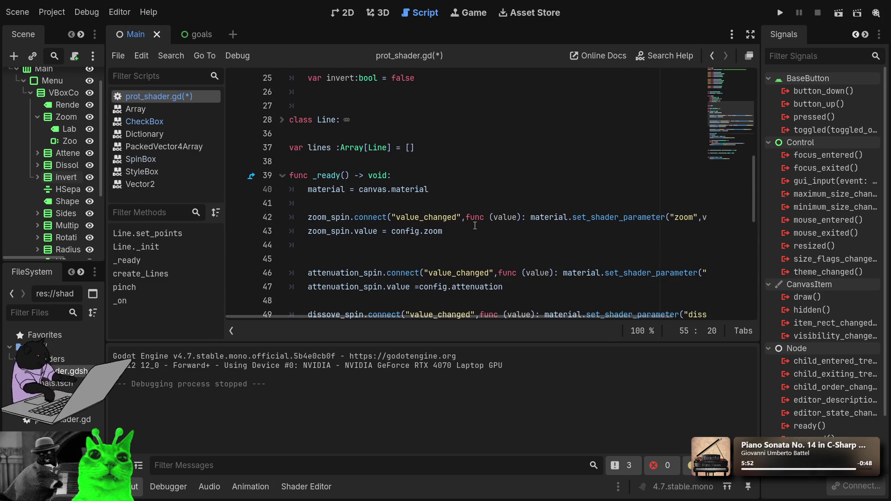
pyautogui.click(438, 151)
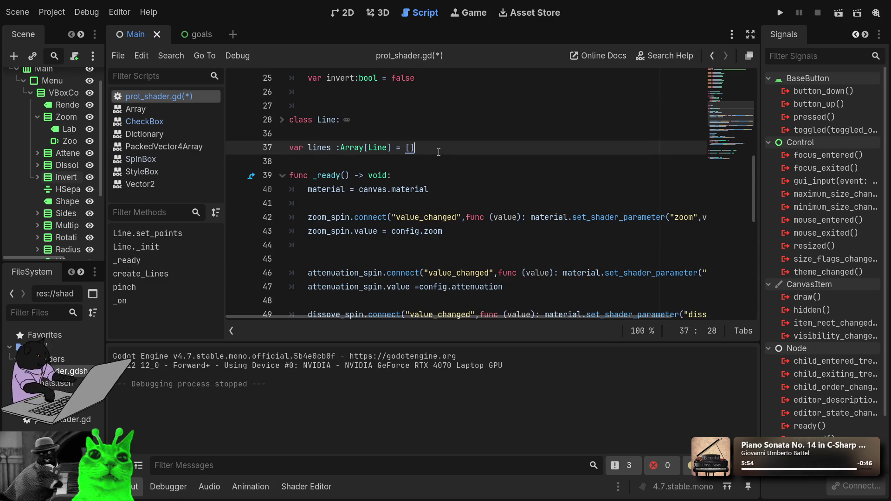
pyautogui.moveTo(438, 151); pyautogui.dragTo(290, 125)
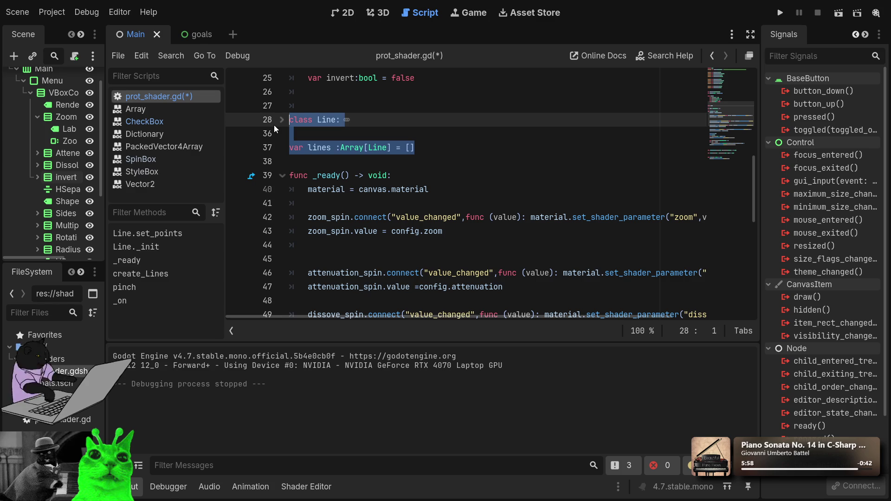
pyautogui.scroll(-3)
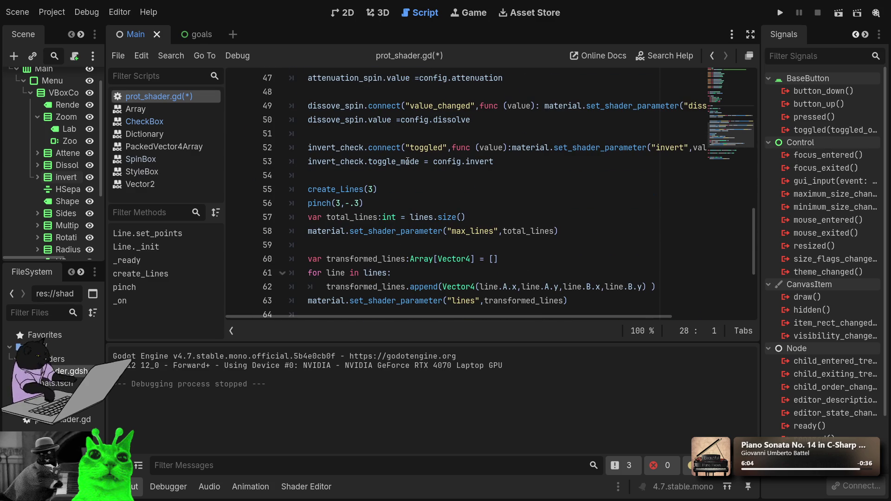
# Step: Replace toggle_mode on line 53 with button_pressed from the autocomplete list
pyautogui.doubleClick(408, 161)
pyautogui.write('bu')
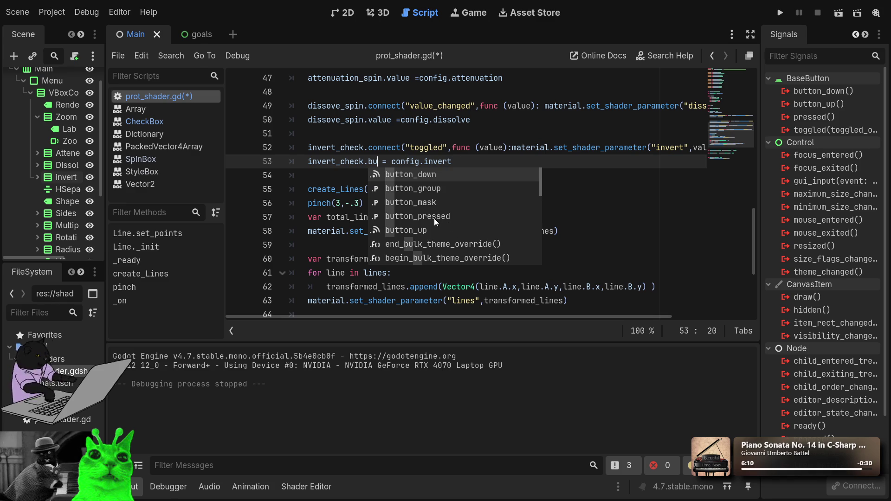
pyautogui.press('Down')
pyautogui.press('Down')
pyautogui.press('Down')
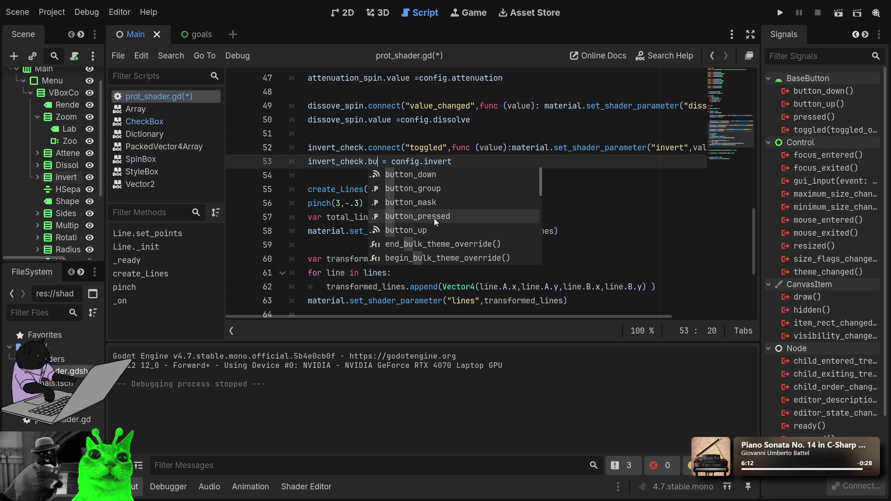
pyautogui.press('Return')
pyautogui.press('Down')
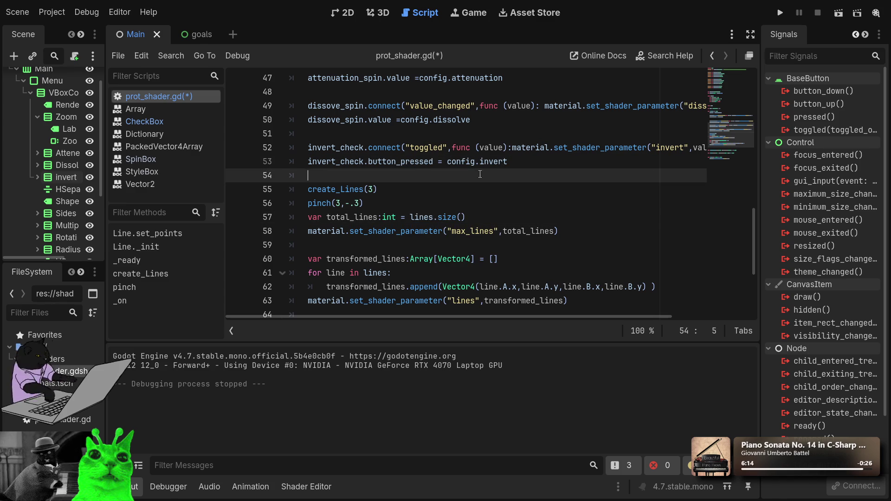
# Step: Save and run the game, enable Invert, nudge Dissolve, raise Attenuation to 0.8, then stop
pyautogui.click(780, 12)
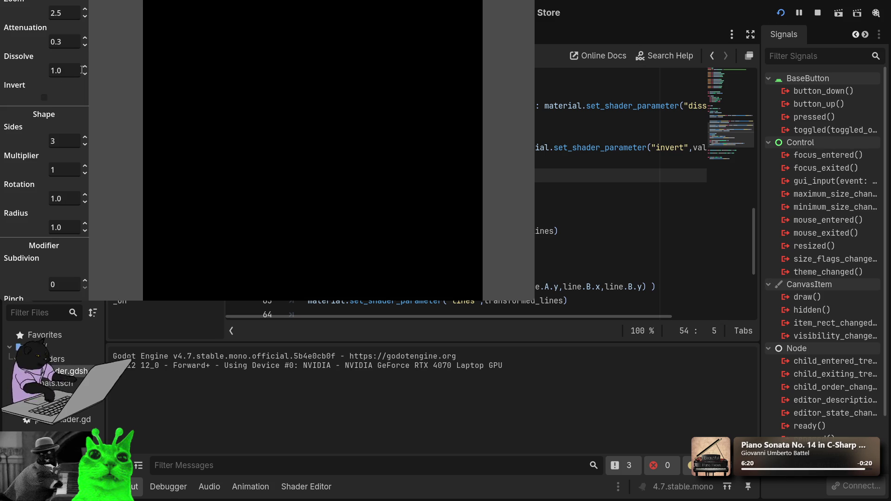
pyautogui.click(85, 41)
pyautogui.click(44, 98)
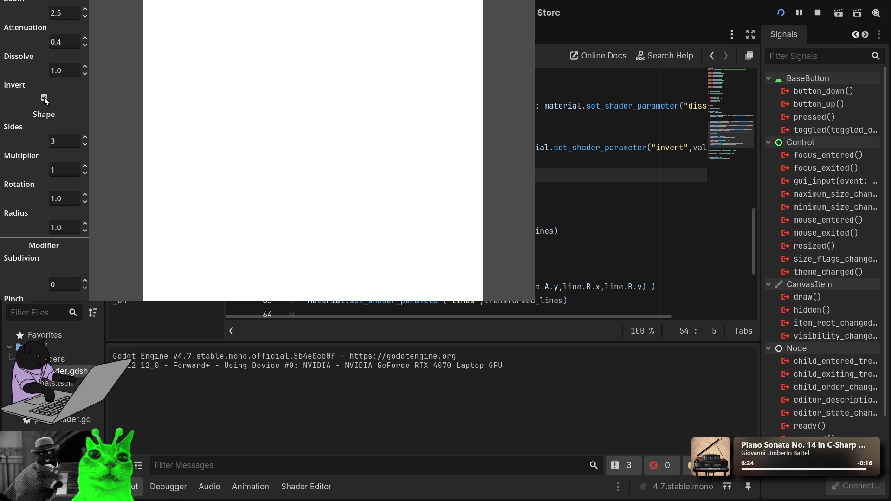
pyautogui.doubleClick(44, 97)
pyautogui.click(85, 66)
pyautogui.click(85, 74)
pyautogui.click(85, 66)
pyautogui.click(84, 74)
pyautogui.click(85, 39)
pyautogui.click(85, 39)
pyautogui.click(85, 38)
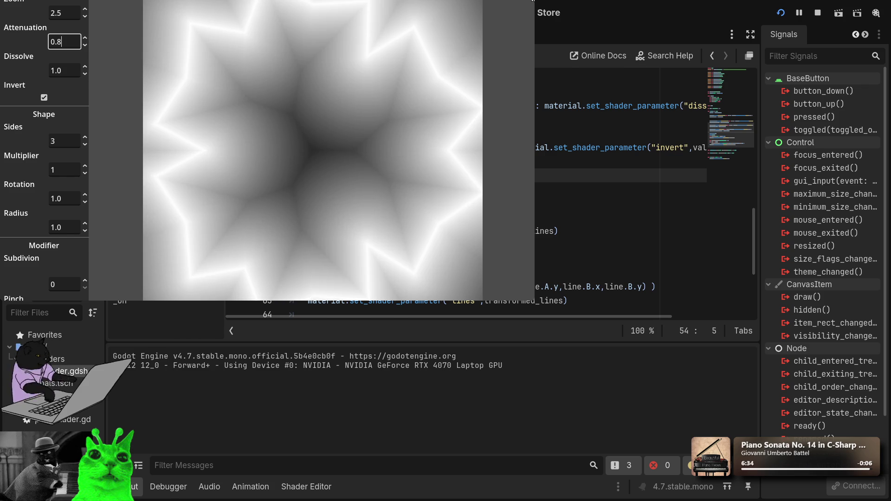
pyautogui.click(818, 13)
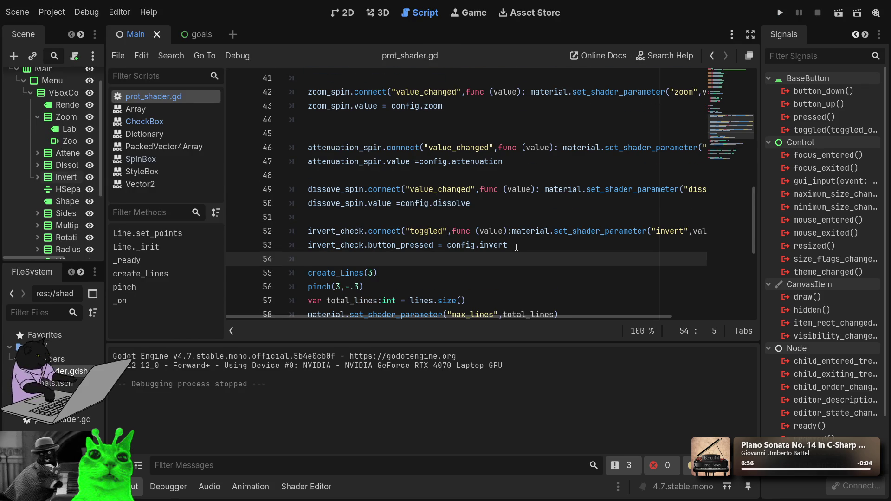
pyautogui.scroll(3)
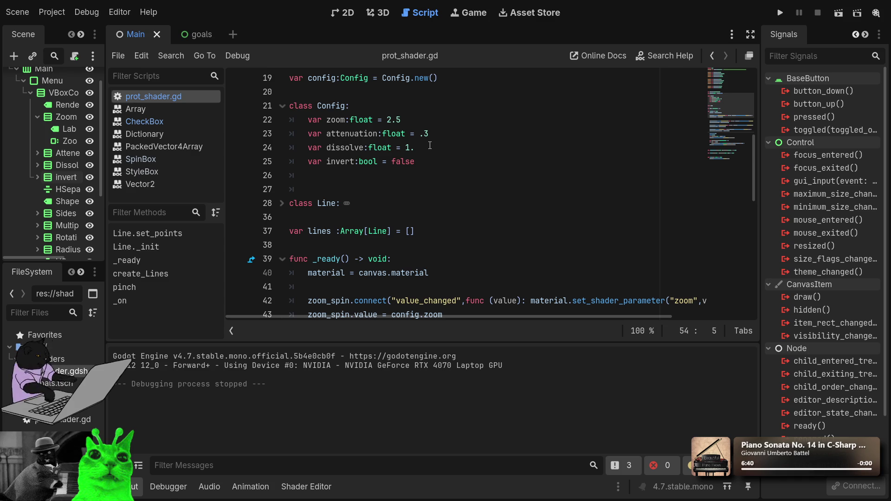
pyautogui.click(786, 16)
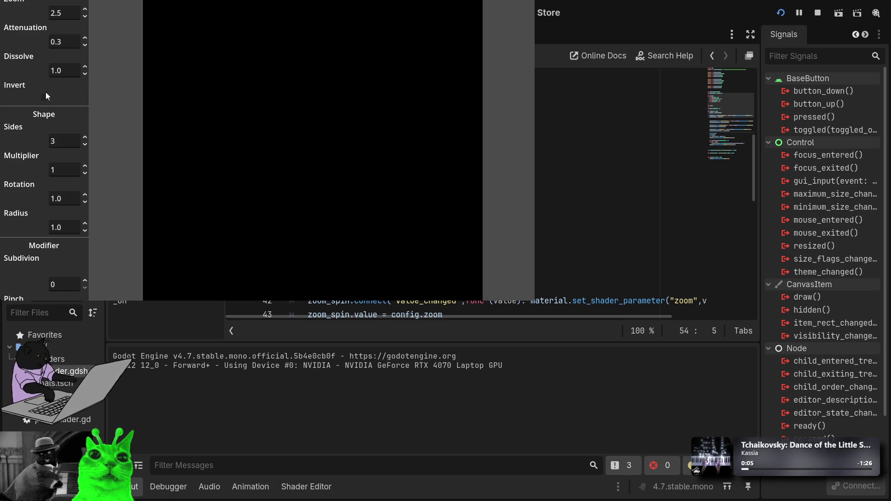
pyautogui.click(84, 38)
pyautogui.click(85, 38)
pyautogui.click(85, 66)
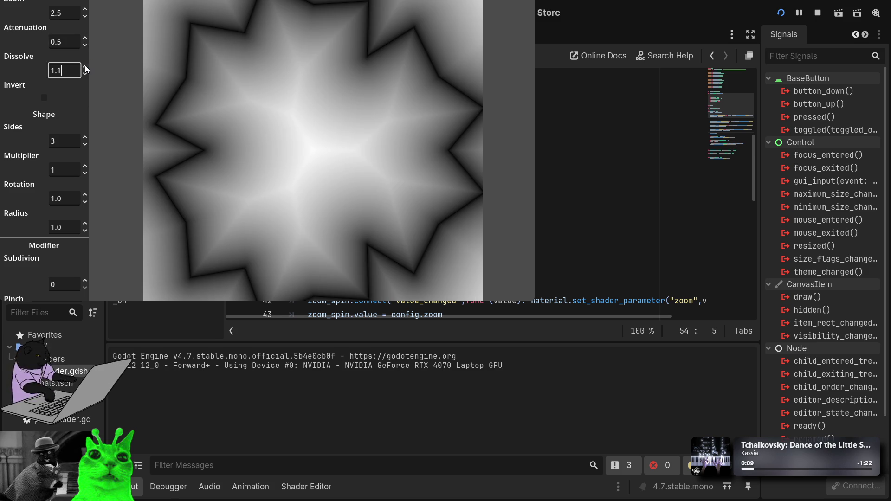
pyautogui.click(85, 77)
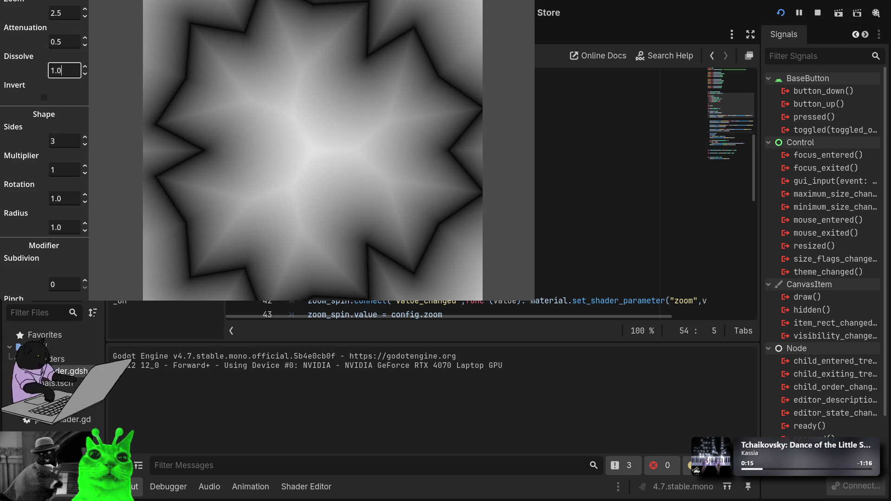
pyautogui.press('F8')
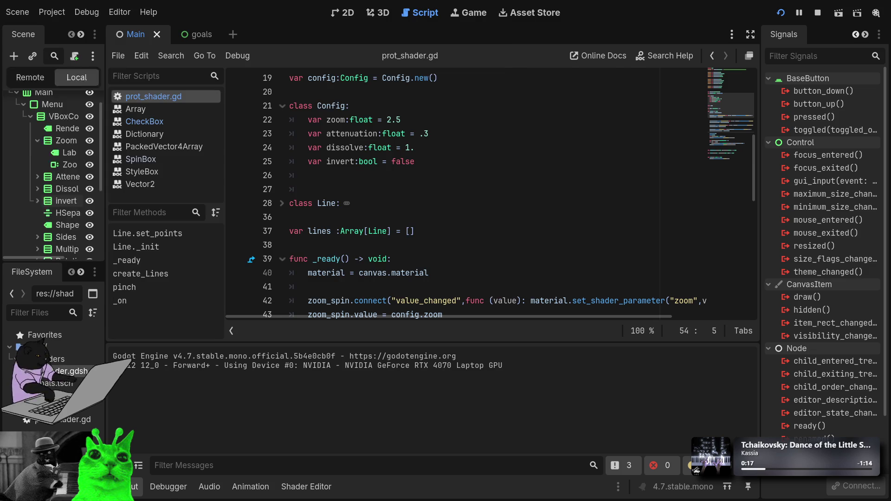
# Step: Change the Config dissolve default on line 24 from 1. to 2. and run the project
pyautogui.scroll(-3)
pyautogui.scroll(-3)
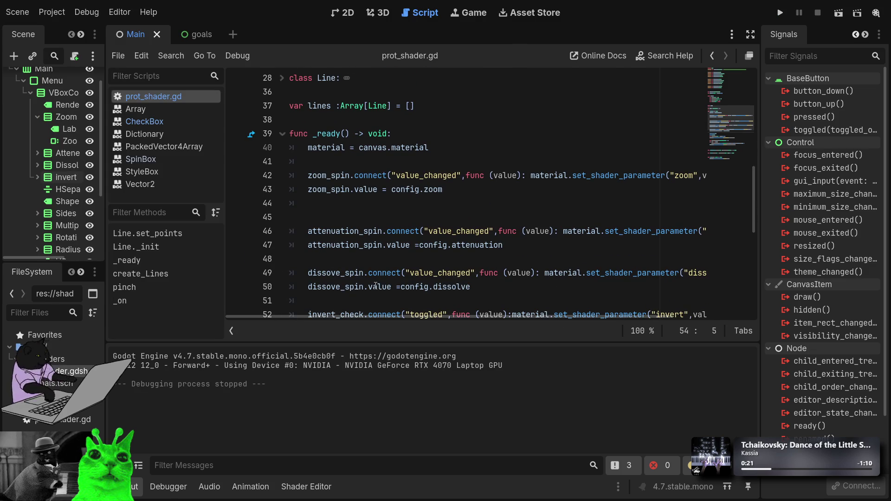
pyautogui.click(501, 288)
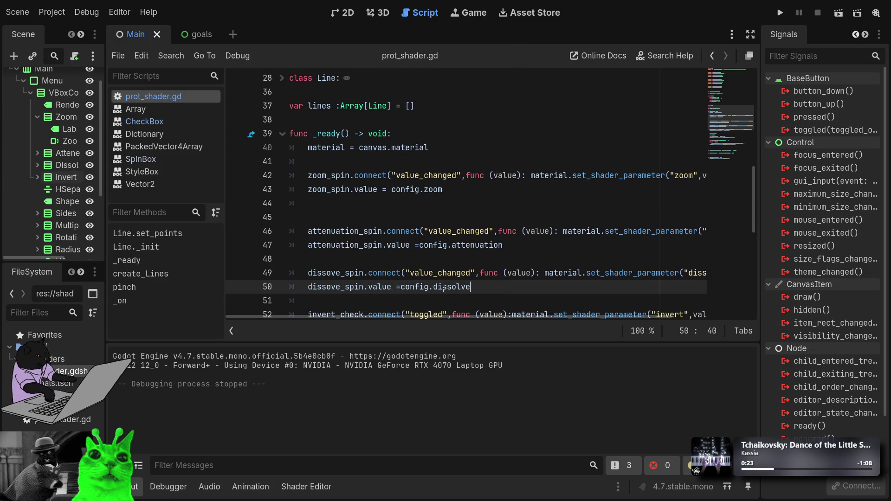
pyautogui.scroll(3)
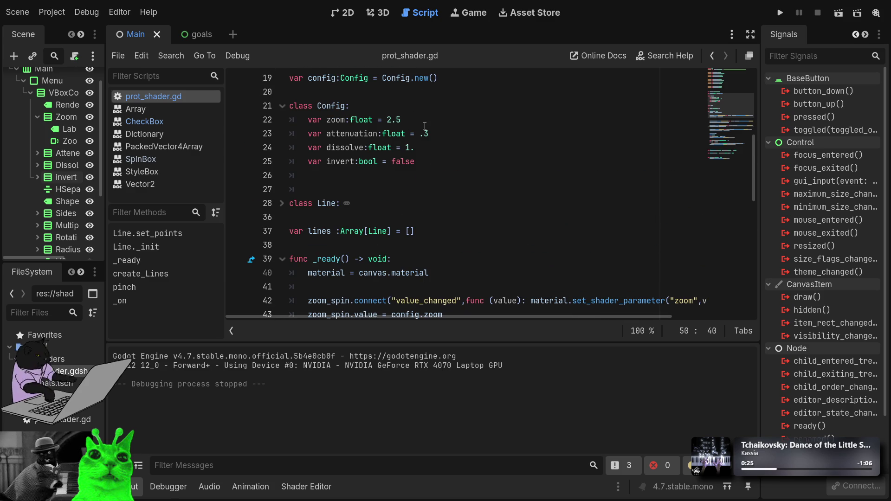
pyautogui.click(410, 150)
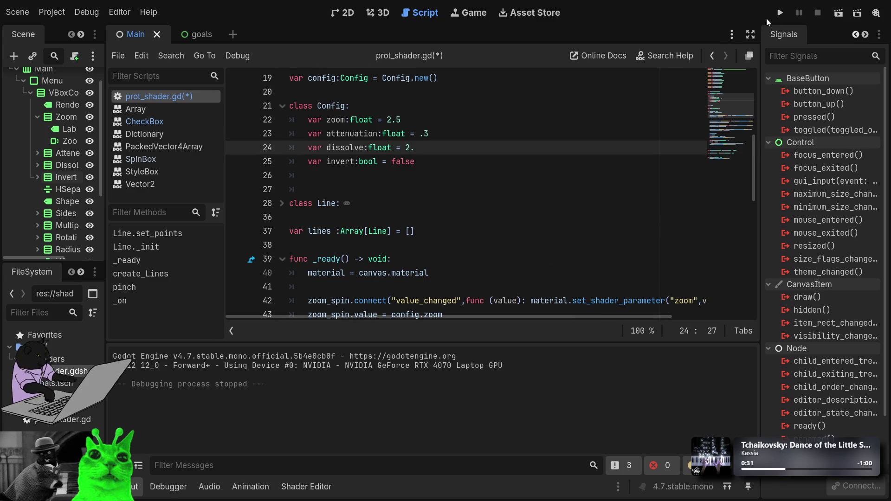
pyautogui.click(779, 13)
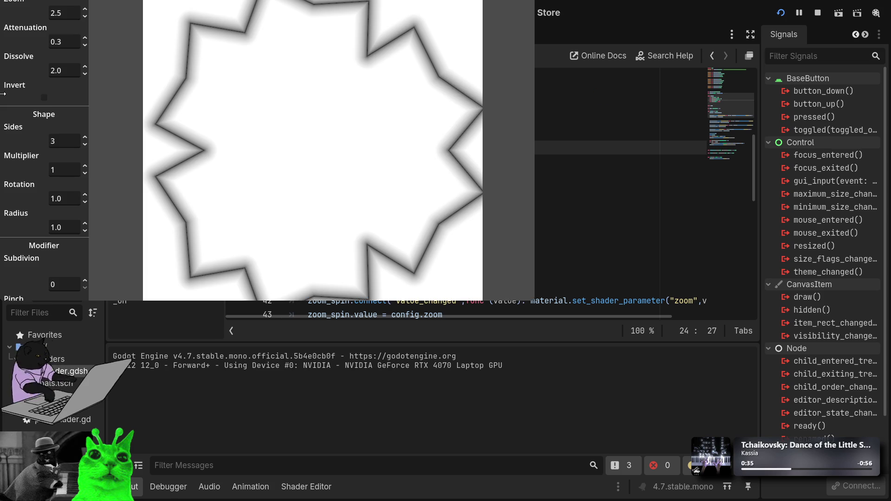
pyautogui.click(72, 69)
pyautogui.write('1')
pyautogui.click(69, 41)
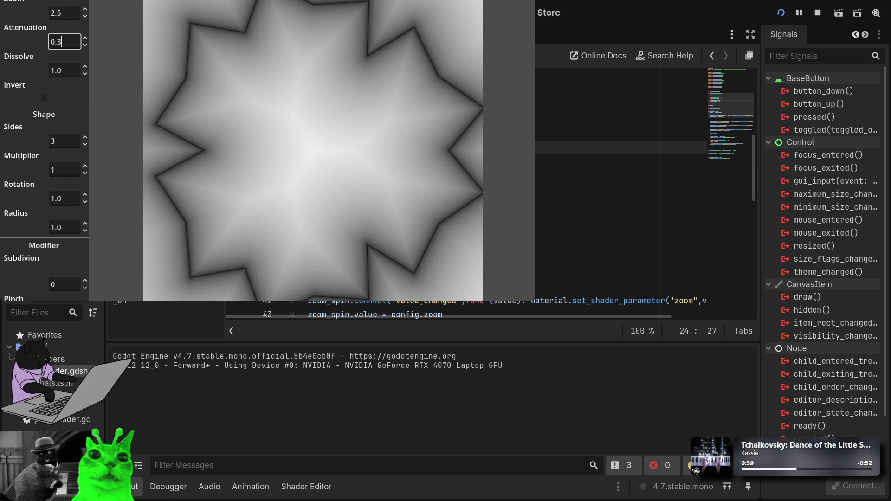
pyautogui.press('Tab')
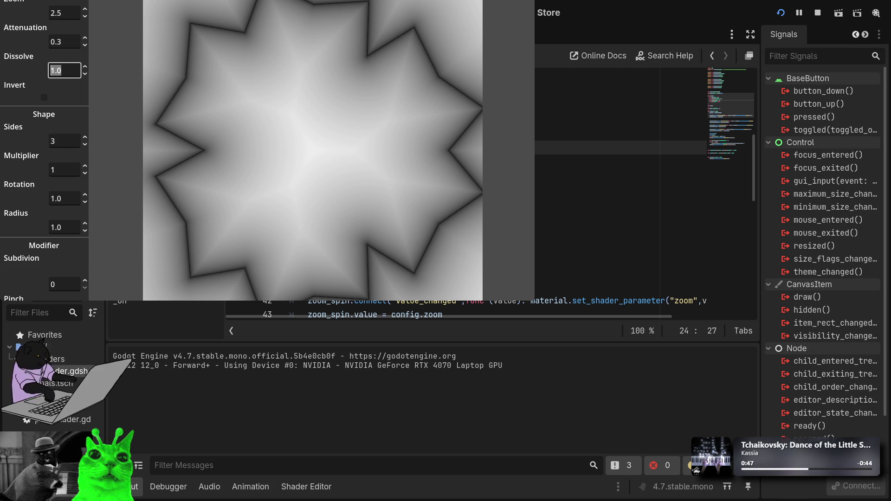
pyautogui.write('2')
pyautogui.press('Return')
pyautogui.click(782, 18)
pyautogui.click(781, 14)
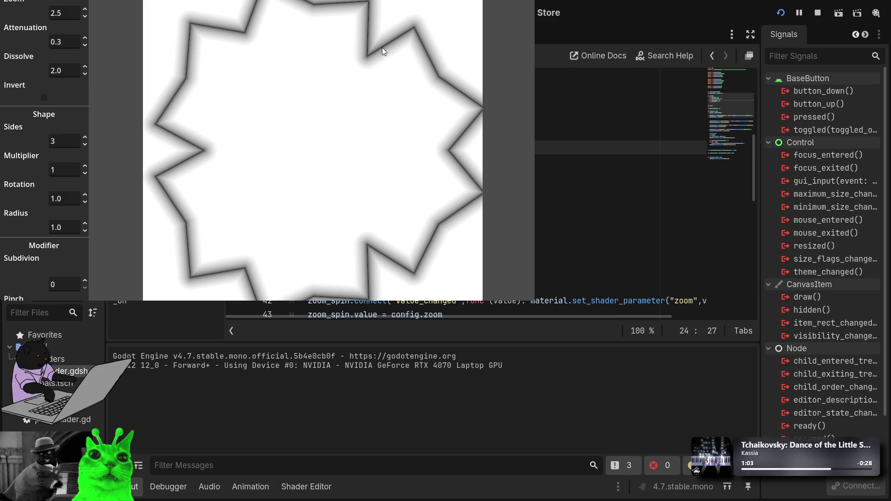
pyautogui.press('F8')
pyautogui.scroll(-3)
# Step: Insert a 1 before the 2 in the line 24 dissolve default and test-run the game
pyautogui.scroll(3)
pyautogui.click(406, 190)
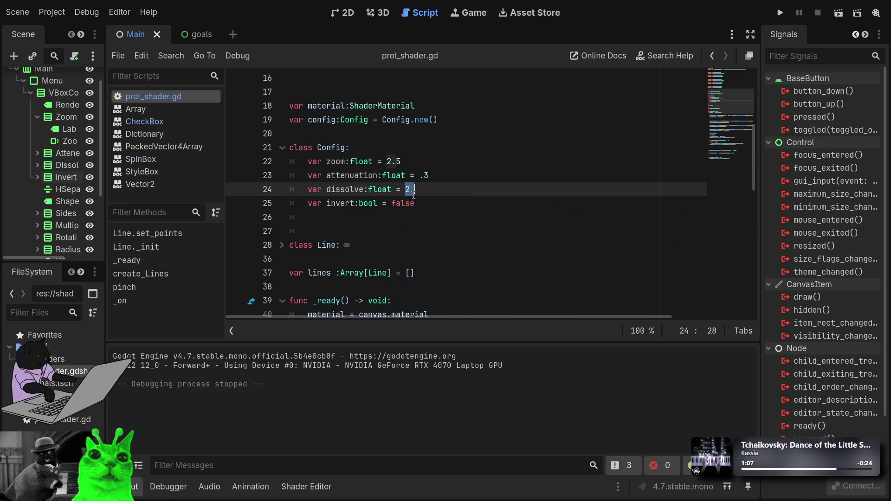
pyautogui.write('1')
pyautogui.click(778, 18)
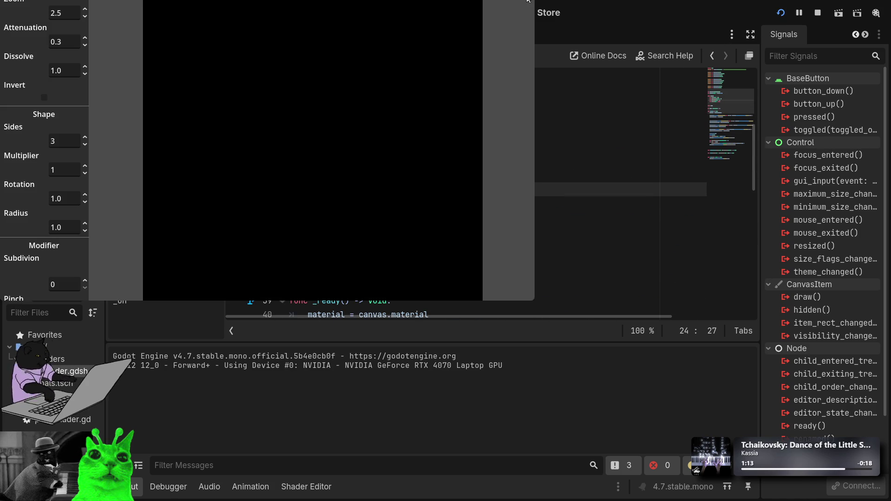
pyautogui.click(528, 1)
# Step: Open shader.gdshader in the Shader Editor below the script
pyautogui.scroll(-3)
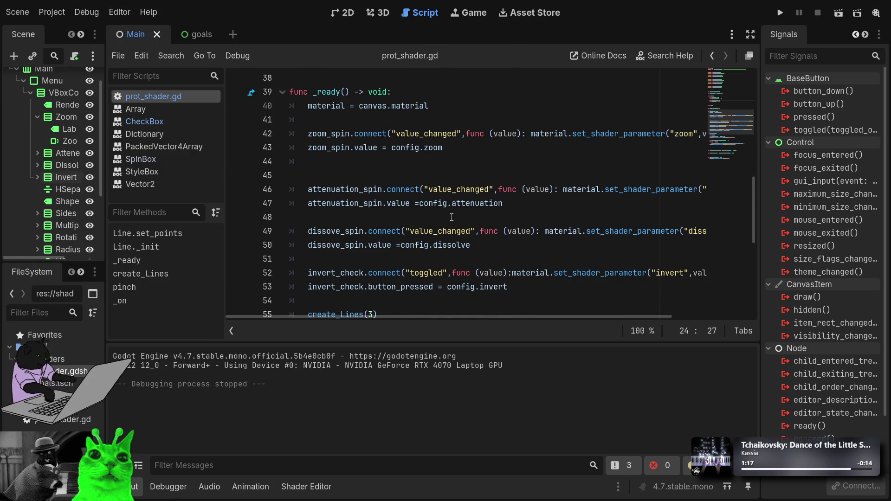
pyautogui.scroll(-3)
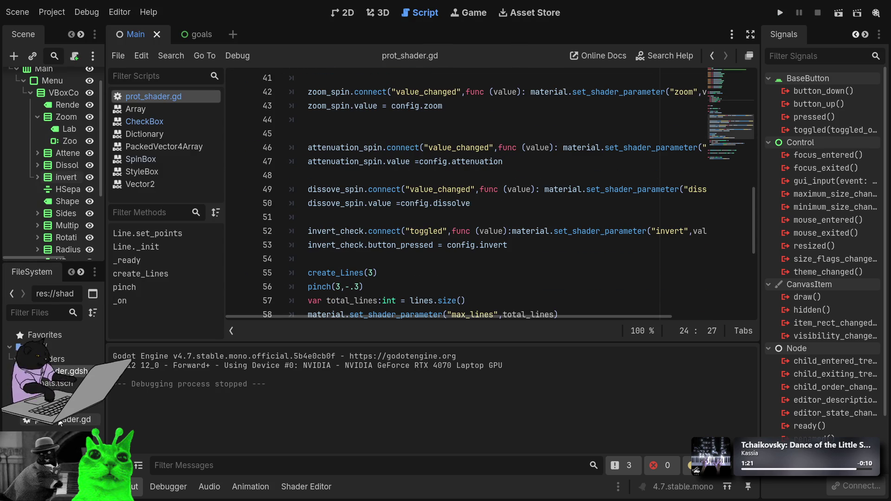
pyautogui.click(306, 487)
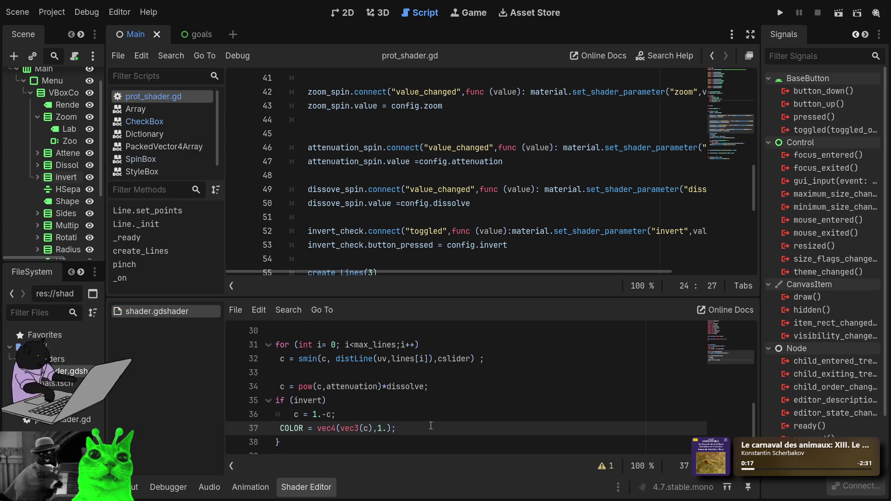
# Step: Change the Config dissolve default from 1. to 1.1 and run the project
pyautogui.click(489, 134)
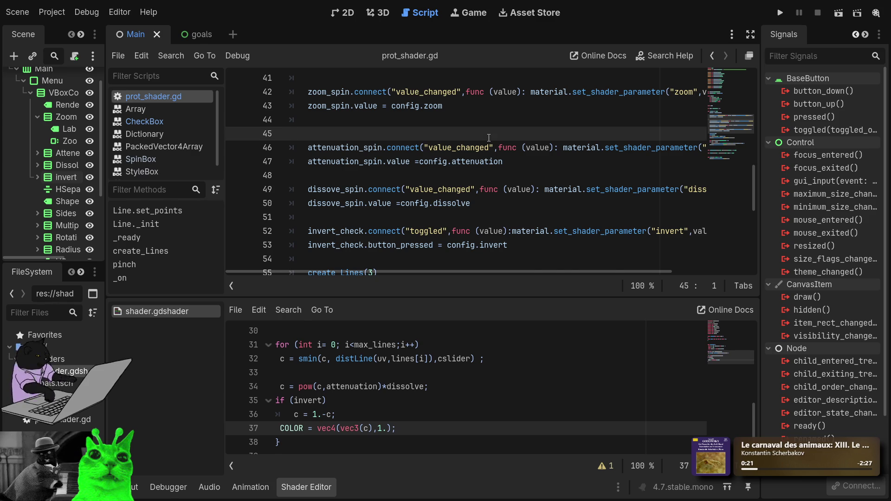
pyautogui.scroll(3)
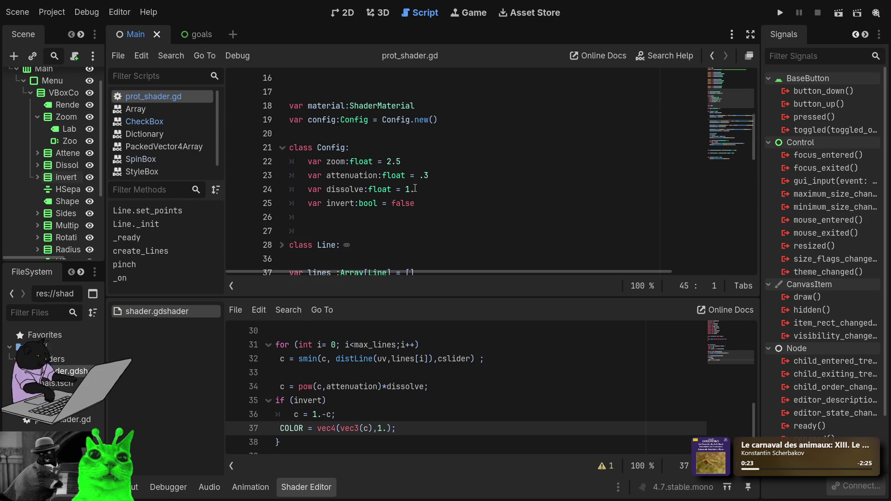
pyautogui.click(415, 189)
pyautogui.write('1')
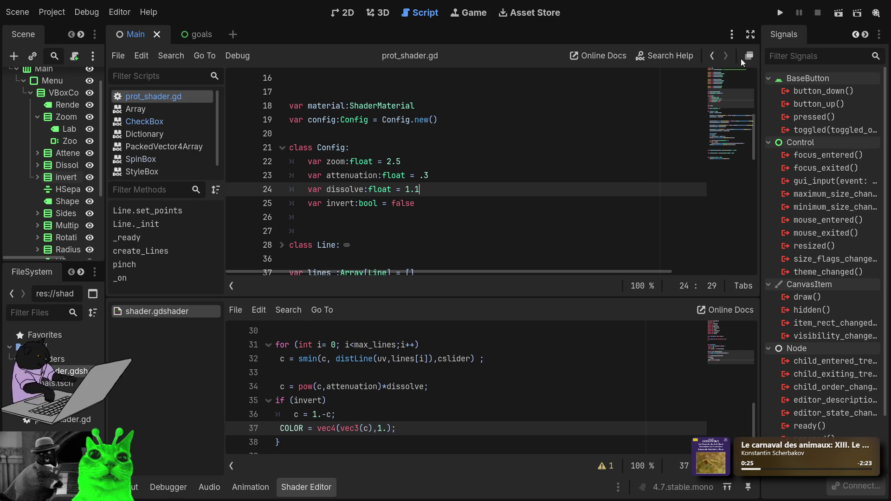
pyautogui.click(780, 13)
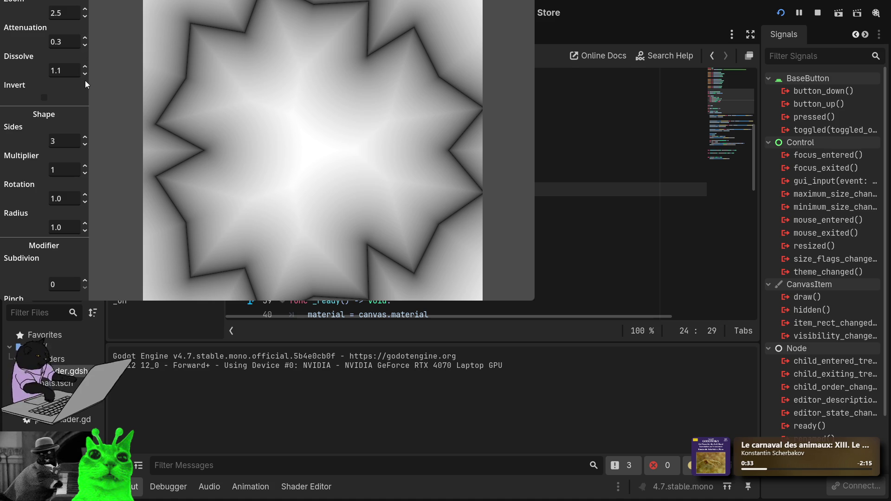
# Step: In the running game, enable Invert, lower Dissolve, adjust Attenuation, disable Invert, and stop with F8
pyautogui.click(45, 98)
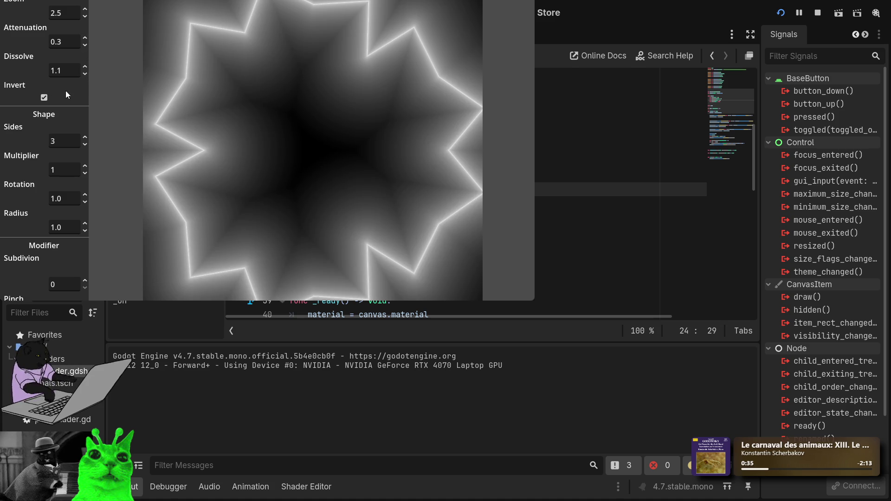
pyautogui.moveTo(85, 66); pyautogui.dragTo(86, 73)
pyautogui.click(85, 38)
pyautogui.press('Down')
pyautogui.press('Down')
pyautogui.press('Down')
pyautogui.press('Up')
pyautogui.press('Up')
pyautogui.press('Down')
pyautogui.press('Down')
pyautogui.press('Up')
pyautogui.press('Up')
pyautogui.press('Up')
pyautogui.press('Up')
pyautogui.press('Up')
pyautogui.press('Up')
pyautogui.press('Up')
pyautogui.press('Up')
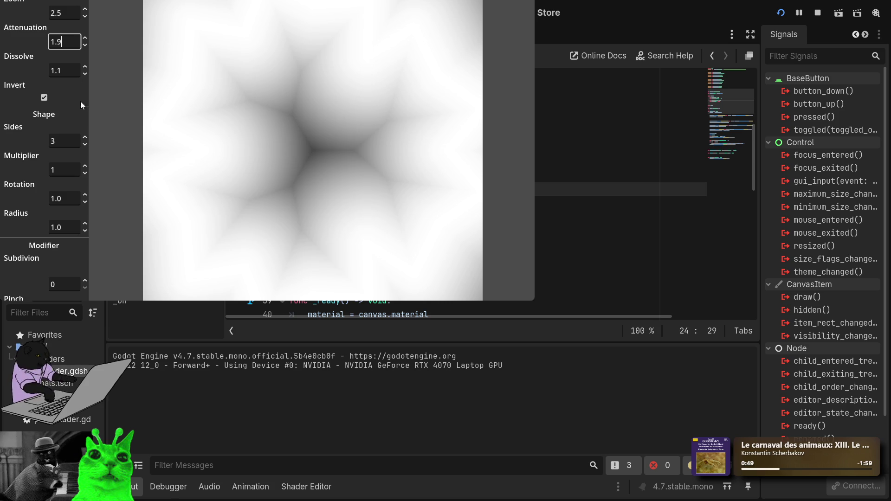
pyautogui.click(45, 96)
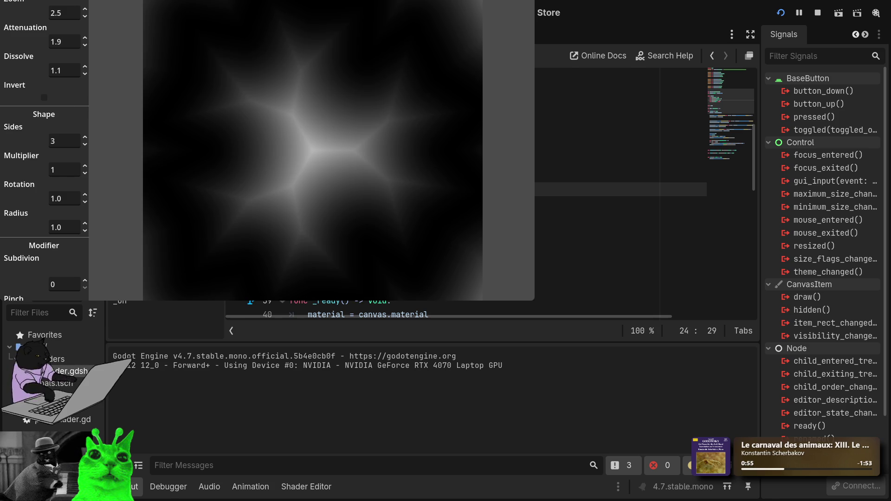
pyautogui.press('F8')
pyautogui.scroll(-3)
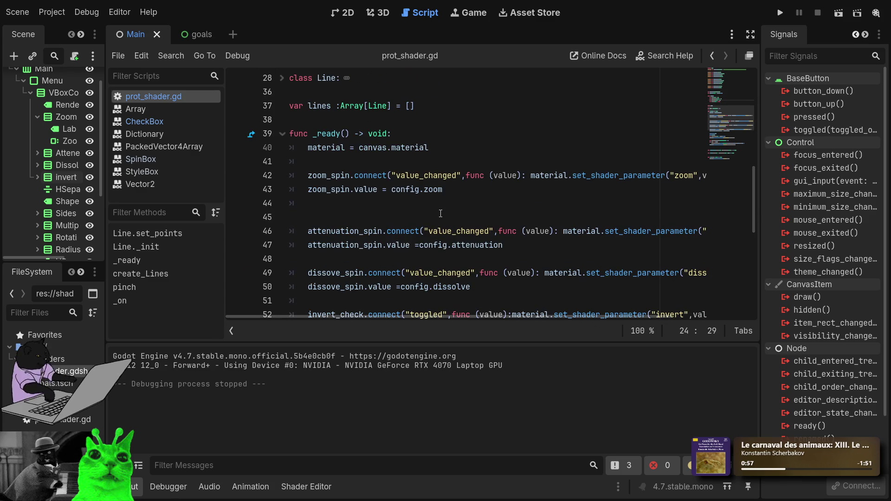
# Step: Expand the folded create_Lines function and place the caret on the first line of its body
pyautogui.scroll(3)
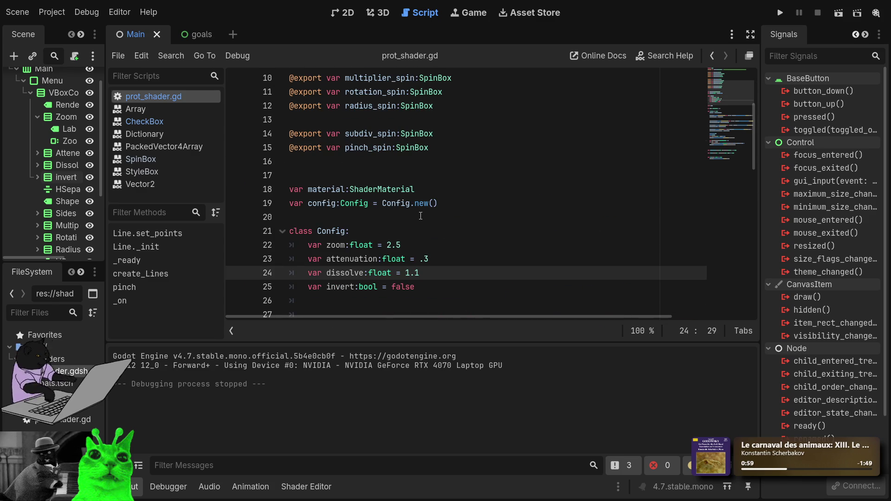
pyautogui.scroll(3)
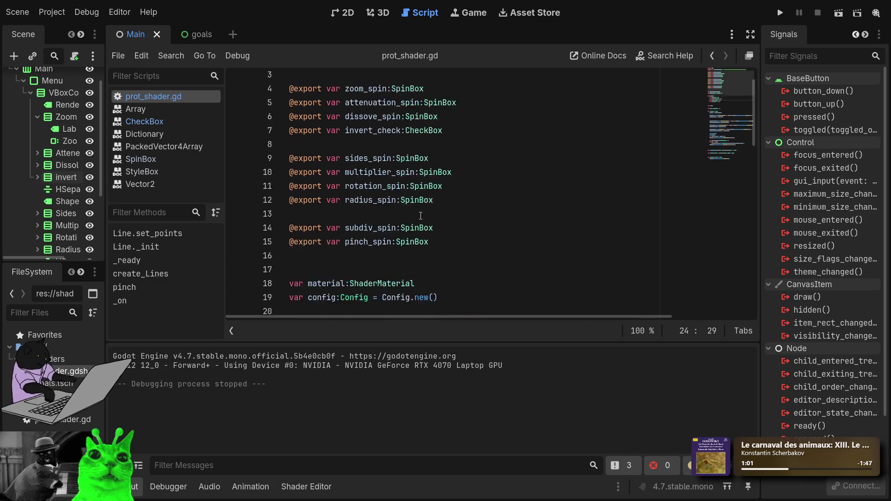
pyautogui.scroll(-3)
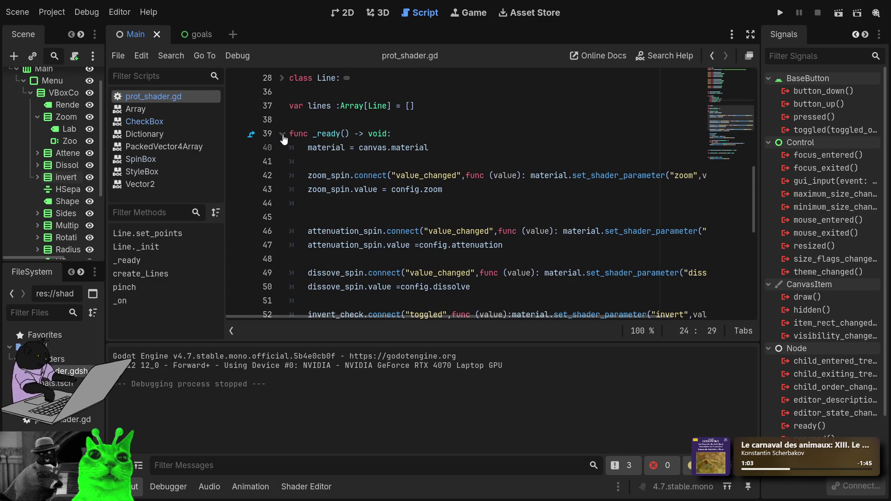
pyautogui.scroll(-3)
pyautogui.moveTo(395, 200); pyautogui.dragTo(281, 194)
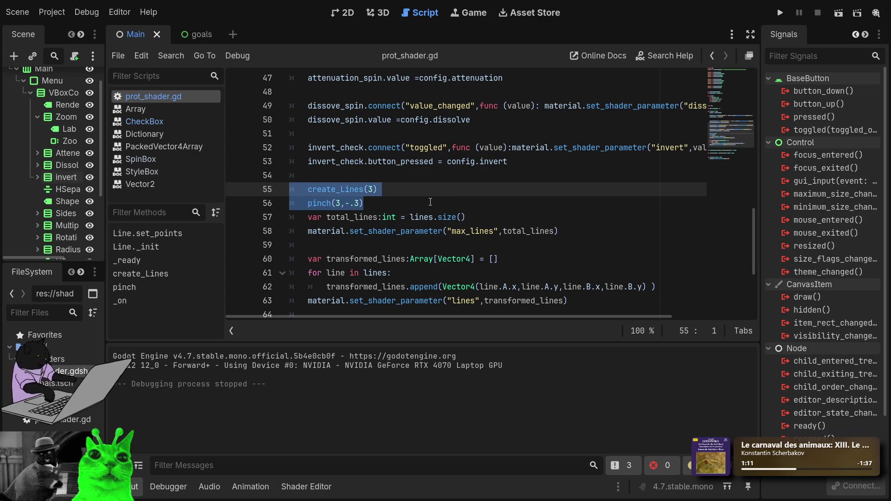
pyautogui.scroll(-3)
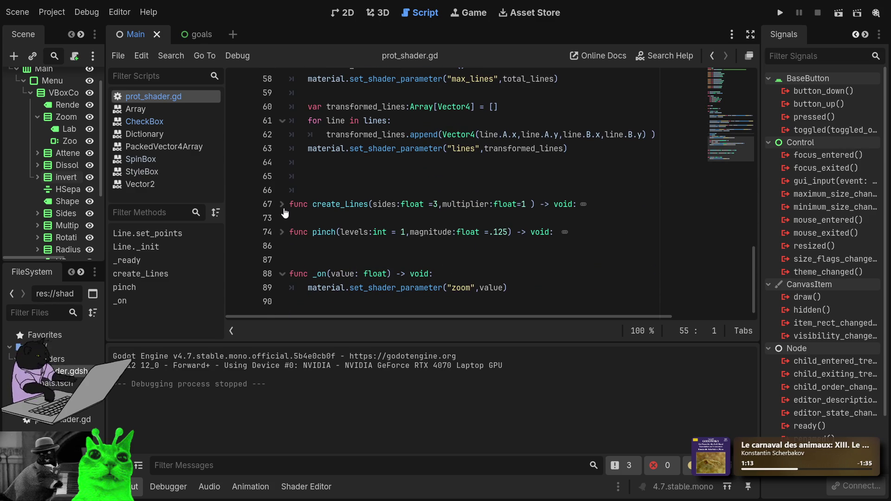
pyautogui.click(282, 205)
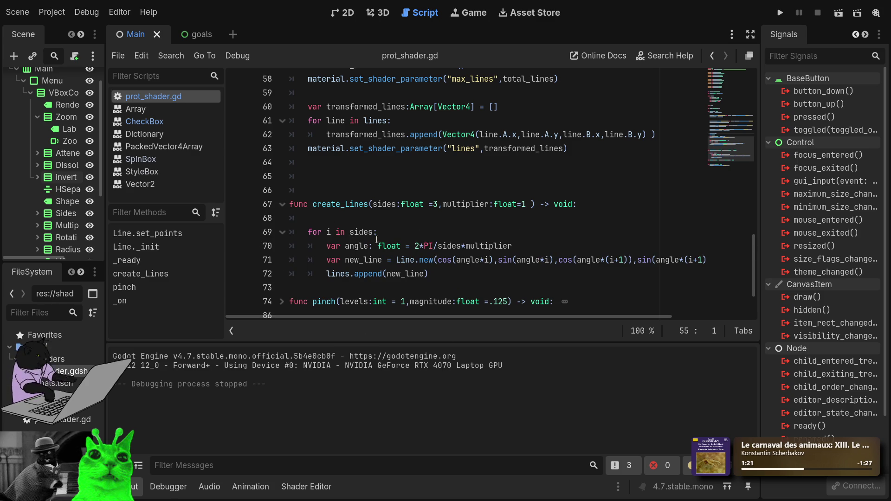
pyautogui.click(362, 204)
pyautogui.press('Down')
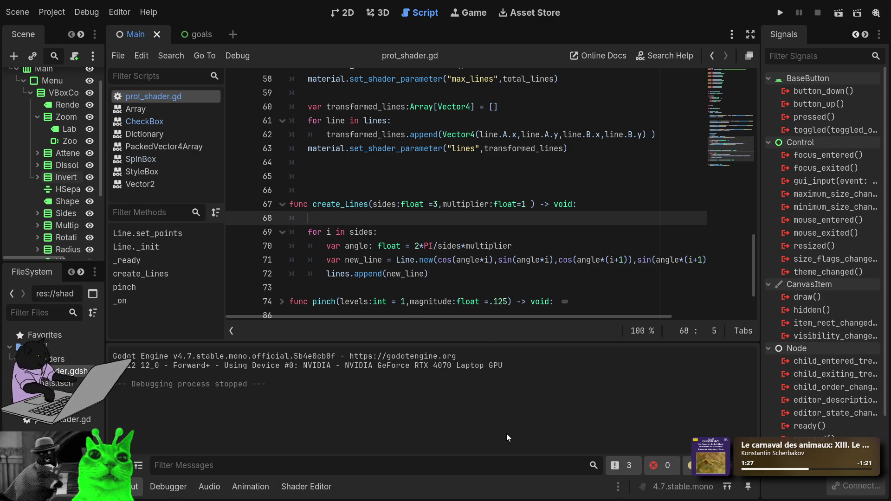
# Step: Start create_Lines with 'lines = []' to reset the lines array
pyautogui.write('lines')
pyautogui.press('BackSpace')
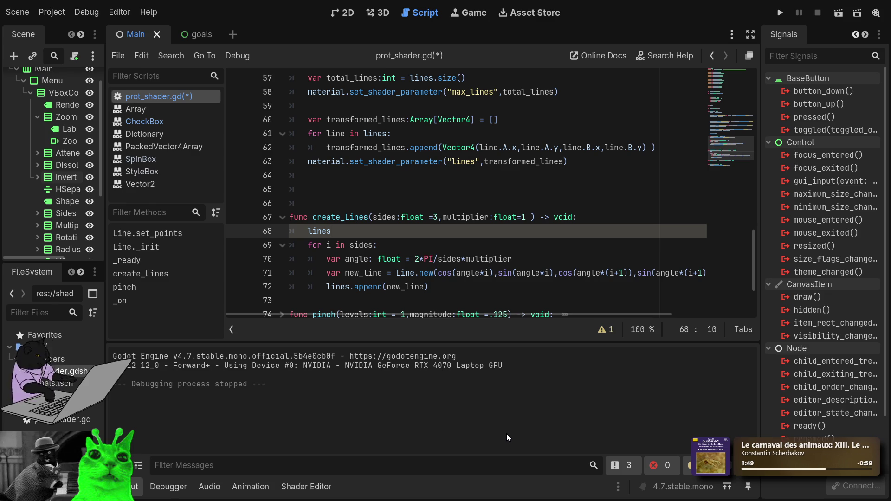
pyautogui.write('=')
pyautogui.press('Escape')
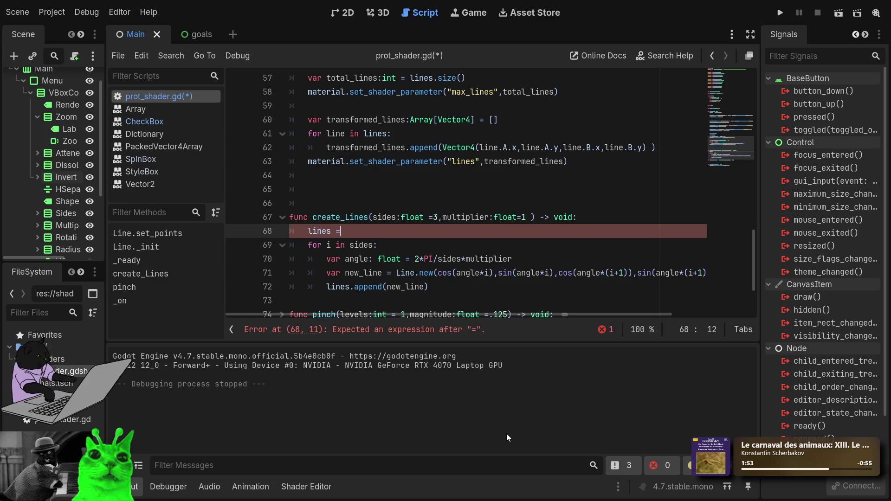
pyautogui.write('[]')
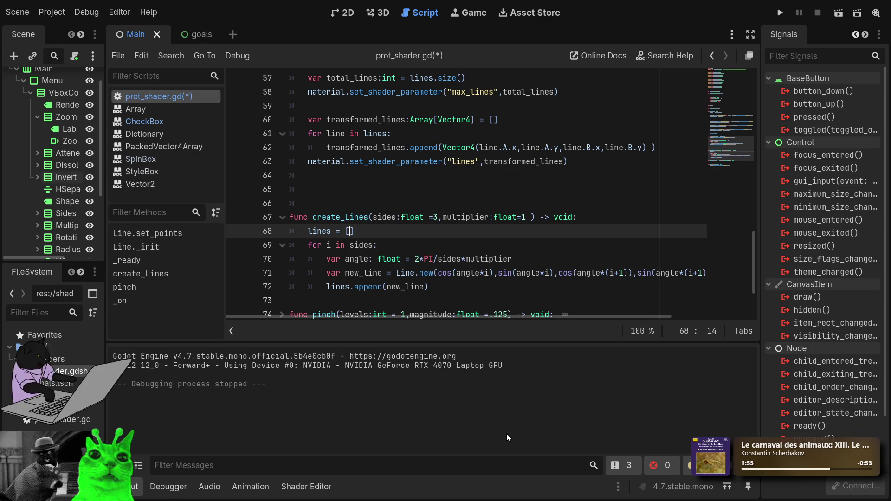
# Step: Delete the create_Lines(3) call on line 55 in _ready
pyautogui.scroll(-3)
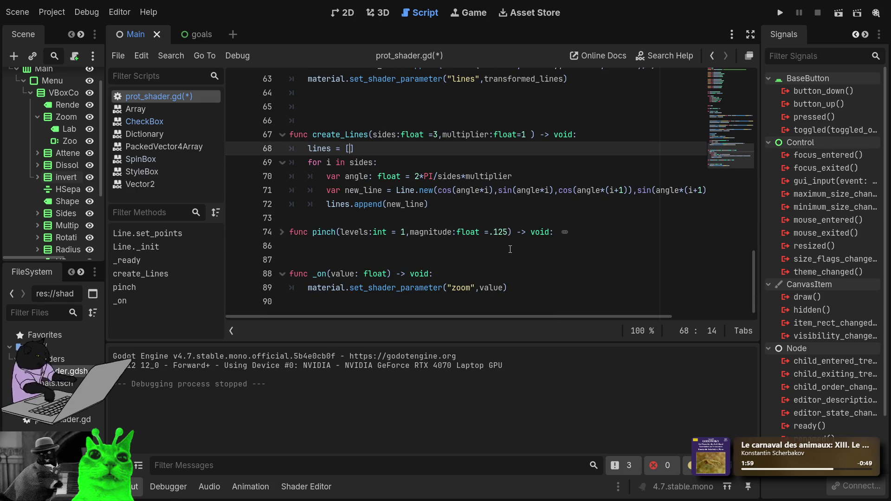
pyautogui.scroll(3)
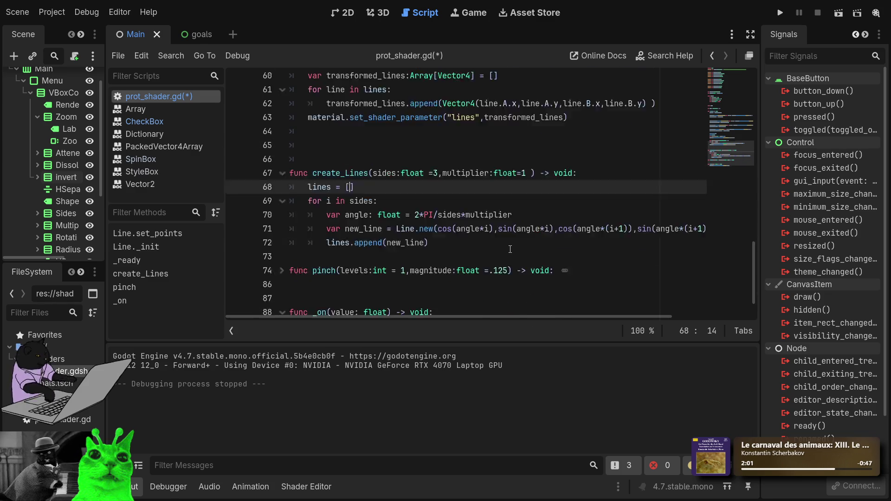
pyautogui.click(406, 211)
pyautogui.press('Down')
pyautogui.press('Down')
pyautogui.click(406, 215)
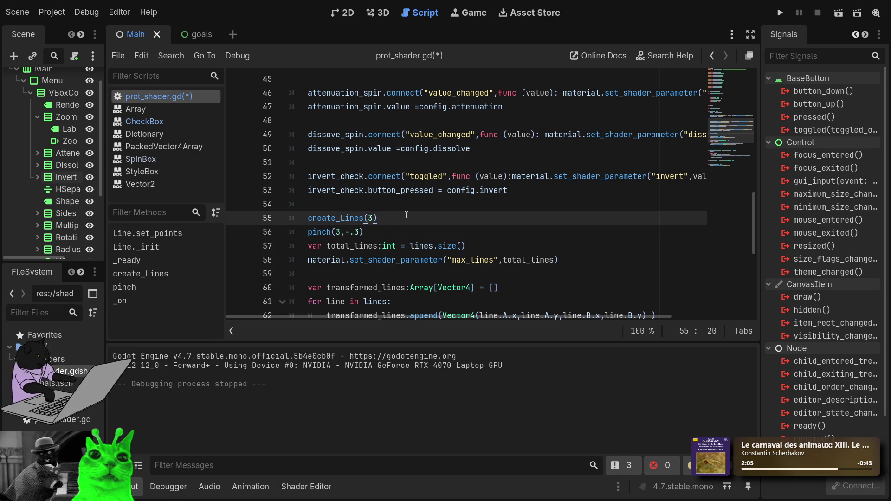
pyautogui.hotkey('ctrl', 'shift', 'k')
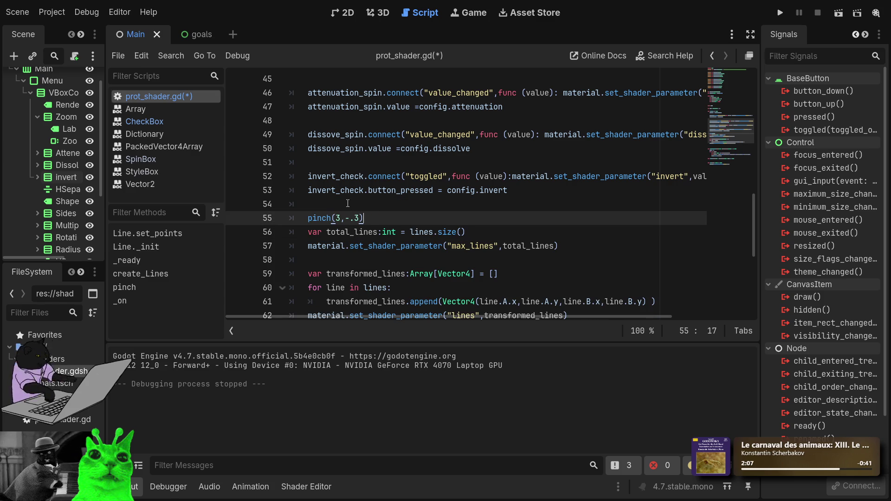
pyautogui.click(346, 202)
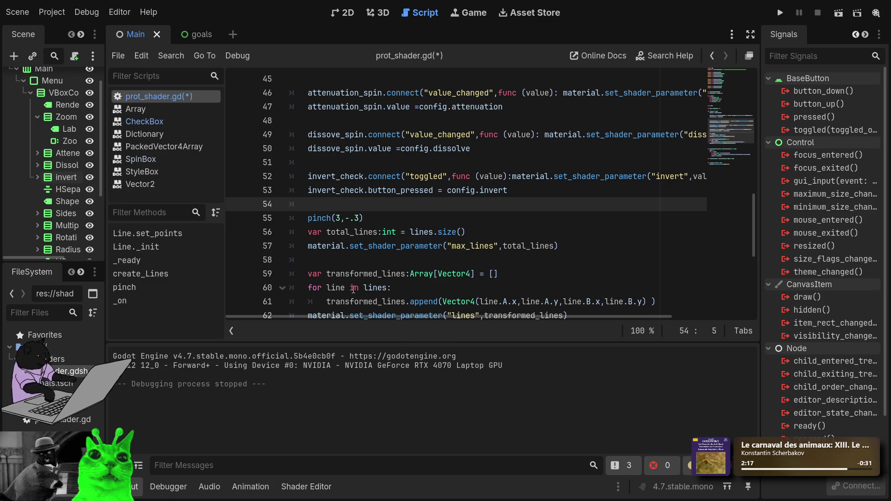
# Step: Add 'var sides:int = 3' to the Config class below the invert default
pyautogui.write('side')
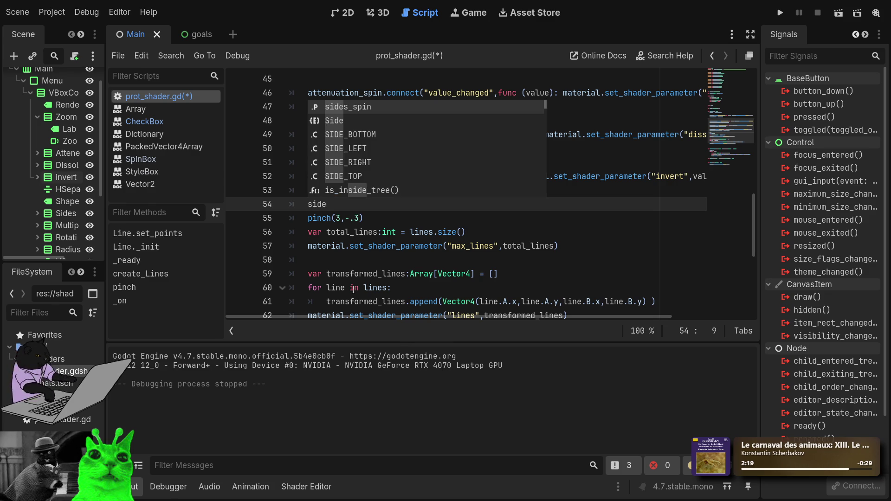
pyautogui.press('Return')
pyautogui.scroll(3)
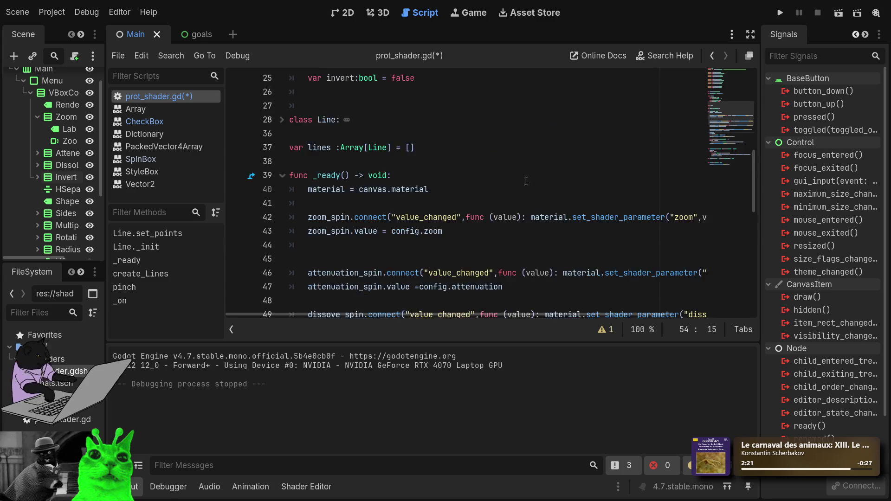
pyautogui.scroll(3)
pyautogui.click(430, 208)
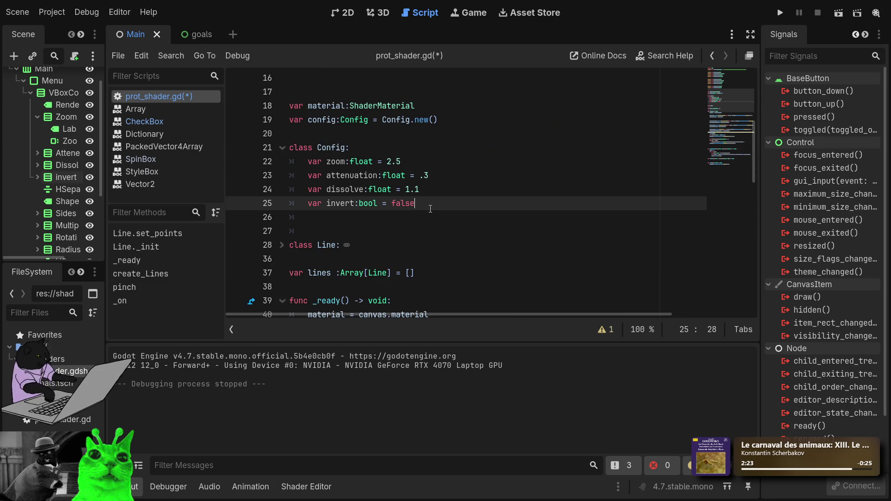
pyautogui.press('Return')
pyautogui.write('var ')
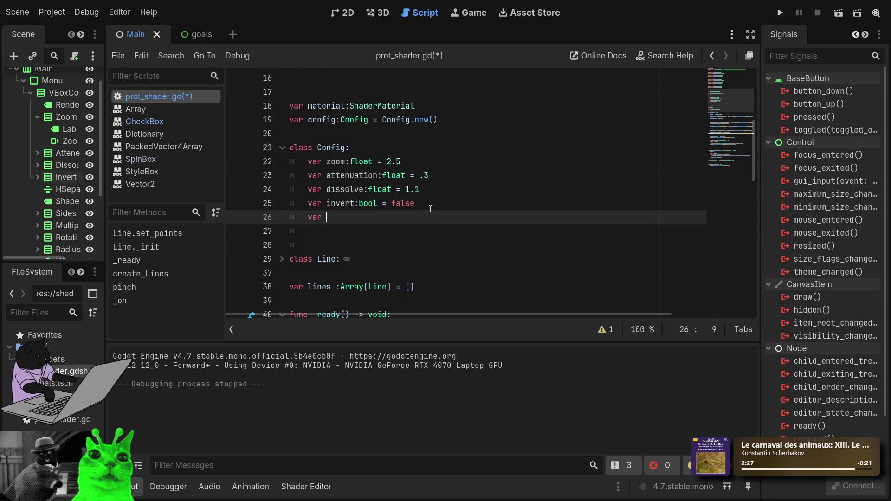
pyautogui.write('sides:')
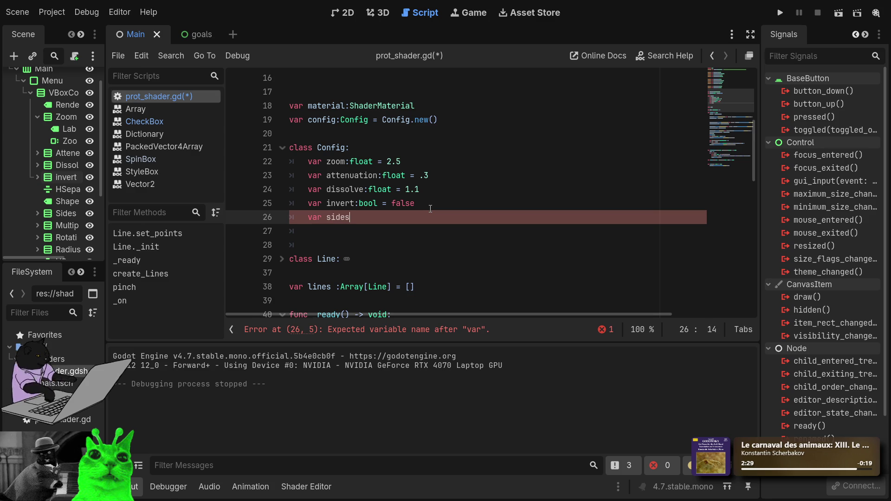
pyautogui.write('int')
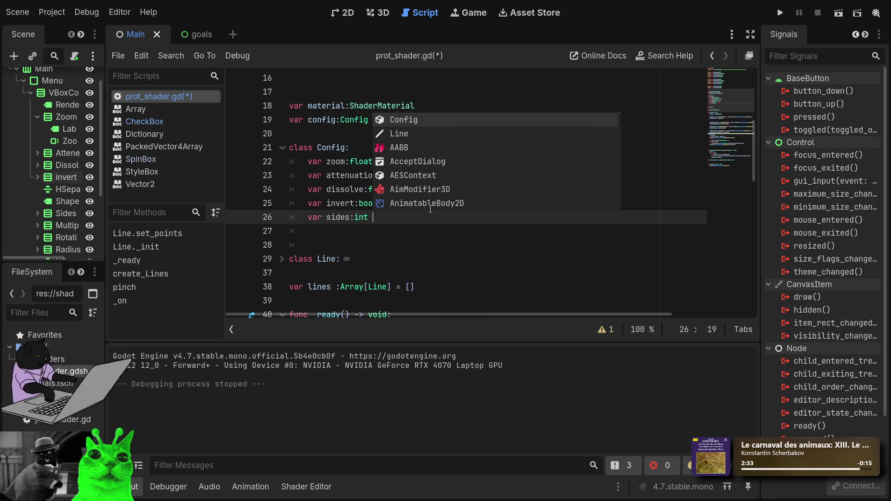
pyautogui.write(' =')
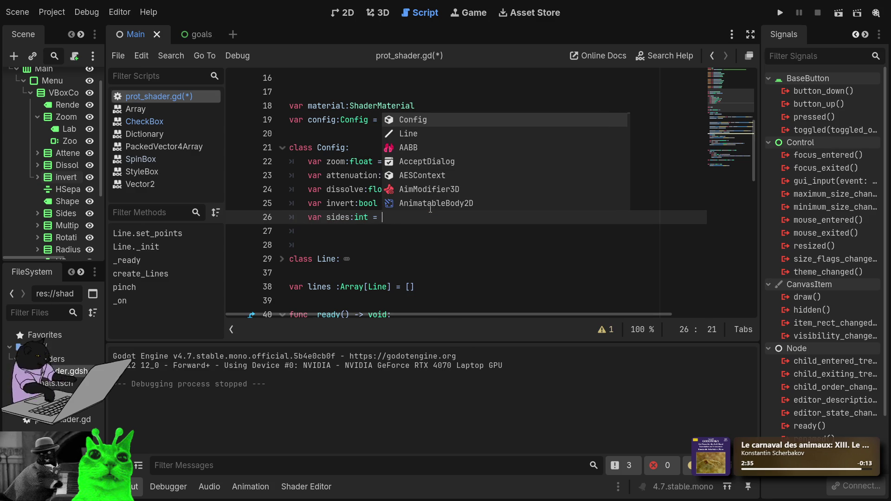
pyautogui.press('Escape')
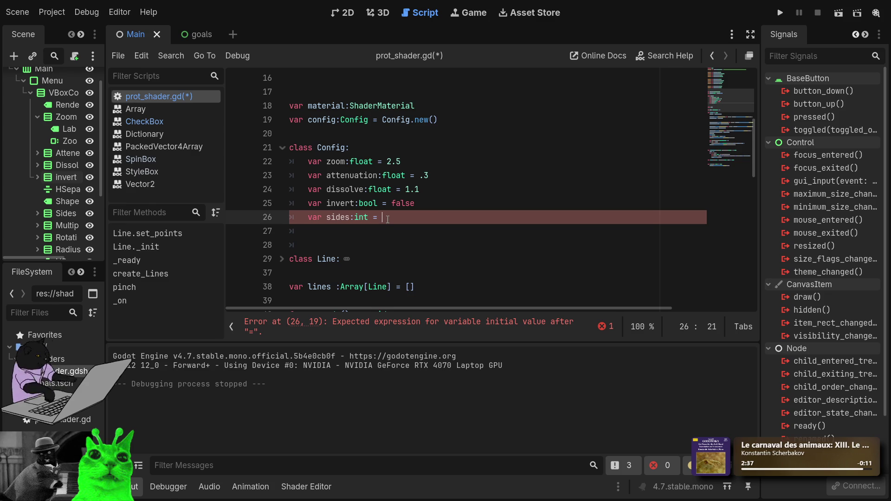
pyautogui.write('3')
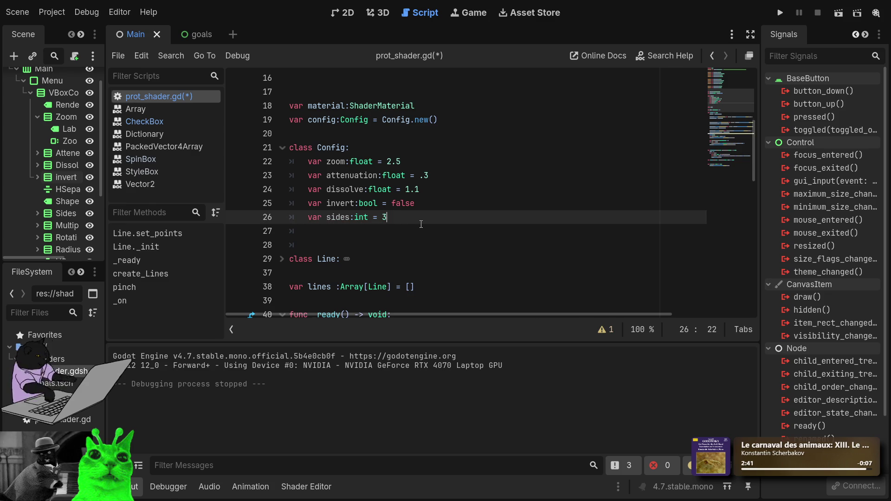
pyautogui.press('Return')
# Step: Change the dissolve default from 1.1 to 1.0 and clear the unfinished multiplier line
pyautogui.write('var m')
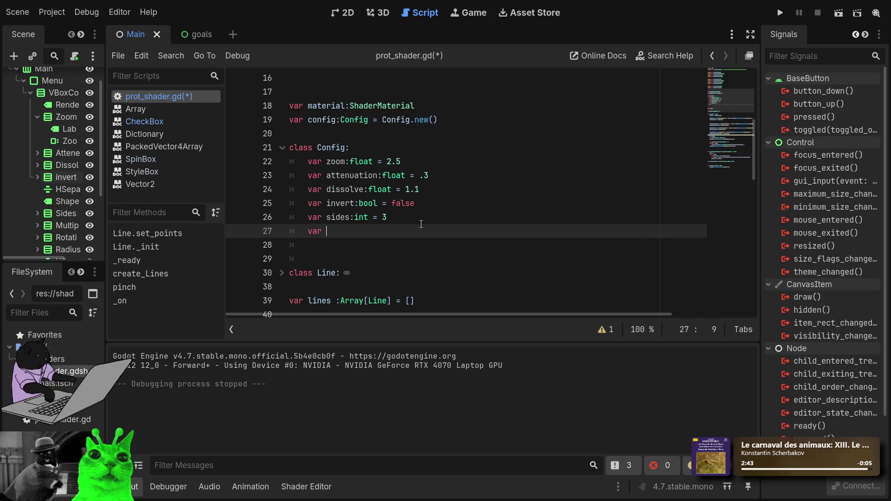
pyautogui.write('ultipl')
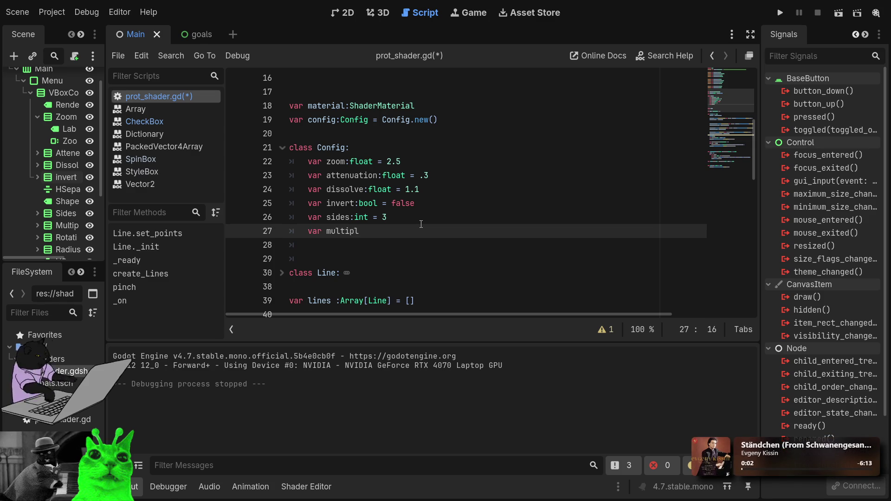
pyautogui.click(457, 200)
pyautogui.click(450, 192)
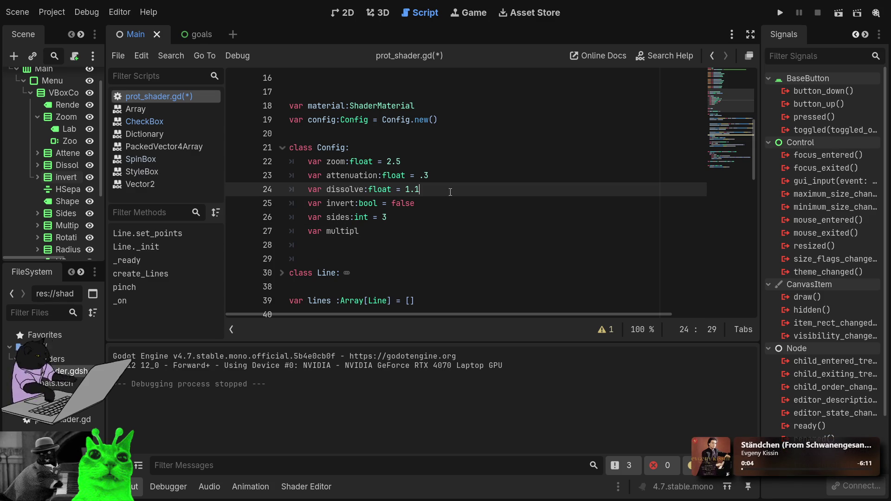
pyautogui.press('BackSpace')
pyautogui.write('0')
pyautogui.click(427, 223)
pyautogui.click(405, 230)
pyautogui.write('lip')
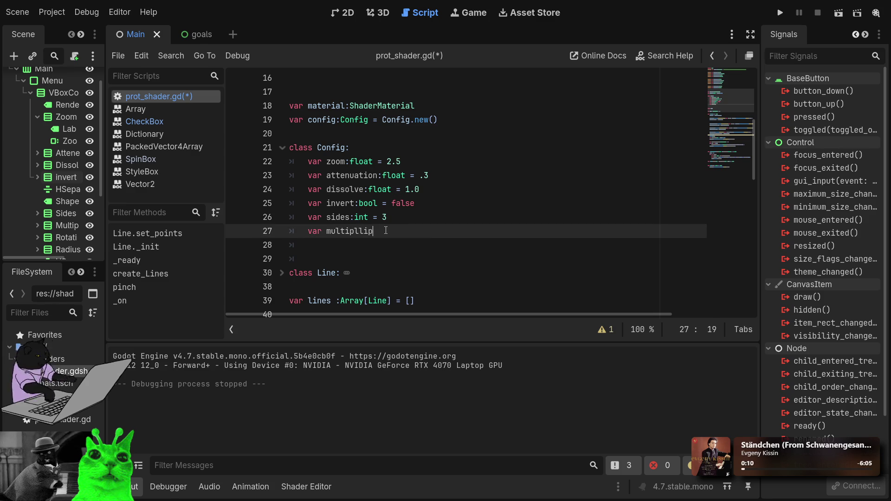
pyautogui.hotkey('ctrl', 'BackSpace')
pyautogui.hotkey('ctrl', 'BackSpace')
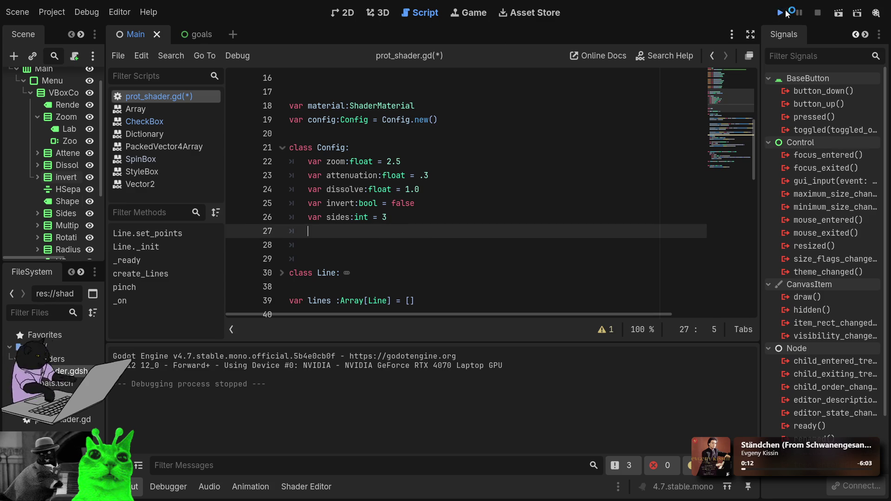
# Step: Test-run the game, then replace dissolve on shader line 34 with the constant 1.0
pyautogui.click(788, 14)
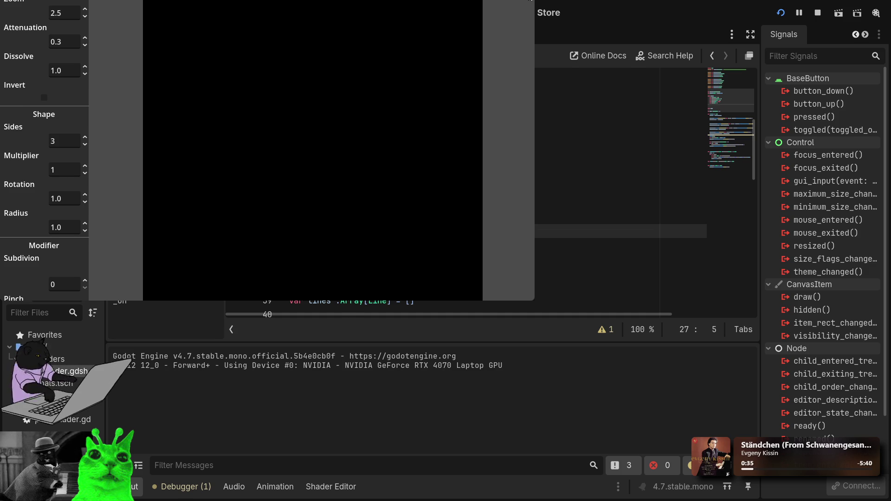
pyautogui.press('F8')
pyautogui.scroll(-3)
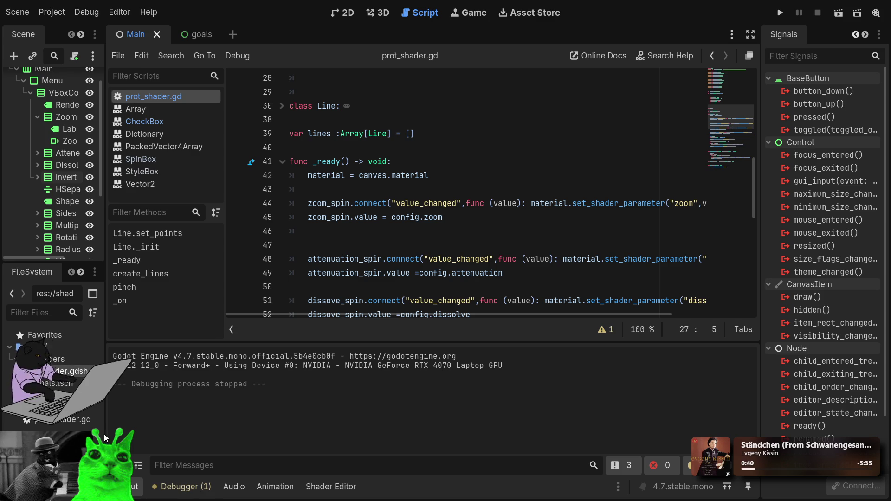
pyautogui.click(345, 490)
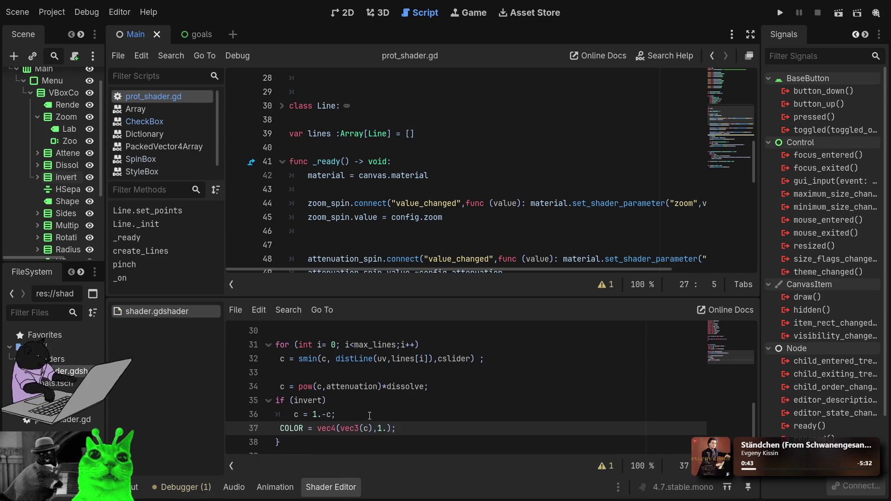
pyautogui.click(369, 386)
pyautogui.doubleClick(406, 386)
pyautogui.write('1')
pyautogui.write('.0')
# Step: Run the game, set Dissolve 1.1, Attenuation 0.3 and Zoom 2.3, then close it
pyautogui.click(780, 13)
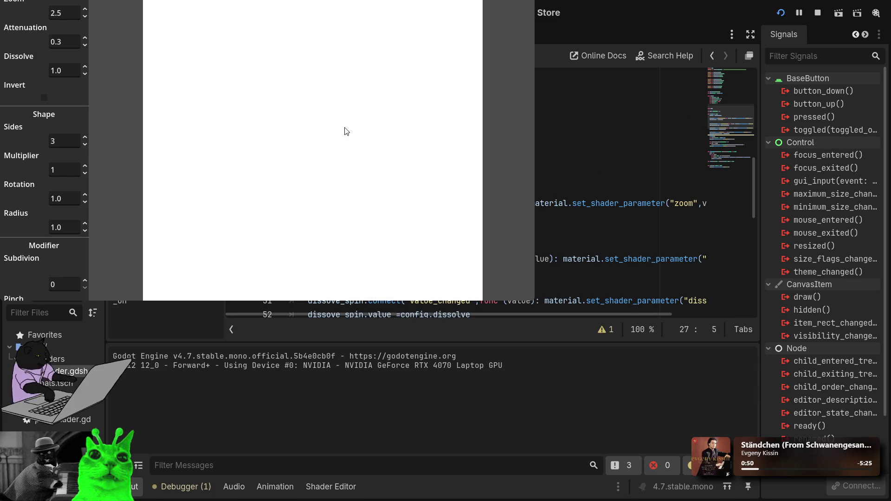
pyautogui.click(85, 67)
pyautogui.click(85, 67)
pyautogui.click(85, 75)
pyautogui.click(84, 74)
pyautogui.click(85, 66)
pyautogui.click(85, 67)
pyautogui.click(85, 39)
pyautogui.click(85, 38)
pyautogui.click(85, 45)
pyautogui.click(86, 16)
pyautogui.click(86, 15)
pyautogui.hotkey('alt', 'F4')
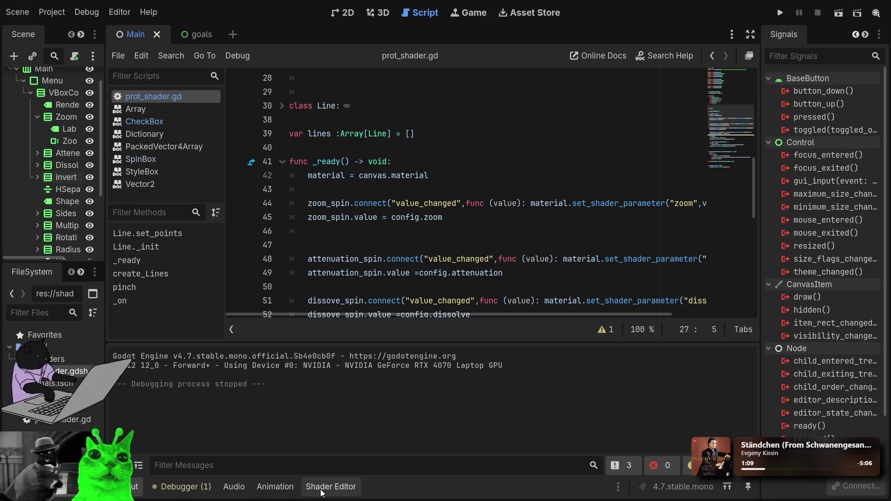
# Step: Restore dissolve on shader line 34 and change it to (dissolve +0.0001)
pyautogui.click(330, 486)
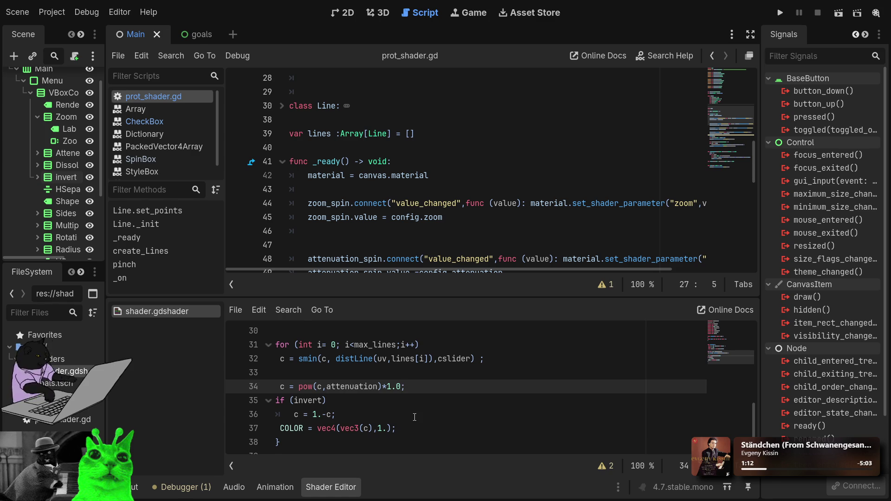
pyautogui.write(';')
pyautogui.hotkey('ctrl', 'z')
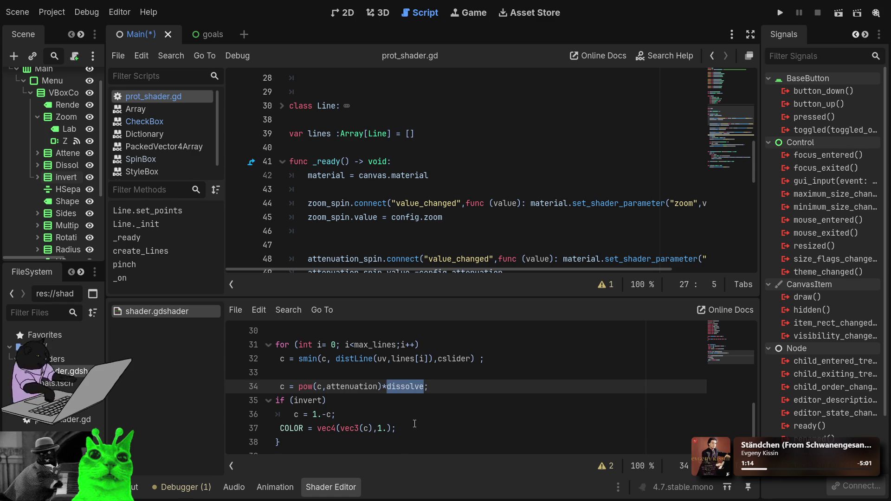
pyautogui.moveTo(391, 386); pyautogui.dragTo(410, 387)
pyautogui.doubleClick(412, 387)
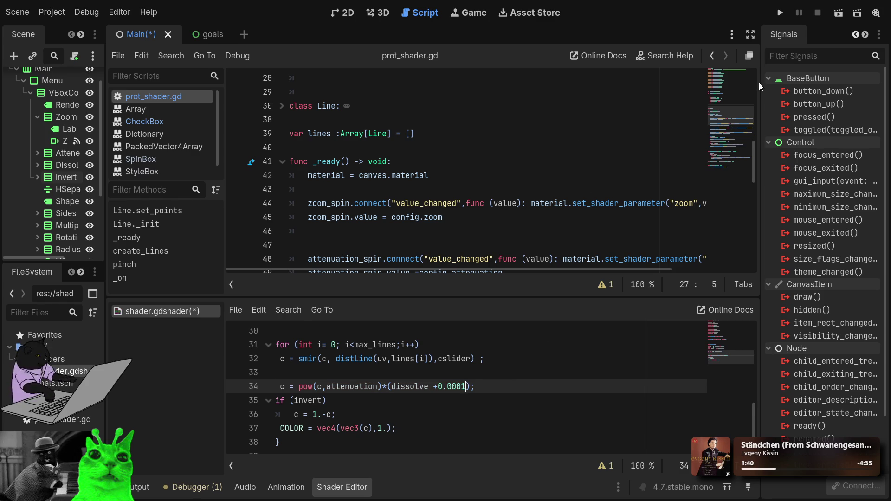
pyautogui.scroll(3)
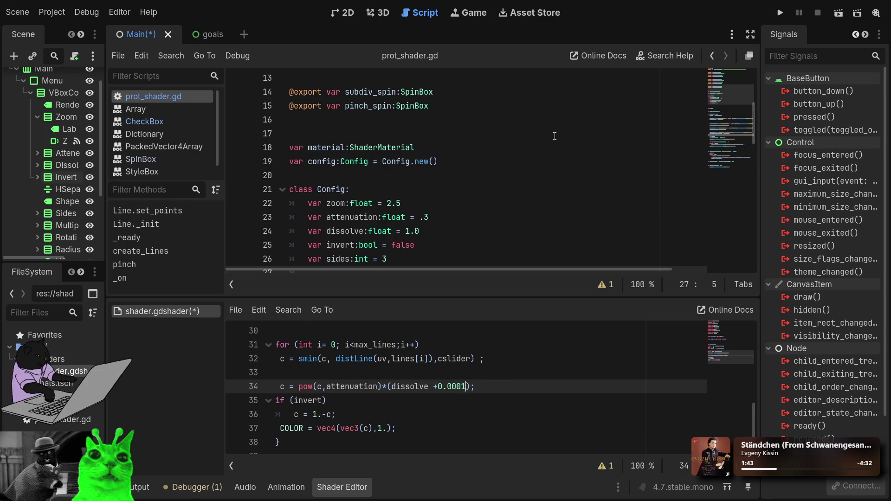
pyautogui.scroll(-3)
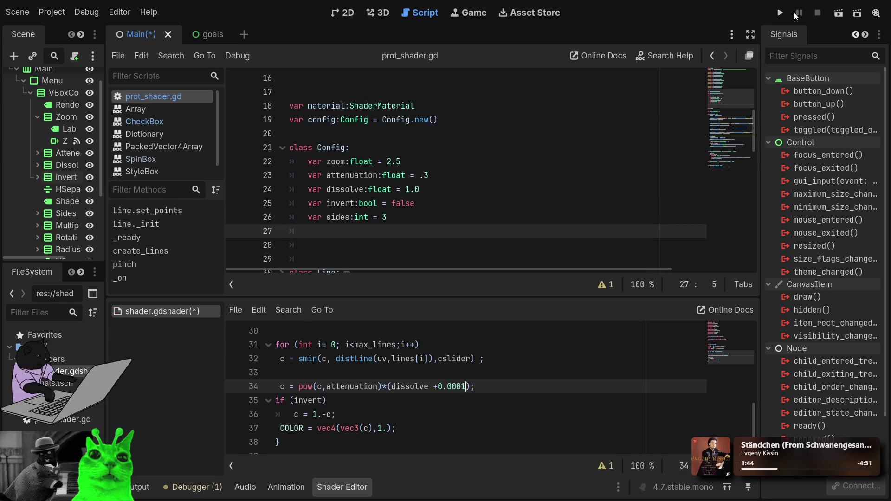
# Step: Save and run the game, adjusting to Zoom 2.0, Attenuation 0.4 and Dissolve 0.3
pyautogui.click(780, 12)
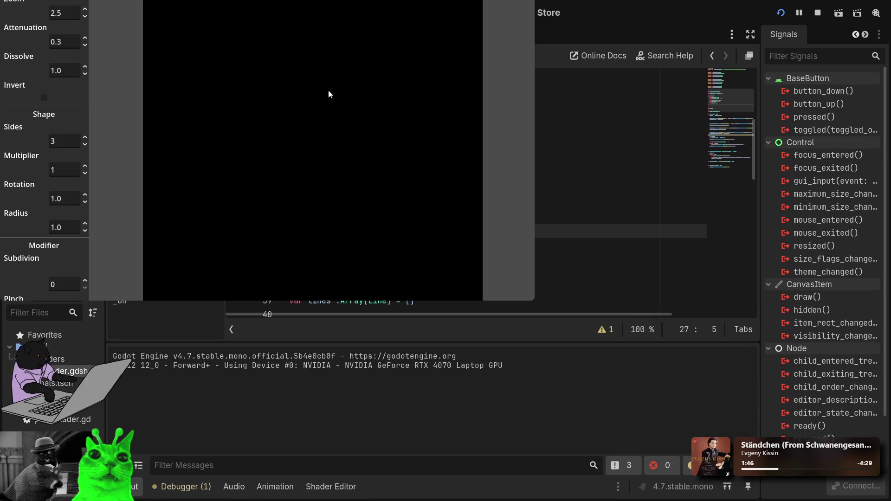
pyautogui.click(85, 68)
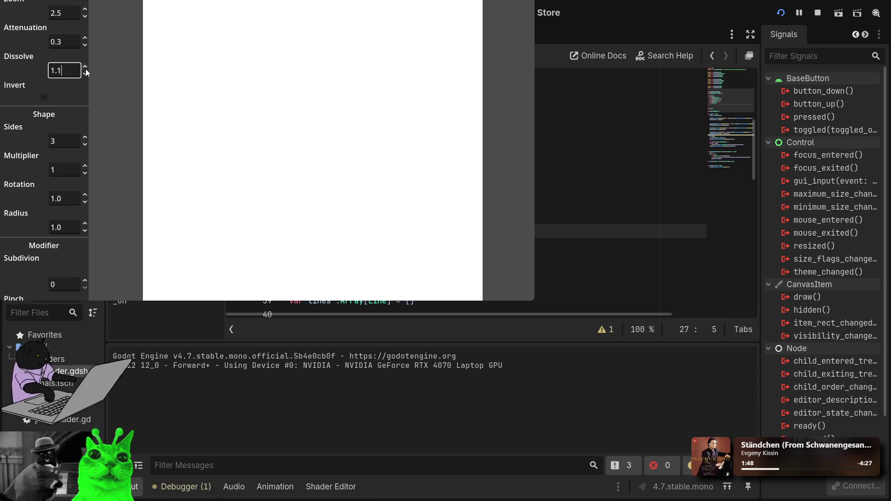
pyautogui.click(87, 38)
pyautogui.click(87, 43)
pyautogui.click(85, 17)
pyautogui.click(85, 74)
pyautogui.click(85, 74)
pyautogui.click(85, 75)
pyautogui.click(85, 75)
pyautogui.click(85, 74)
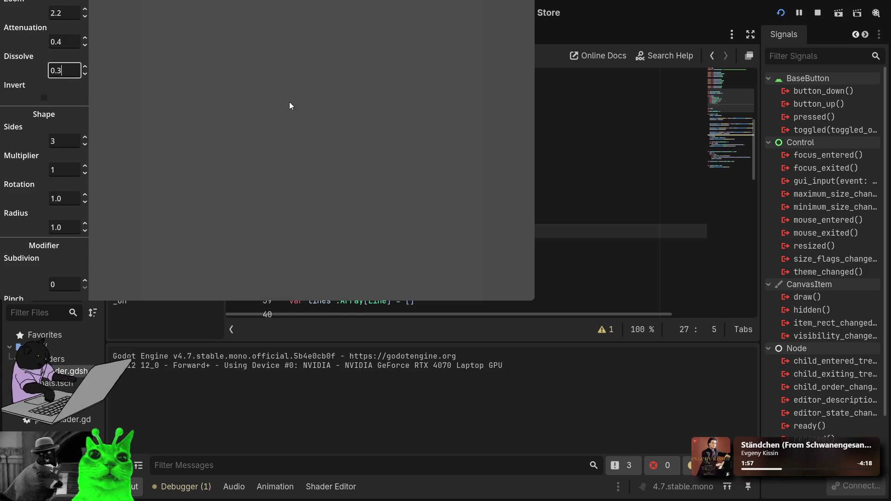
pyautogui.click(87, 16)
# Step: Turn Invert on in the running game, then stop it
pyautogui.click(47, 97)
pyautogui.click(48, 98)
pyautogui.click(48, 98)
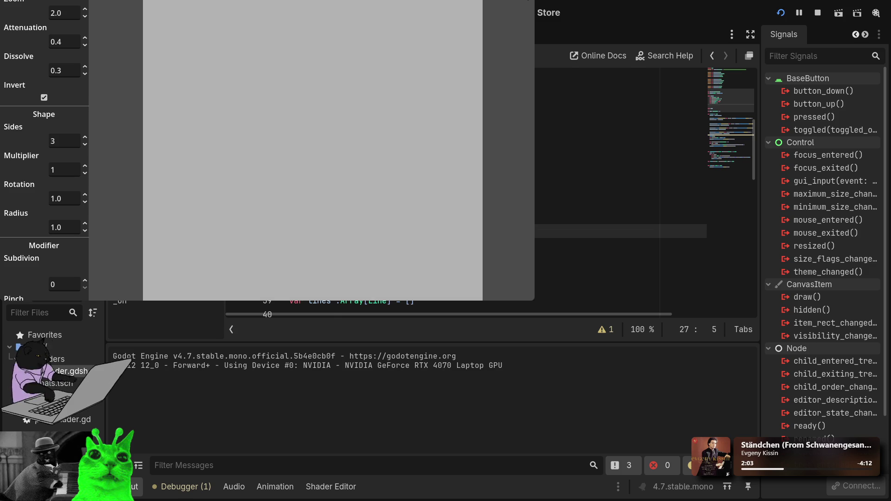
pyautogui.press('F8')
pyautogui.scroll(-3)
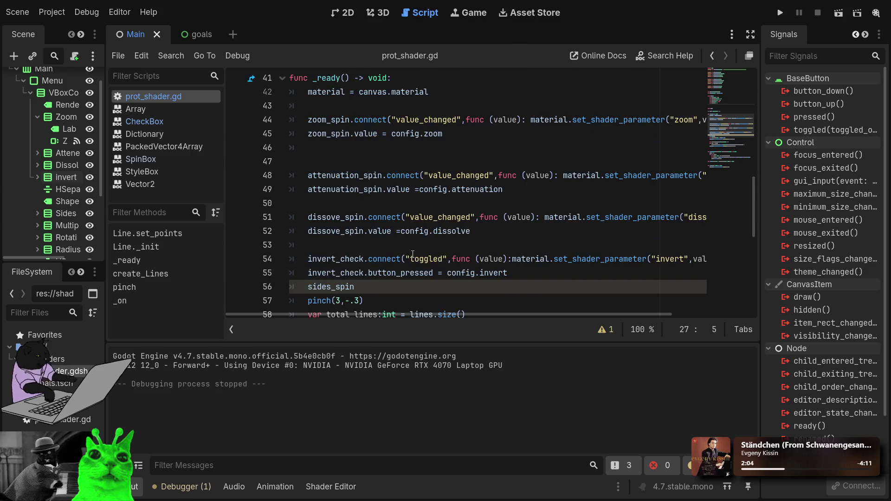
# Step: Undo to remove the leftover 'var multipllip' line from the script
pyautogui.scroll(-3)
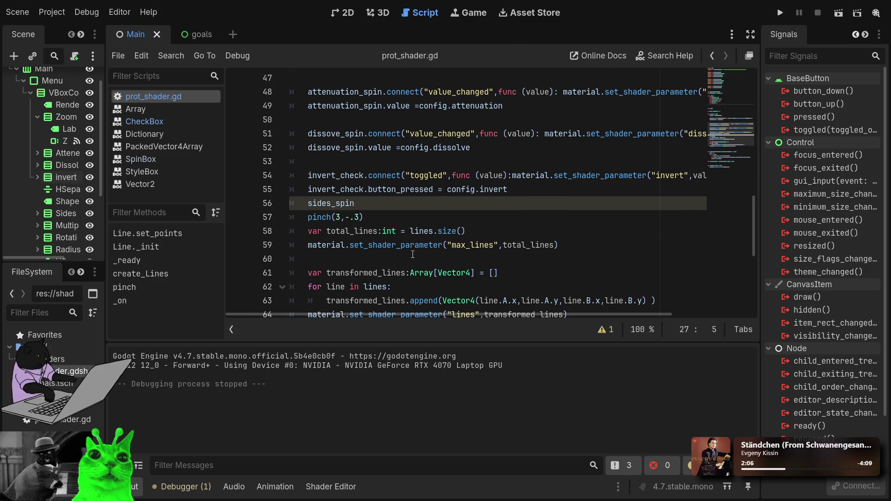
pyautogui.click(410, 216)
pyautogui.click(392, 209)
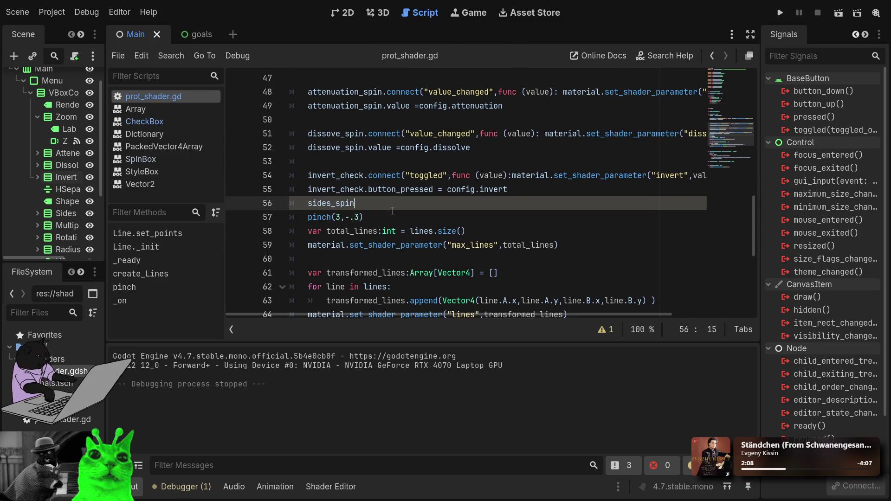
pyautogui.hotkey('ctrl', 'z')
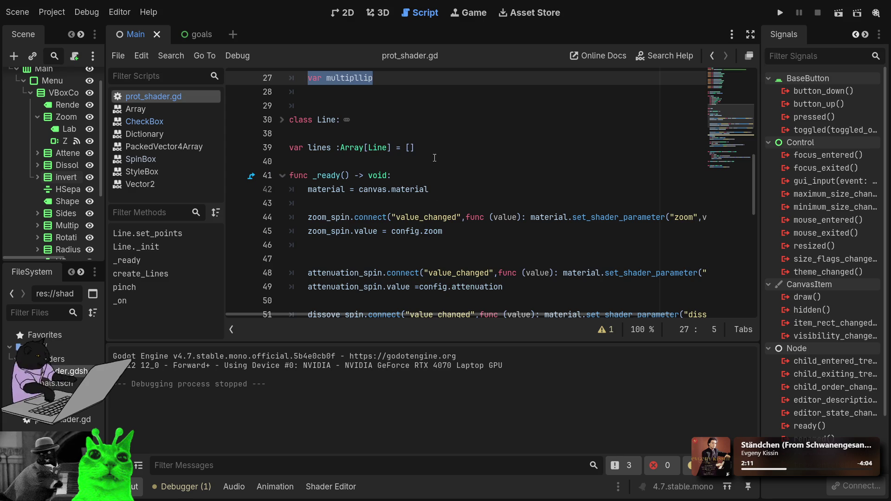
pyautogui.scroll(3)
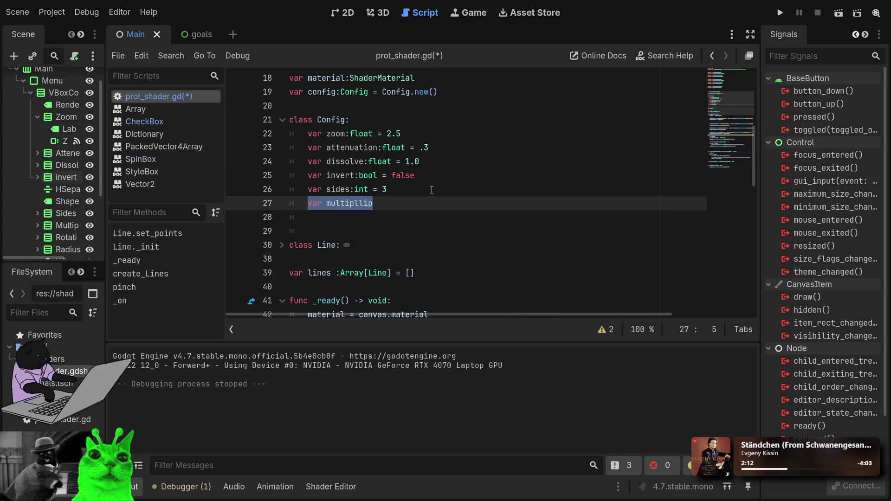
pyautogui.hotkey('ctrl', 'z')
pyautogui.hotkey('ctrl', 'z')
pyautogui.scroll(-3)
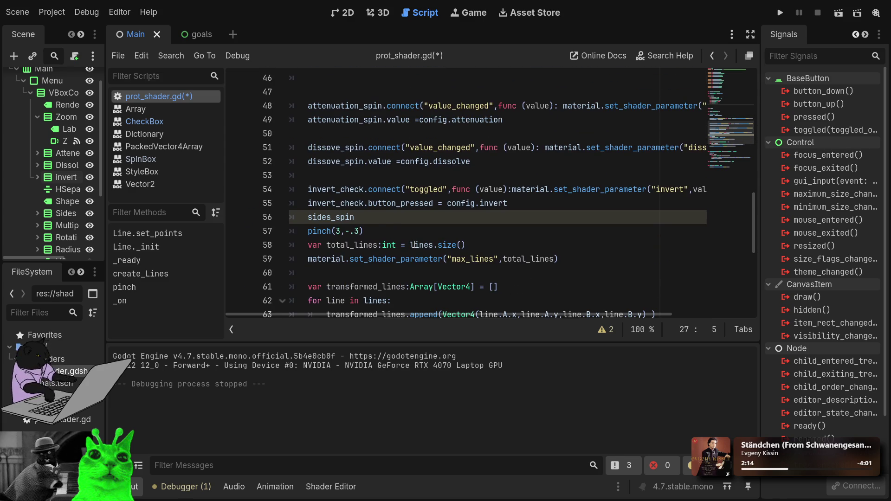
# Step: Add create_Lines(3) in _ready before pinch(3,-.3), then save and run the game
pyautogui.click(376, 216)
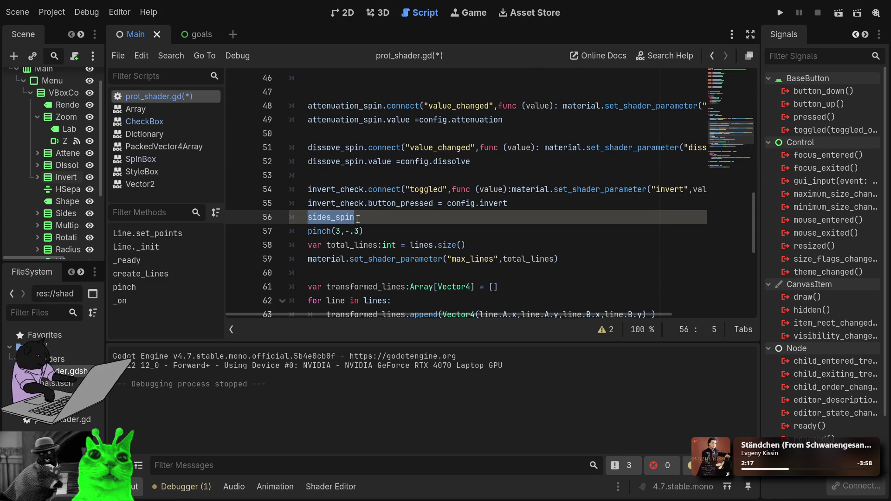
pyautogui.press('Return')
pyautogui.write('crea')
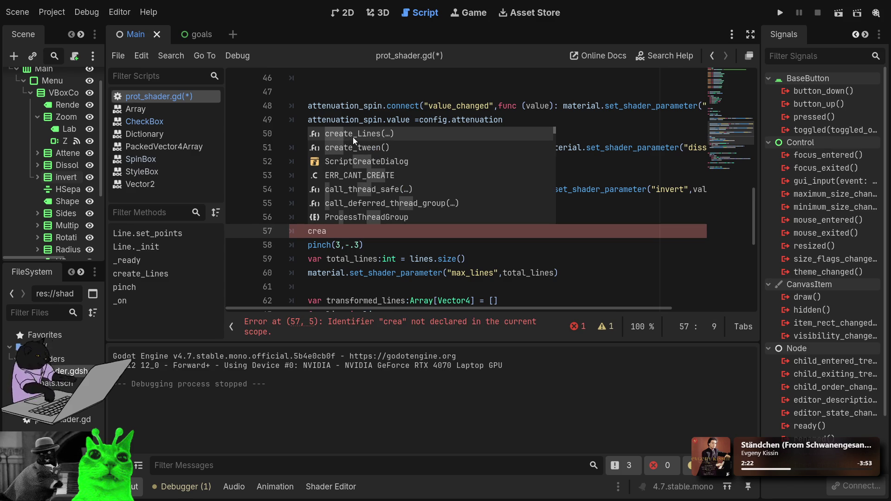
pyautogui.press('Return')
pyautogui.write('3')
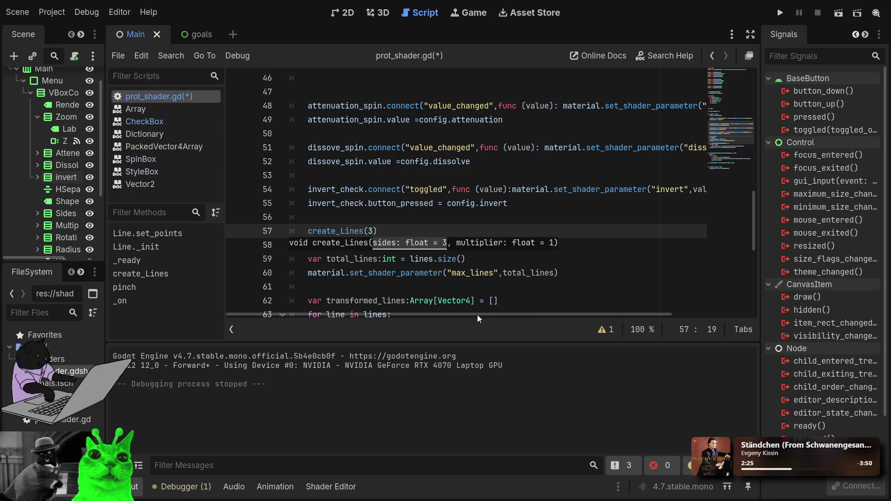
pyautogui.click(511, 202)
pyautogui.scroll(3)
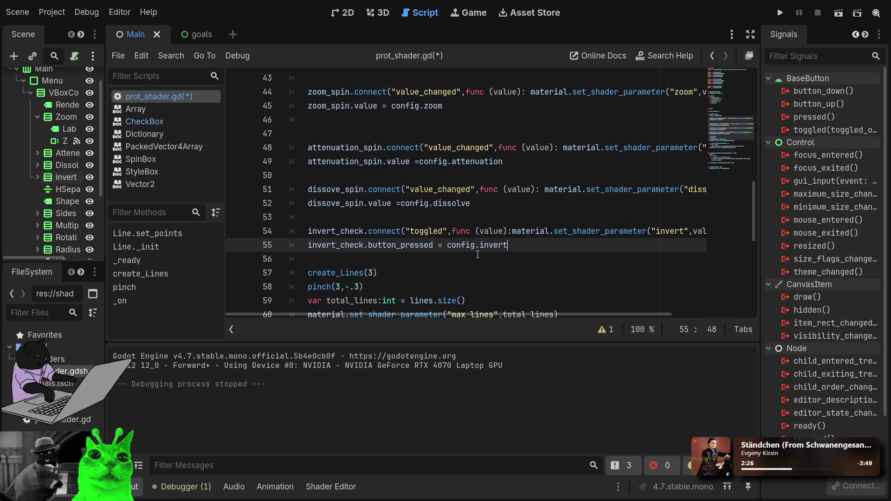
pyautogui.click(784, 13)
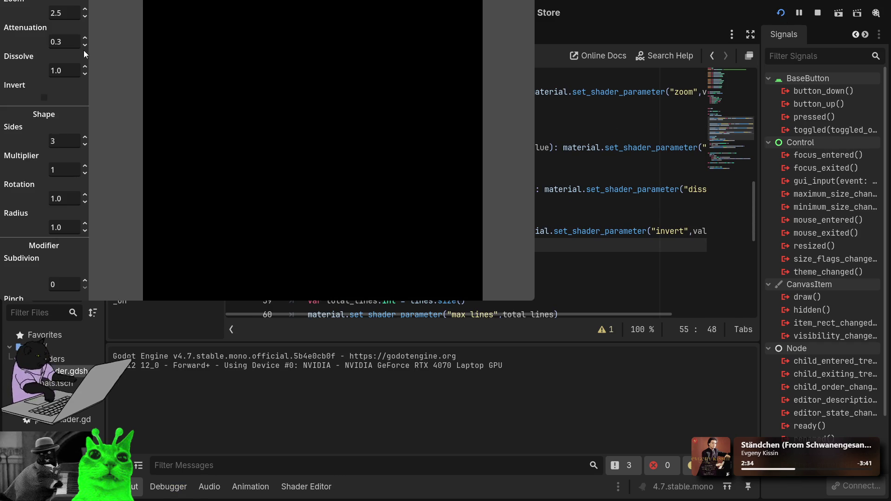
# Step: Stop the game, cut shader line 34 down to c = pow(c,attenuation);, then test-run again
pyautogui.click(84, 66)
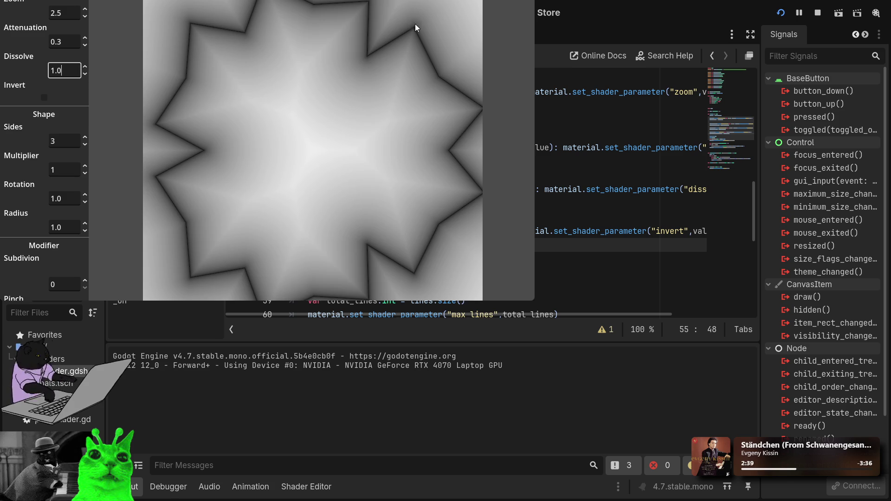
pyautogui.press('F8')
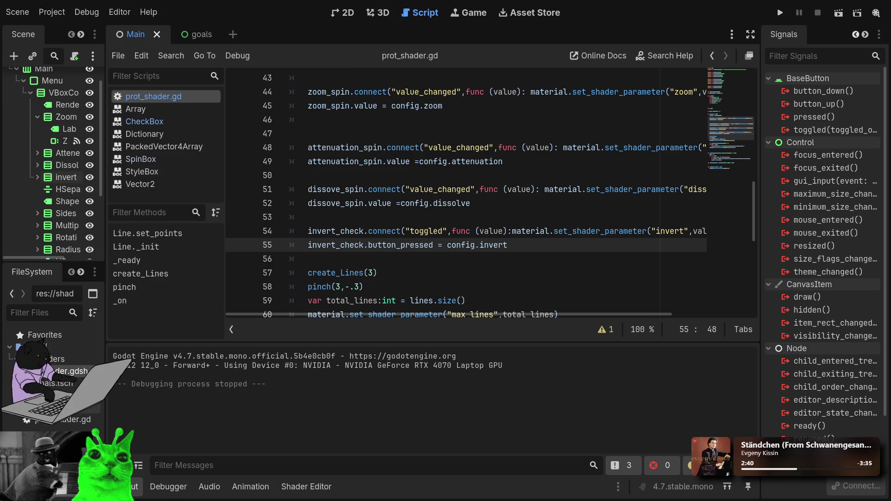
pyautogui.doubleClick(72, 371)
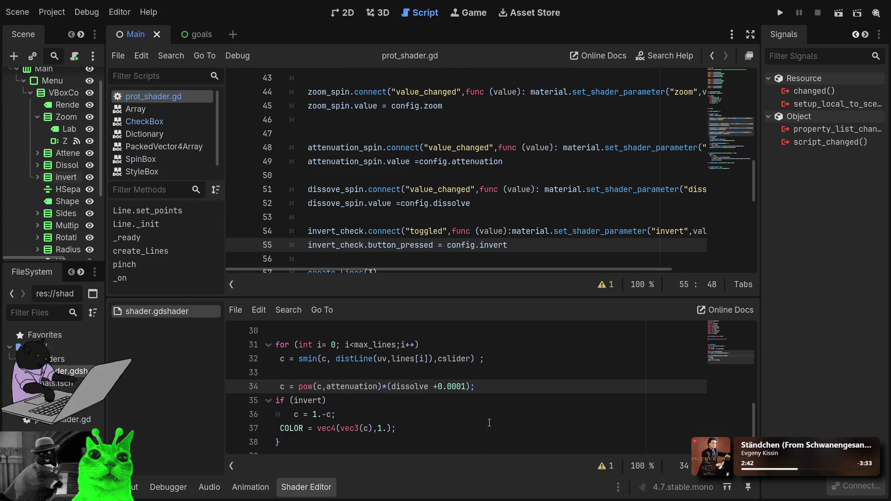
pyautogui.click(467, 384)
pyautogui.moveTo(467, 384); pyautogui.dragTo(389, 387)
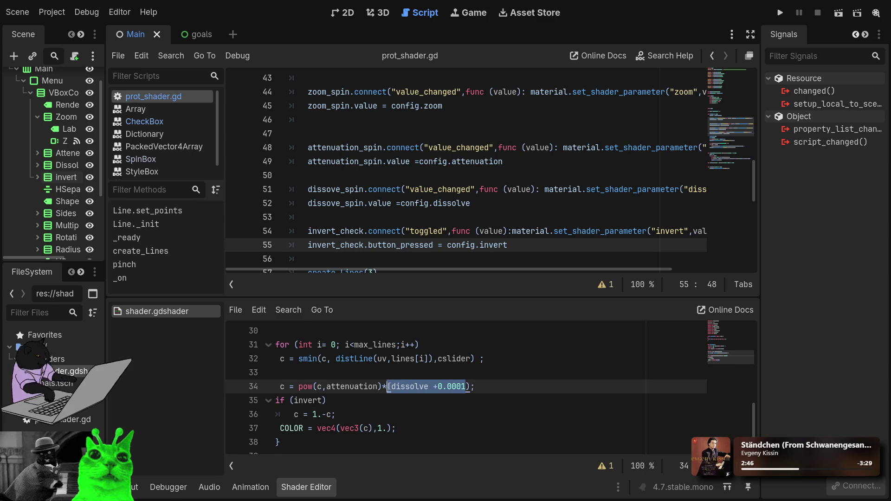
pyautogui.press('BackSpace')
pyautogui.press('Delete')
pyautogui.write('1.0')
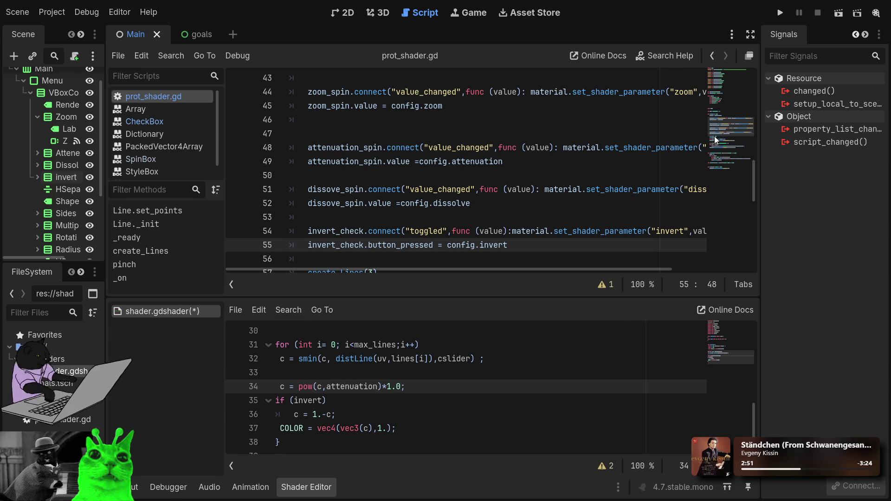
pyautogui.press('BackSpace')
pyautogui.press('BackSpace')
pyautogui.press('BackSpace')
pyautogui.click(781, 10)
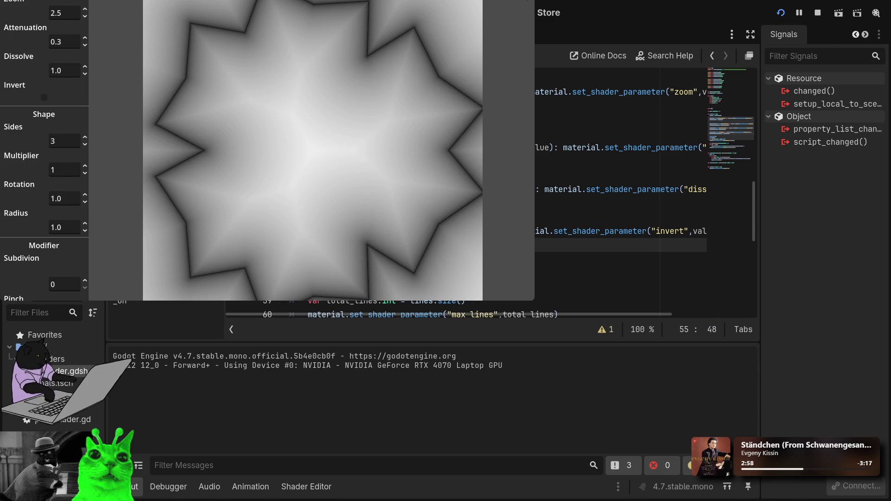
pyautogui.press('F8')
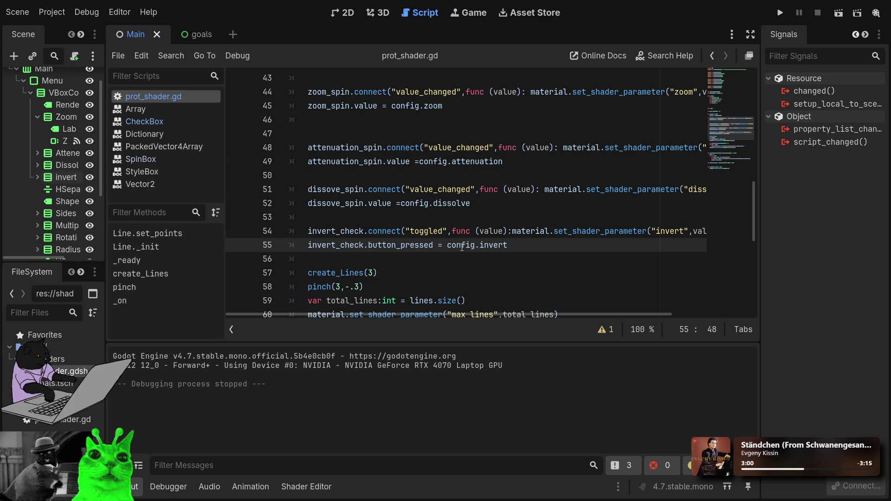
# Step: Change the Config class's dissolve default from 1.0 to 1.00001
pyautogui.scroll(-3)
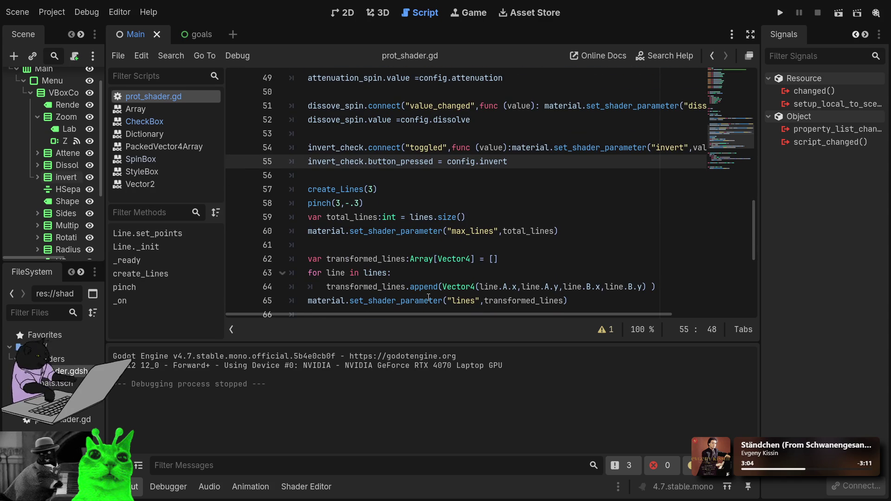
pyautogui.moveTo(389, 314); pyautogui.dragTo(557, 322)
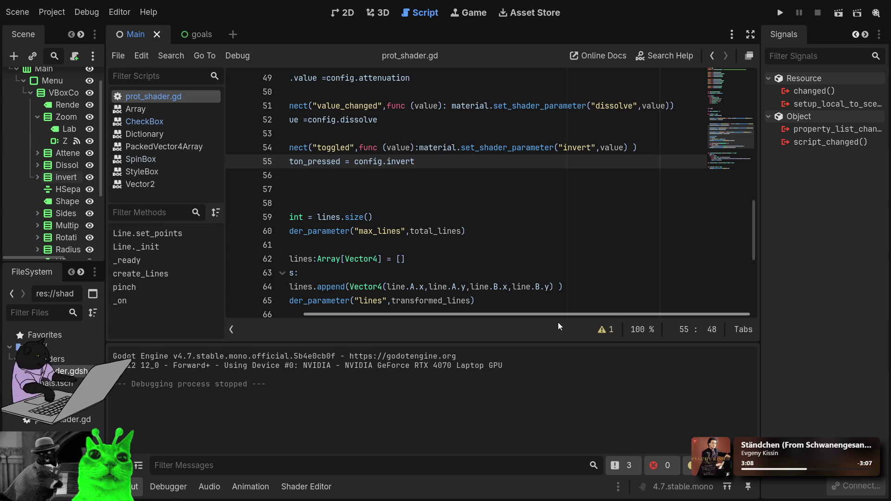
pyautogui.moveTo(550, 319); pyautogui.dragTo(352, 302)
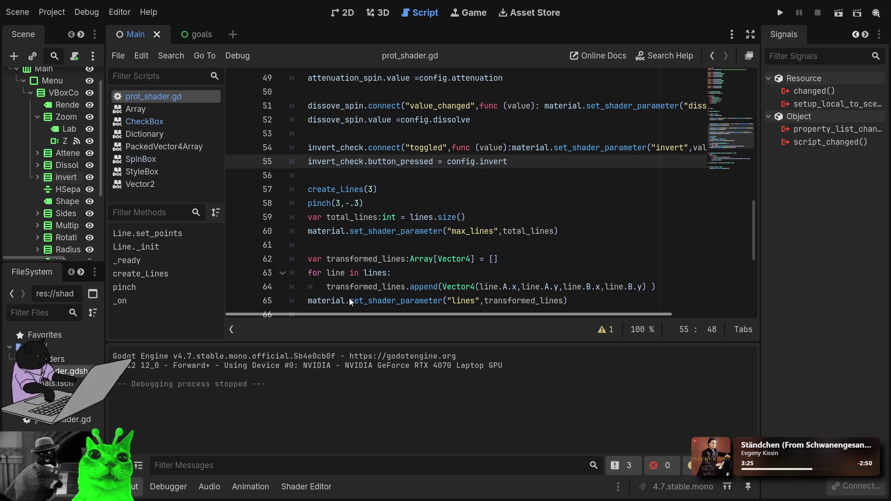
pyautogui.scroll(3)
pyautogui.scroll(3)
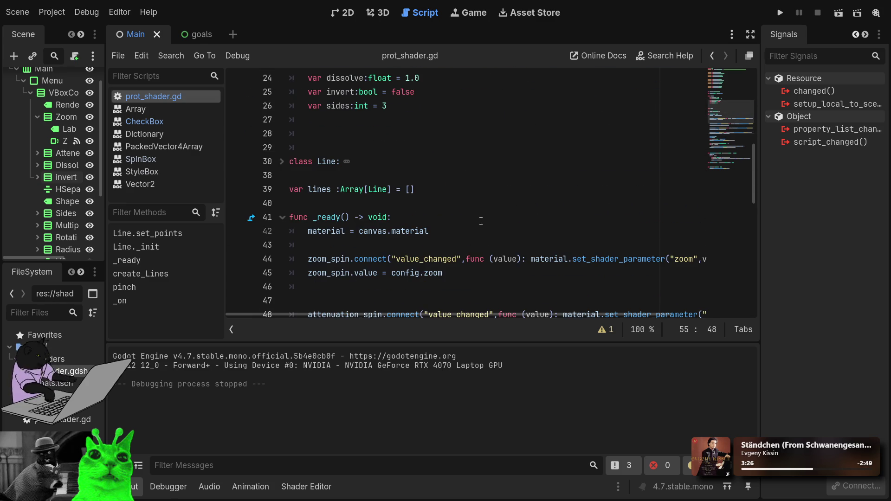
pyautogui.scroll(3)
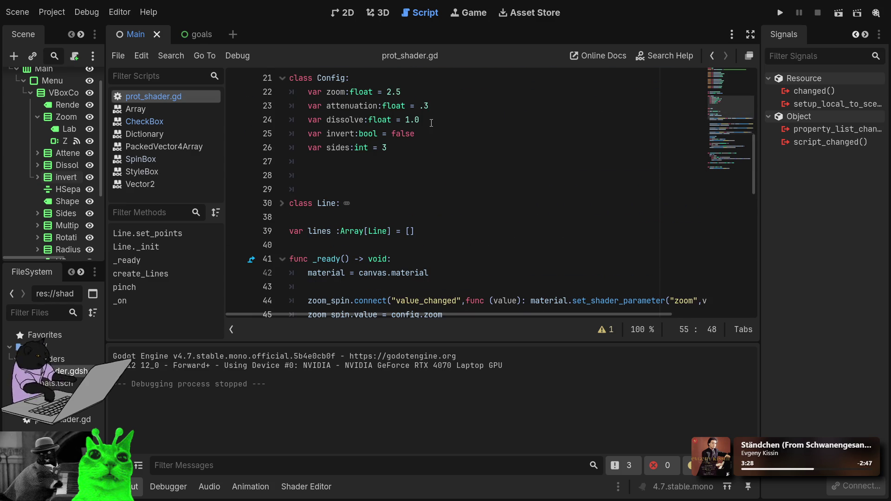
pyautogui.click(407, 120)
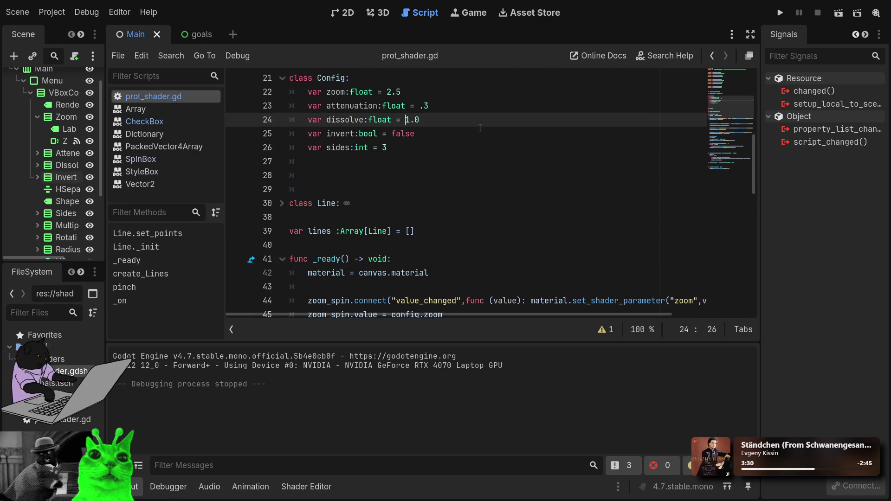
pyautogui.press('BackSpace')
pyautogui.write('2')
pyautogui.press('BackSpace')
pyautogui.write('1')
pyautogui.press('End')
pyautogui.write('0001')
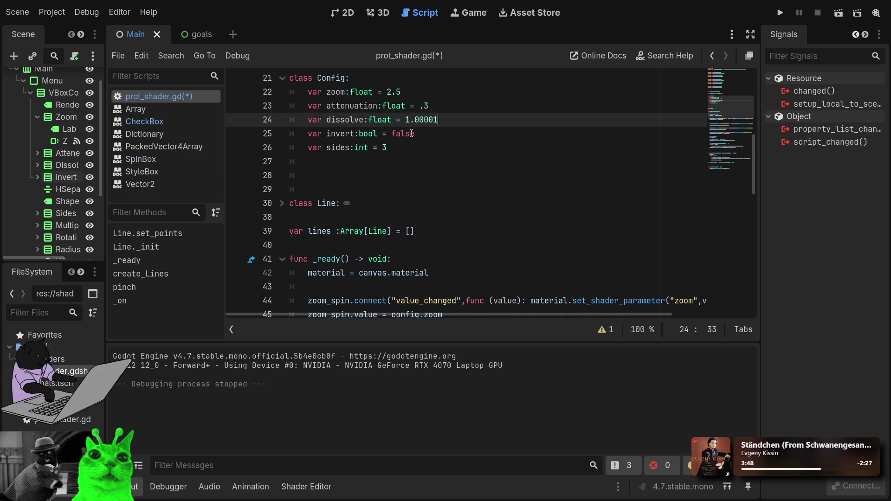
# Step: Append *dissolve to pow(c,attenuation) on shader line 34 and run the game
pyautogui.scroll(-3)
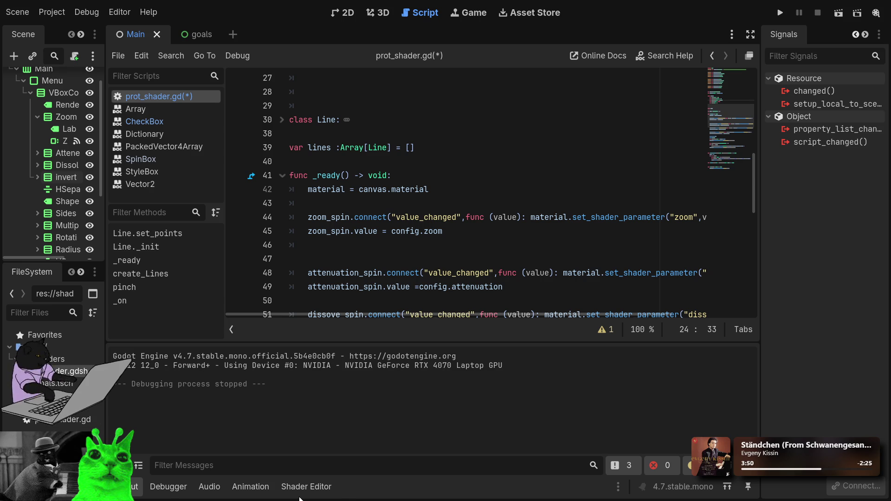
pyautogui.click(306, 487)
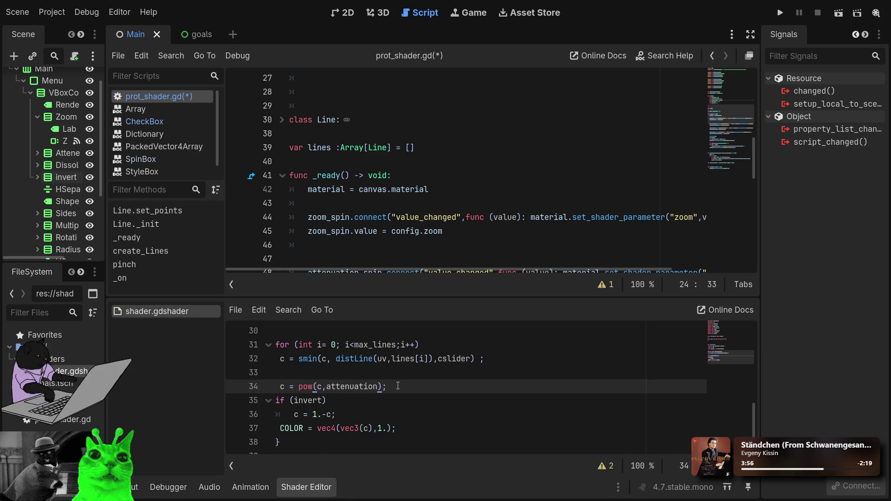
pyautogui.write('*')
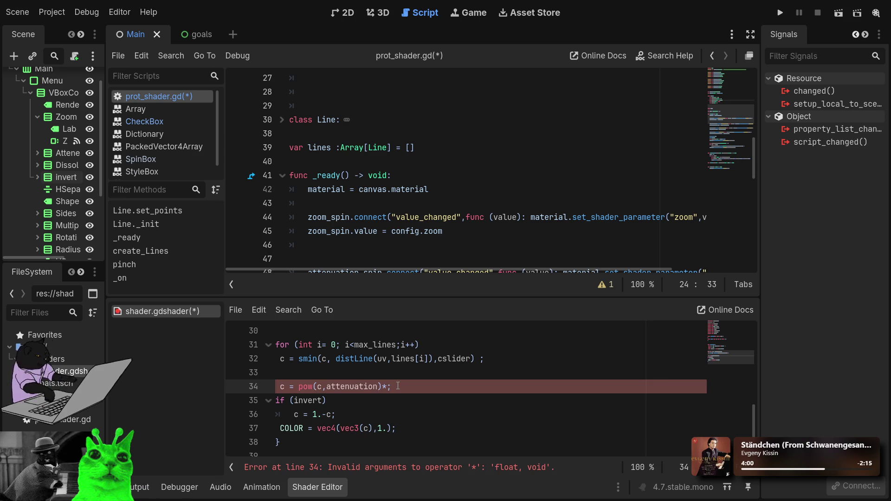
pyautogui.write('1.')
pyautogui.press('BackSpace')
pyautogui.press('BackSpace')
pyautogui.write('disso')
pyautogui.write('lve')
pyautogui.click(779, 13)
# Step: Select the Dissolve value in the running game's grey star test, then close the game
pyautogui.click(85, 70)
pyautogui.doubleClick(65, 74)
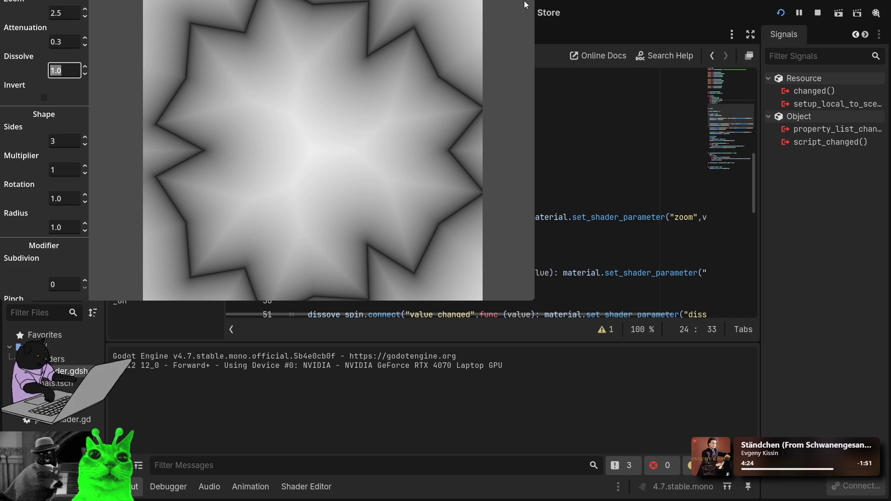
pyautogui.hotkey('alt', 'F4')
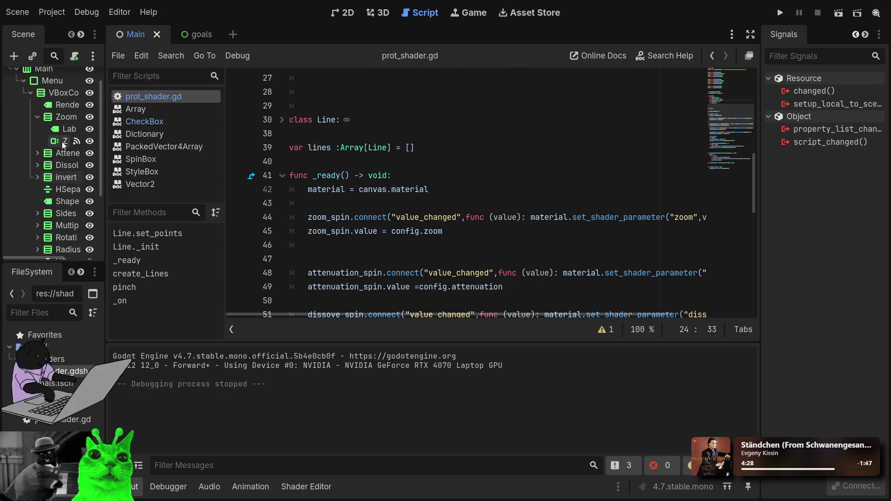
# Step: Revert the DissolveSpin spin box's Value and Page to 0.0, then save and run the game
pyautogui.click(37, 165)
pyautogui.click(67, 190)
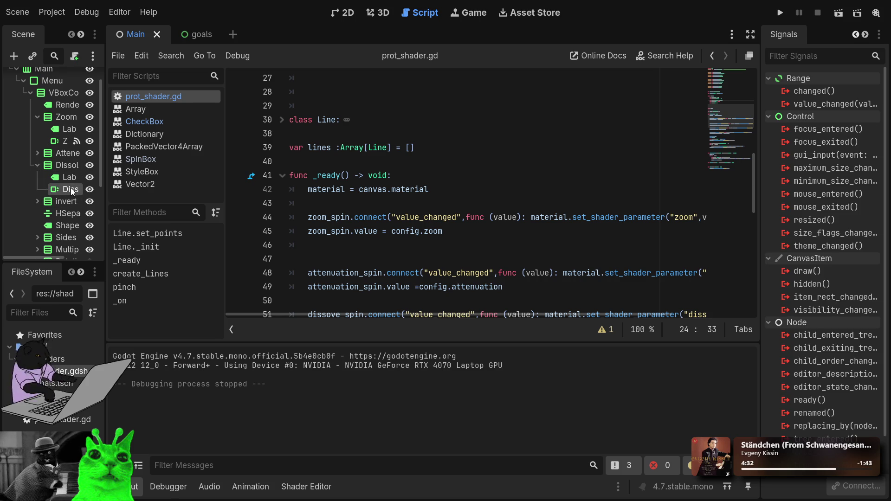
pyautogui.click(857, 35)
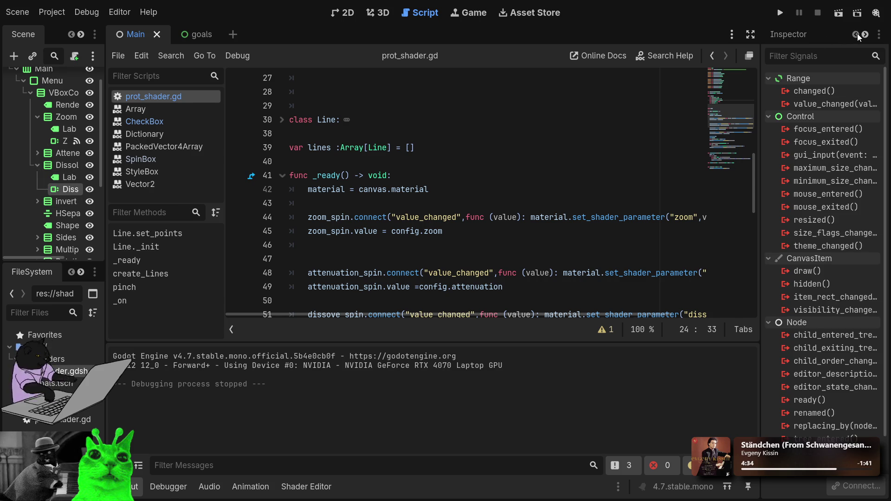
pyautogui.click(816, 40)
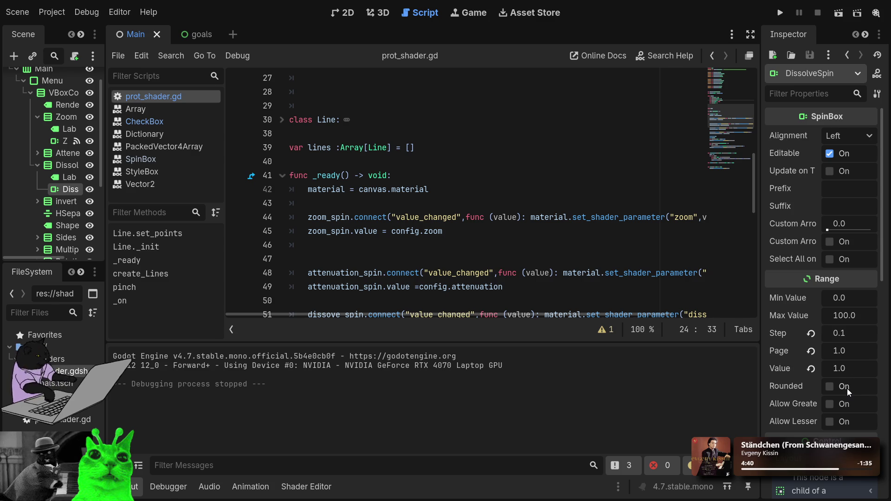
pyautogui.click(811, 368)
pyautogui.click(811, 351)
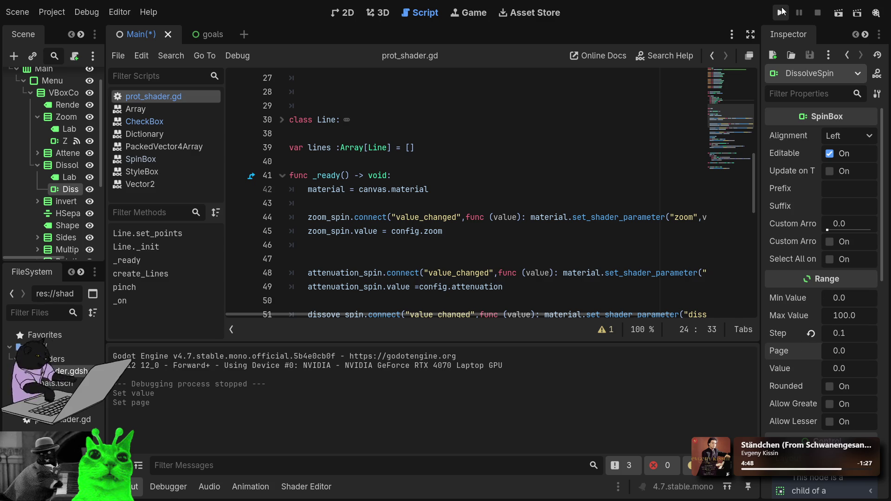
pyautogui.click(781, 11)
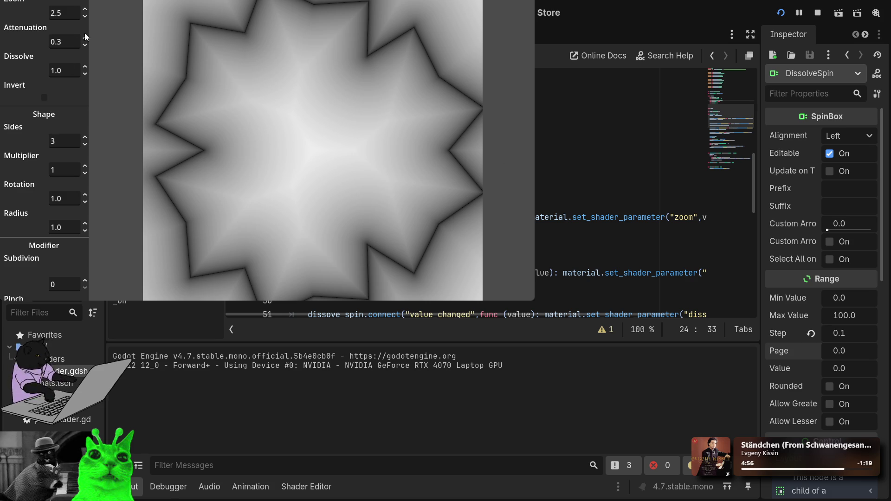
# Step: In the running game, raise Zoom to 3.8 and return Attenuation to 0.3, then stop the game with F8
pyautogui.click(74, 14)
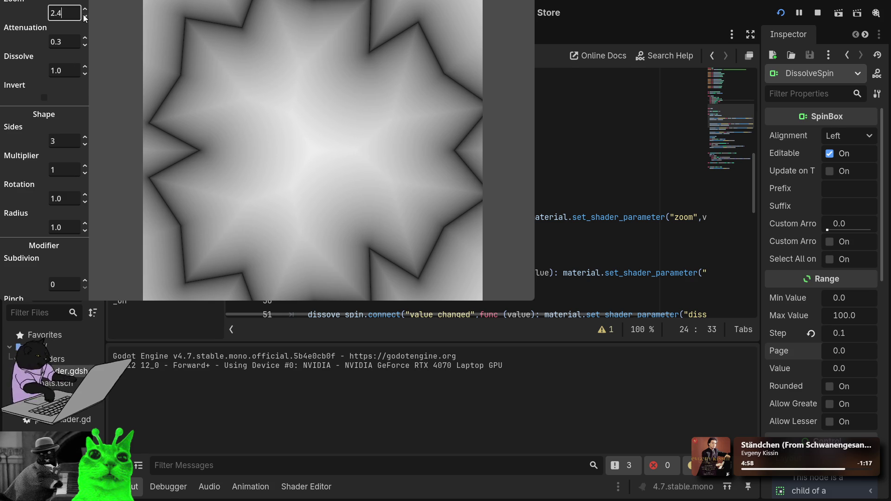
pyautogui.scroll(3)
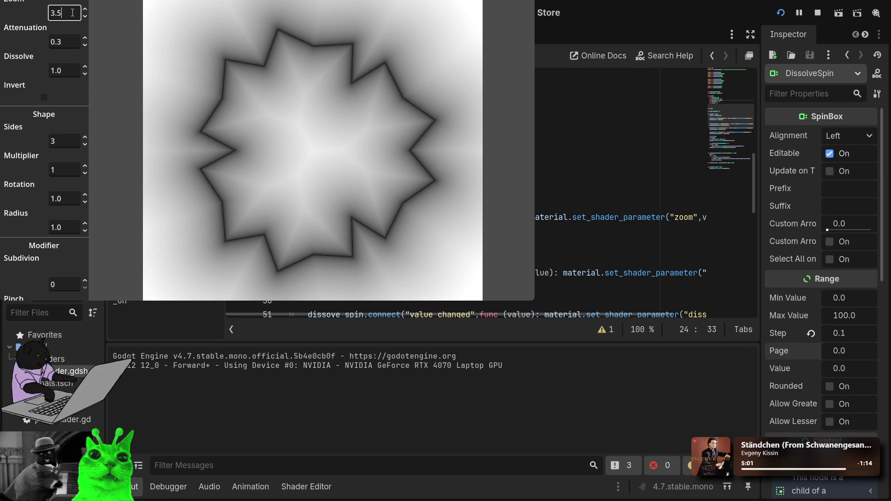
pyautogui.click(69, 43)
pyautogui.scroll(3)
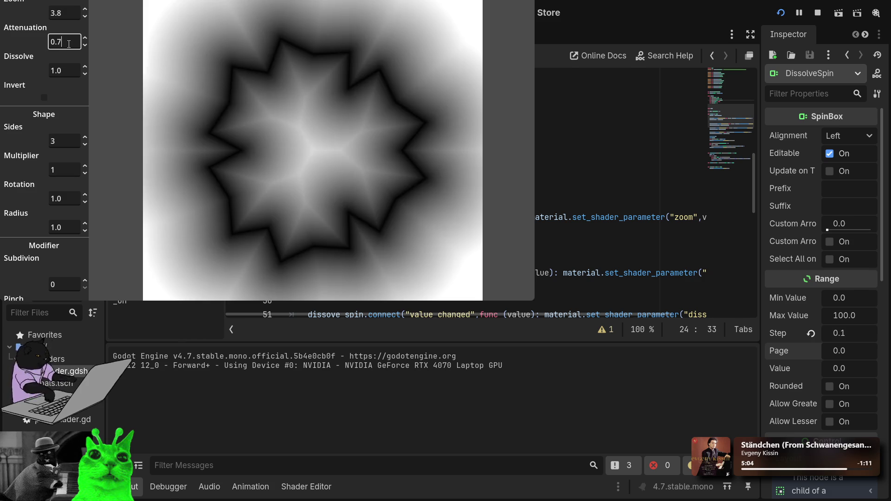
pyautogui.scroll(-3)
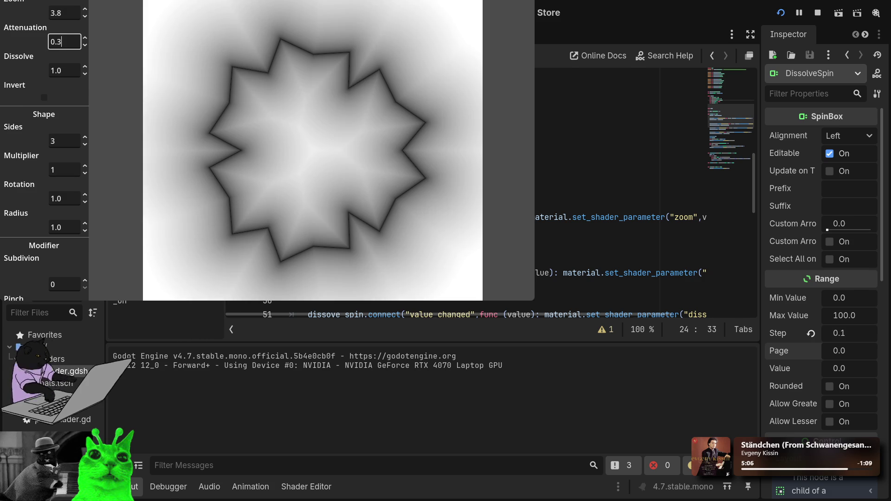
pyautogui.press('F8')
pyautogui.click(332, 196)
pyautogui.scroll(-3)
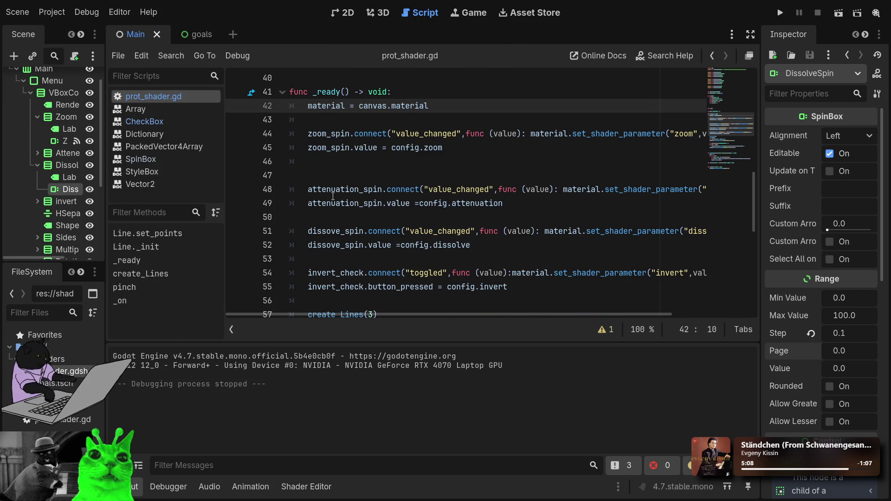
pyautogui.scroll(-3)
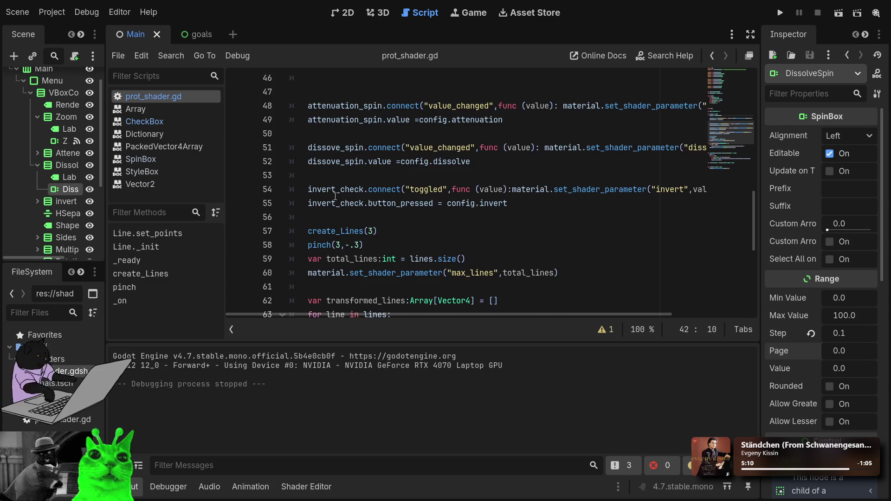
pyautogui.scroll(-3)
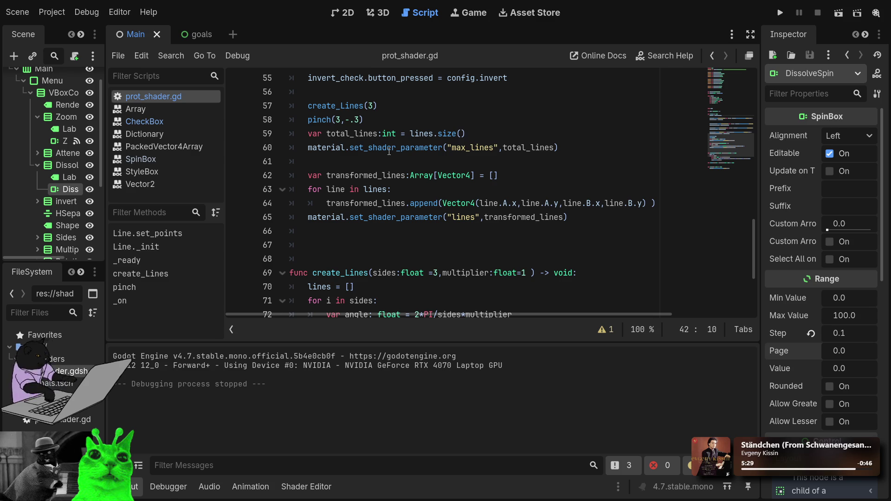
pyautogui.click(270, 121)
pyautogui.click(472, 176)
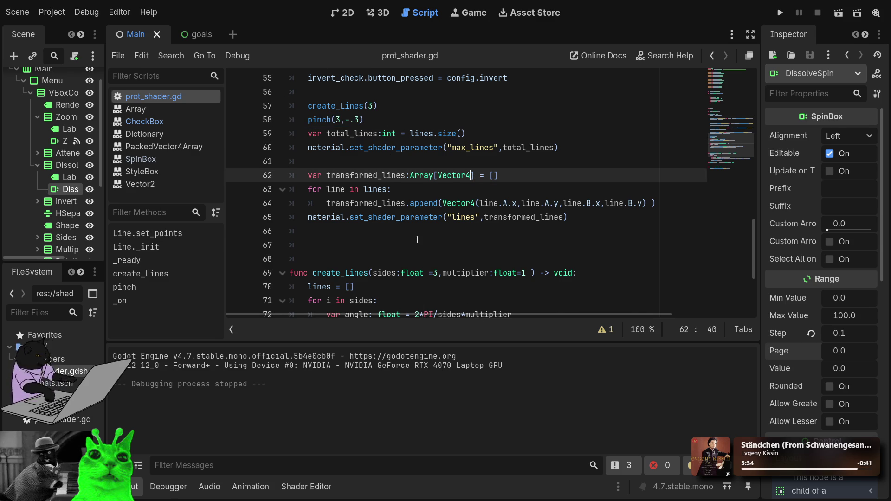
pyautogui.scroll(-3)
pyautogui.scroll(-3)
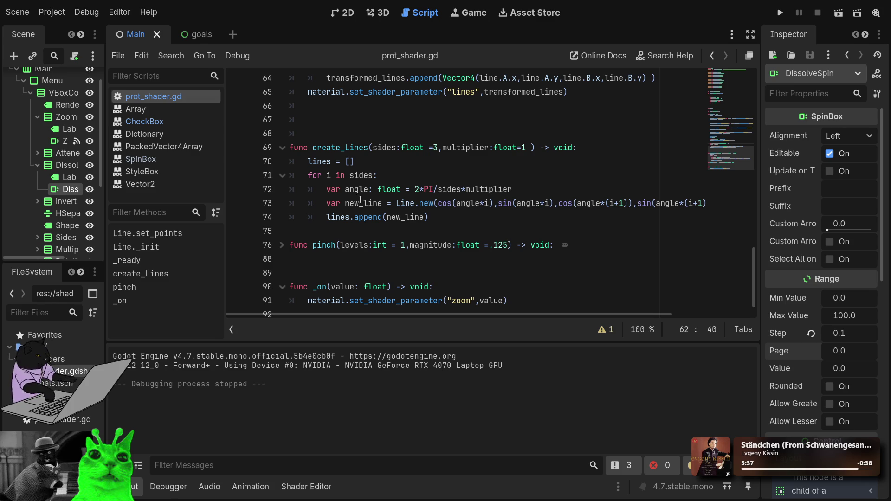
pyautogui.click(341, 161)
pyautogui.click(448, 161)
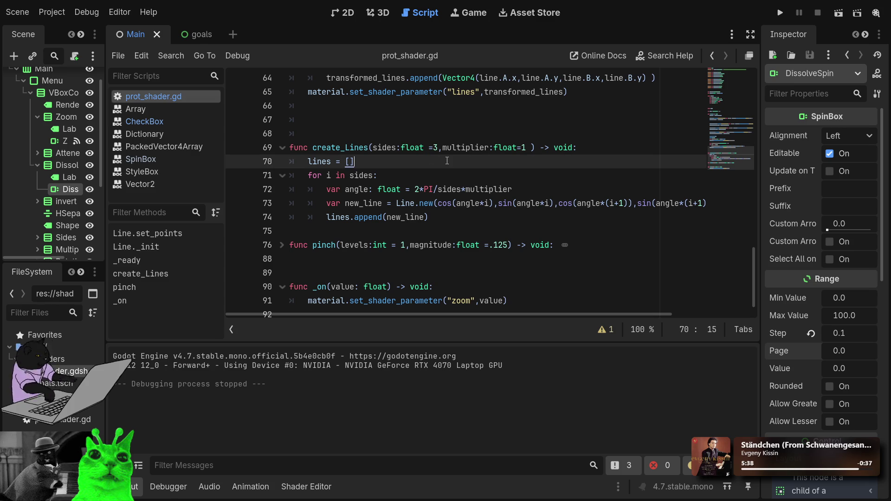
pyautogui.scroll(3)
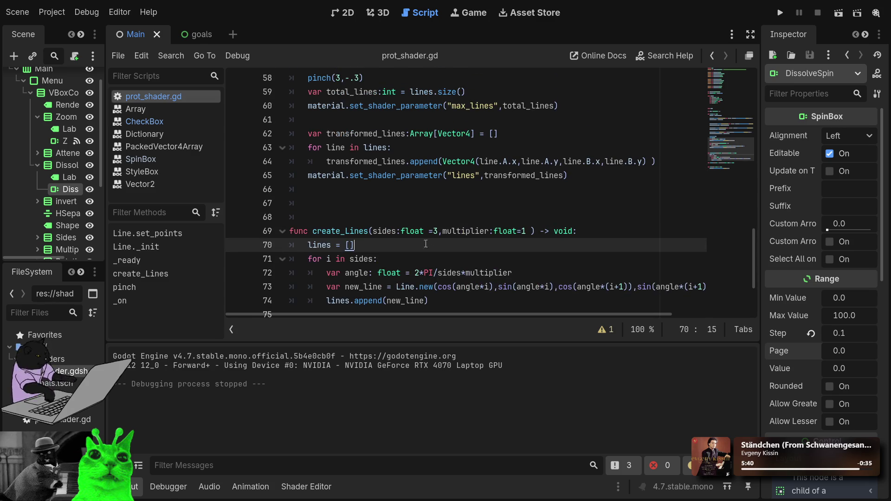
pyautogui.scroll(3)
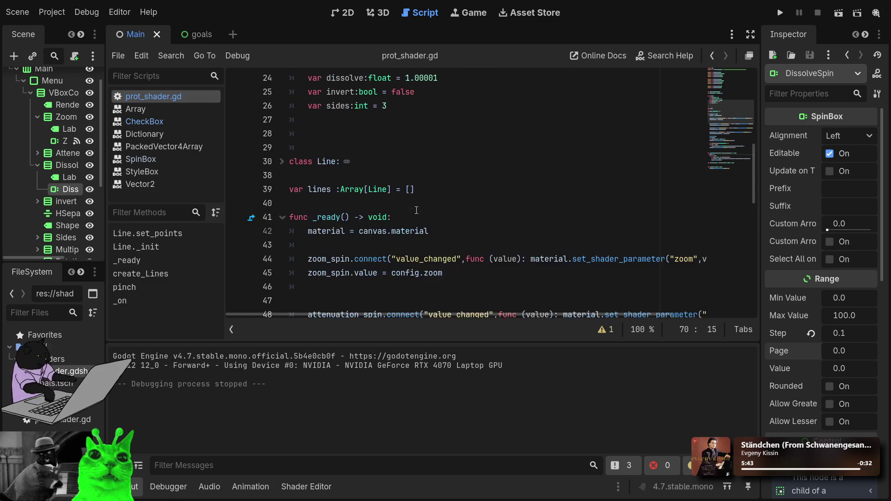
pyautogui.click(413, 231)
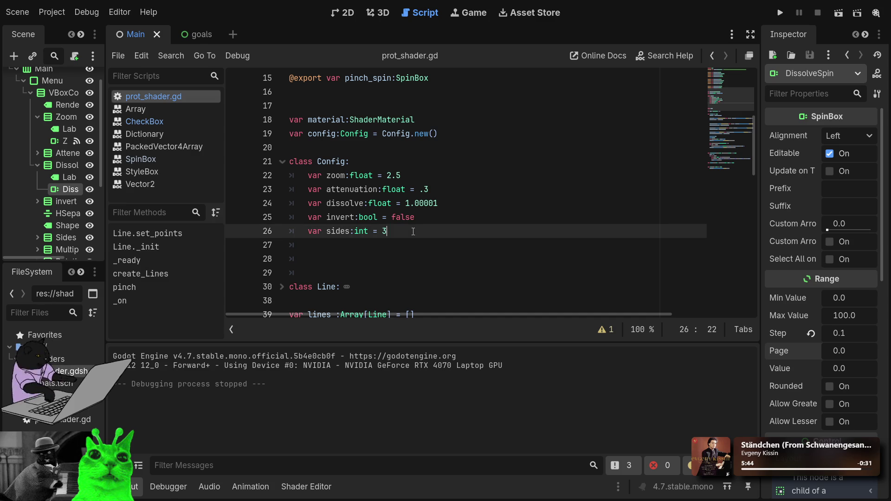
# Step: Add 'var multiplier:float = 1.0' on a new line below sides in the Config class
pyautogui.press('Return')
pyautogui.write('var ')
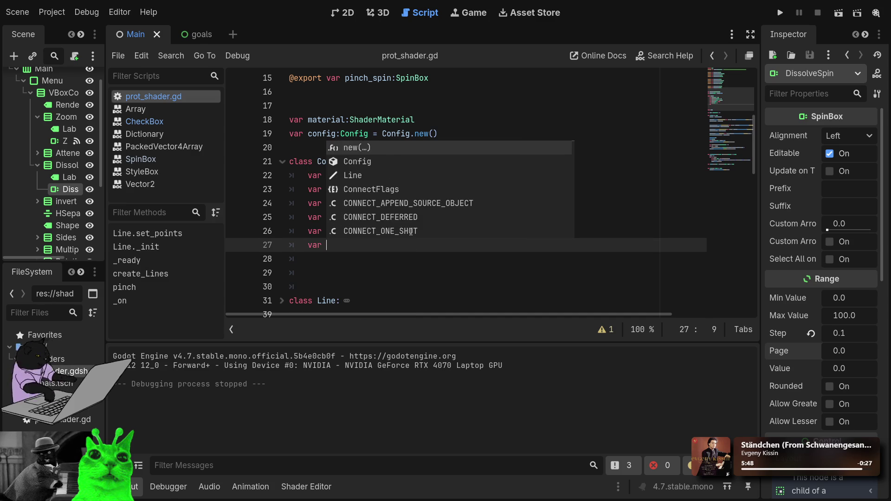
pyautogui.write('mul')
pyautogui.press('Escape')
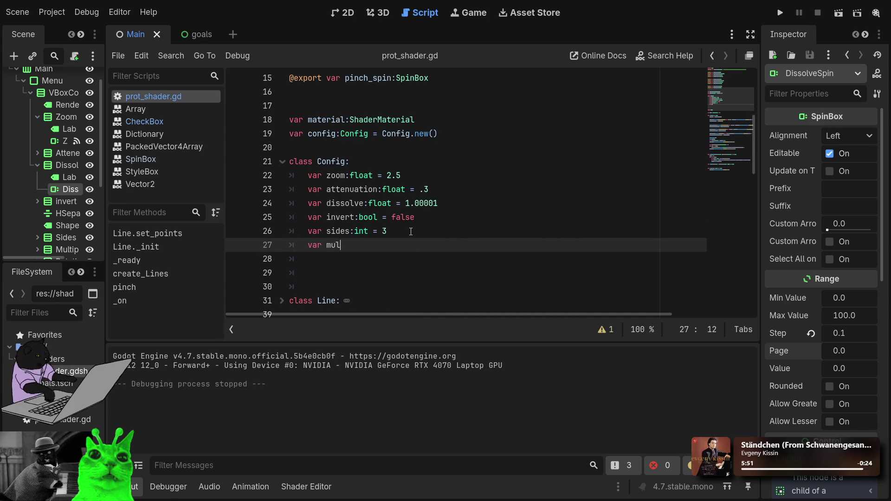
pyautogui.write('tiplier')
pyautogui.write(':')
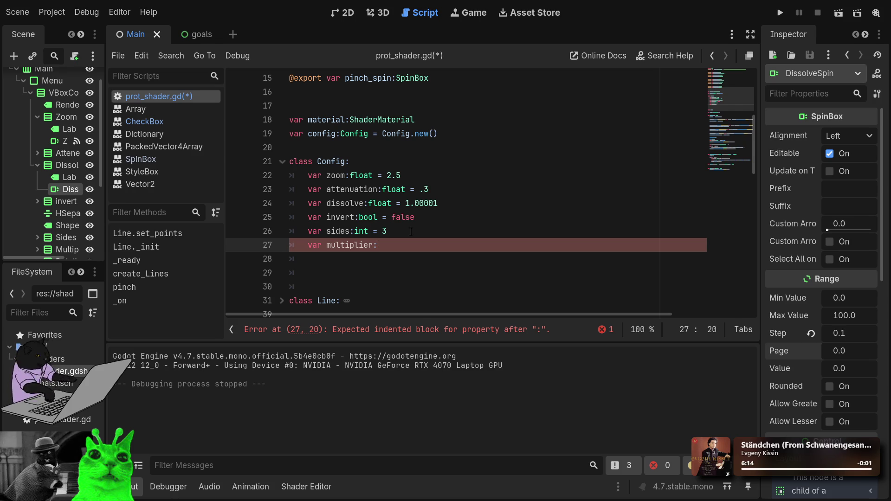
pyautogui.write('float')
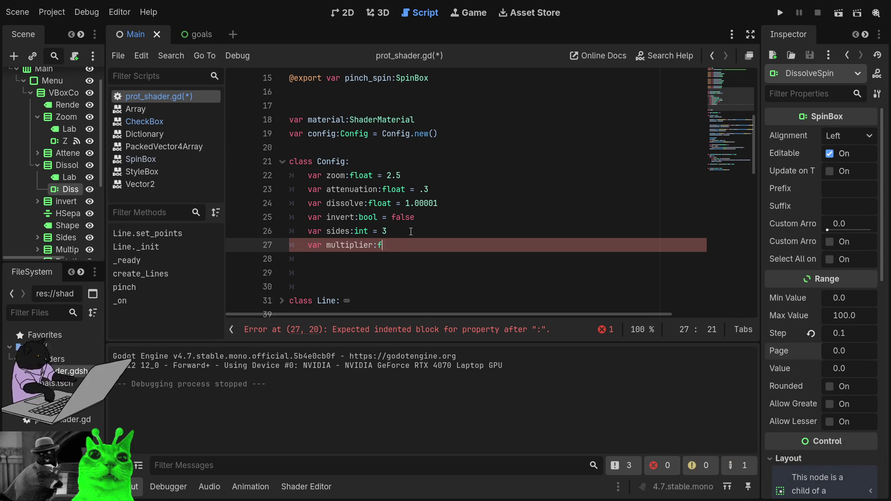
pyautogui.press('Escape')
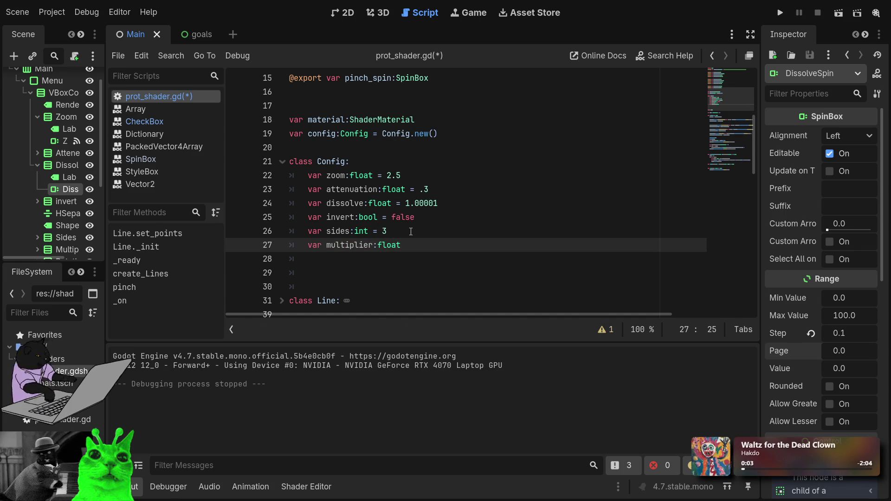
pyautogui.write(' = 1.0')
pyautogui.press('Return')
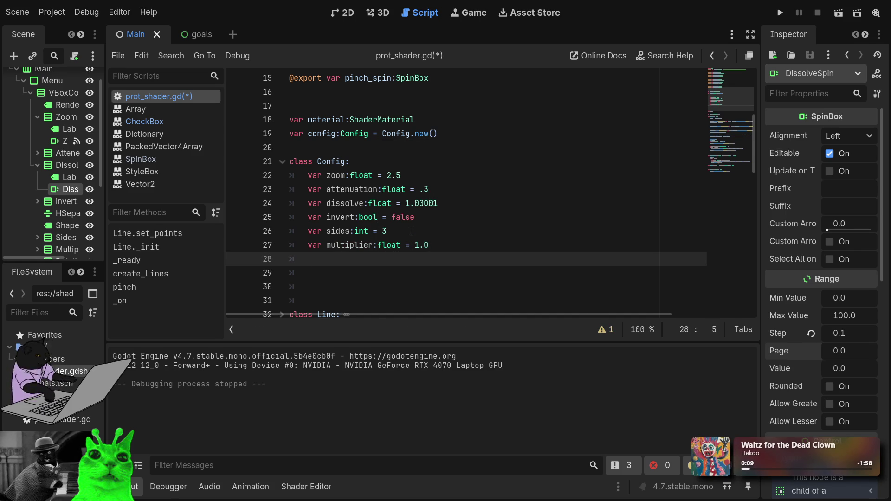
pyautogui.scroll(-3)
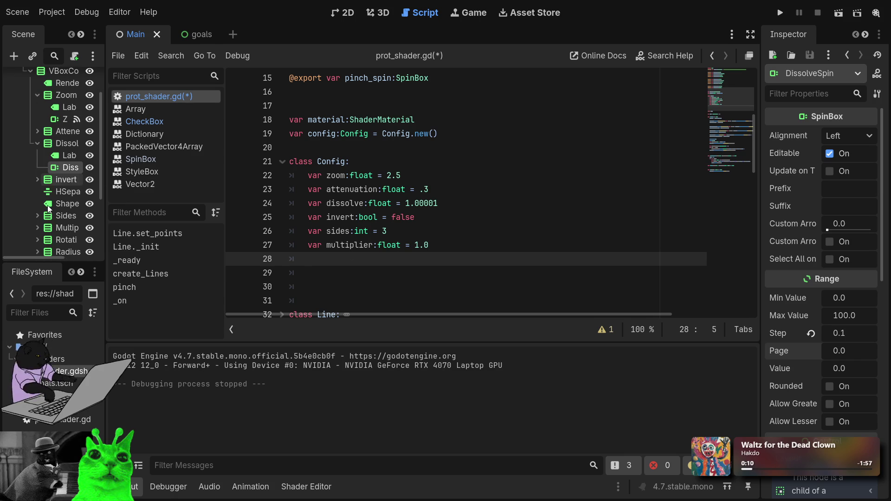
# Step: Add 'var rotation:float = 0.0' on line 28, right after multiplier
pyautogui.scroll(-3)
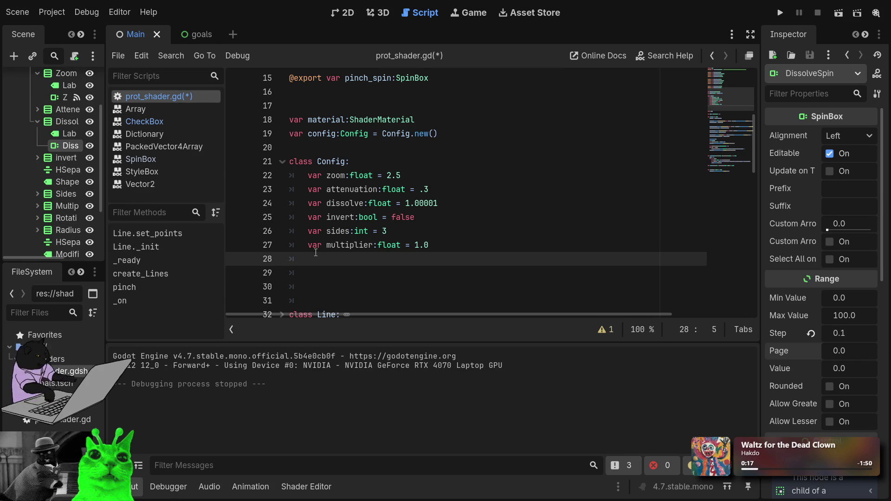
pyautogui.write('var')
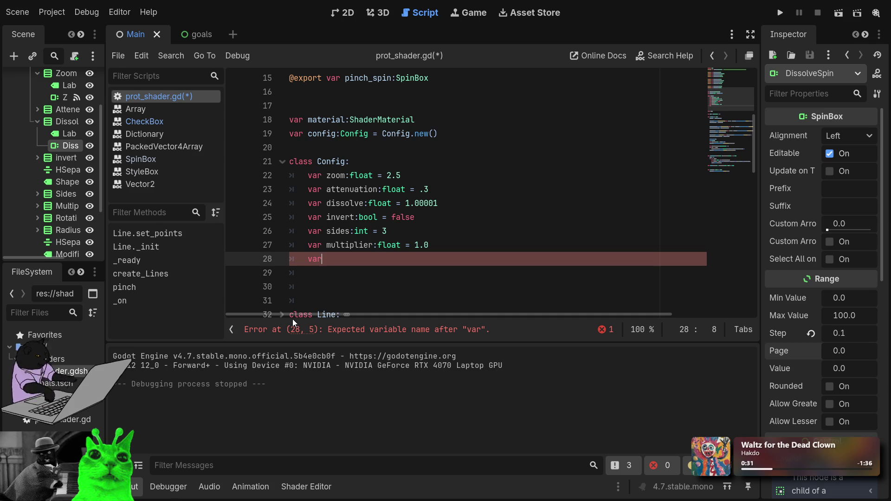
pyautogui.write('ro')
pyautogui.press('BackSpace')
pyautogui.press('BackSpace')
pyautogui.write('rotation')
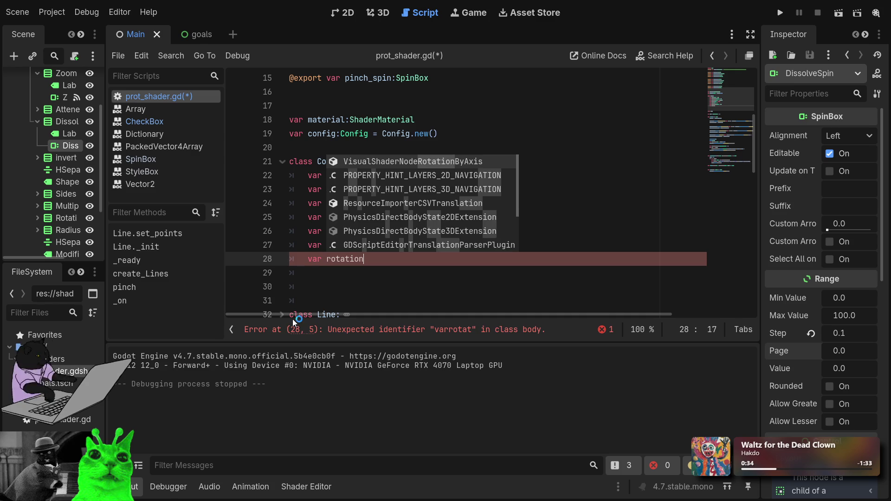
pyautogui.press('Escape')
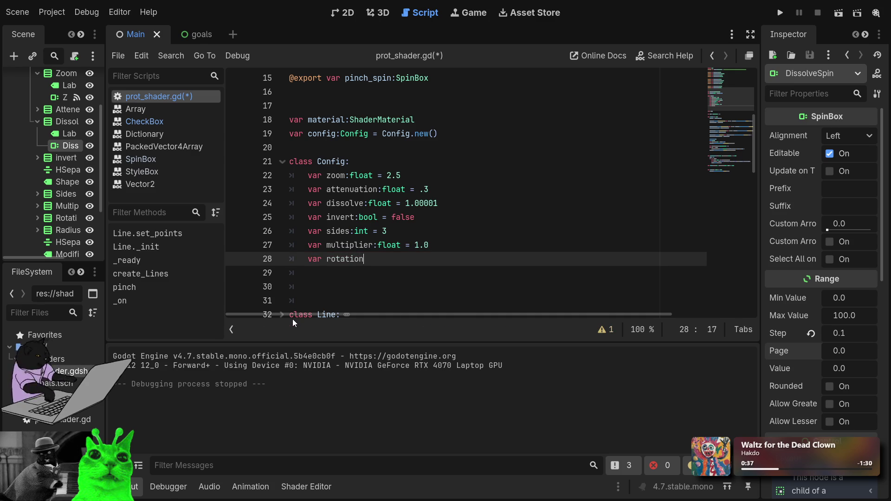
pyautogui.write(':float =')
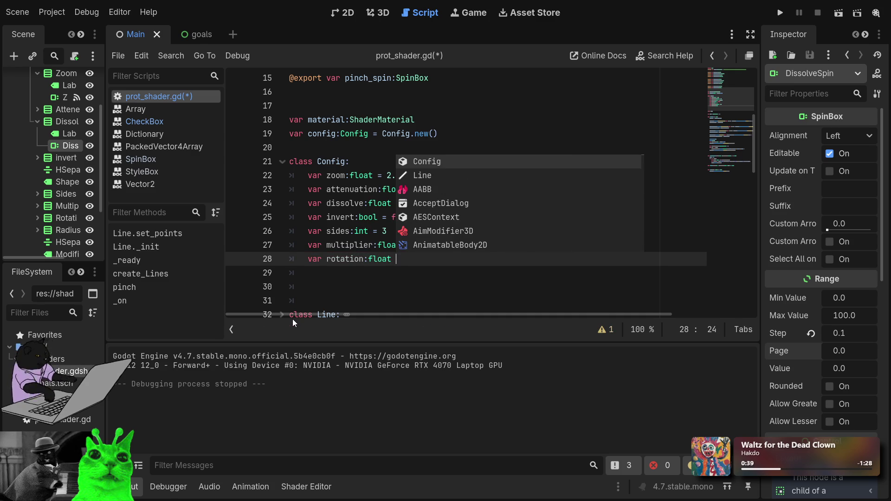
pyautogui.write(' 0.0')
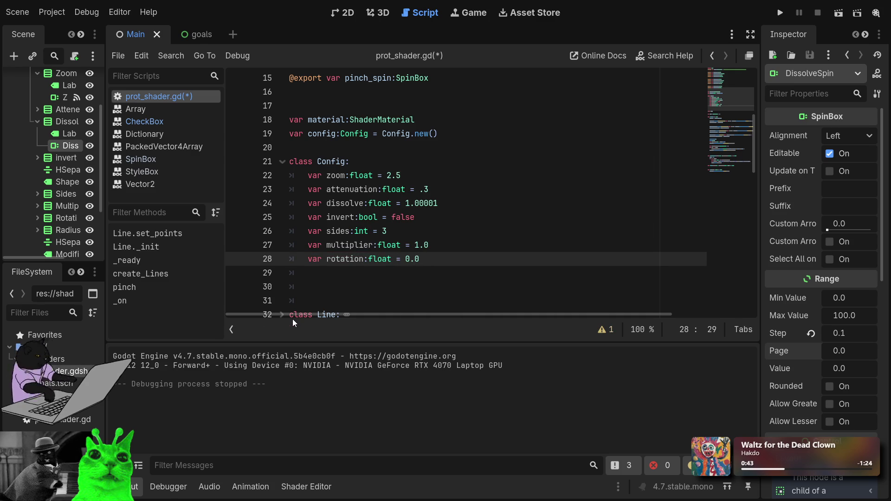
pyautogui.press('Return')
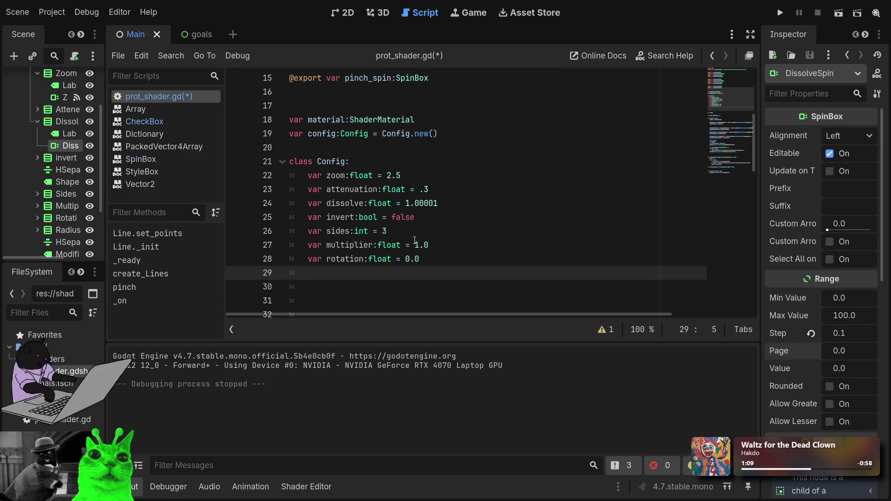
pyautogui.scroll(-3)
pyautogui.scroll(-3)
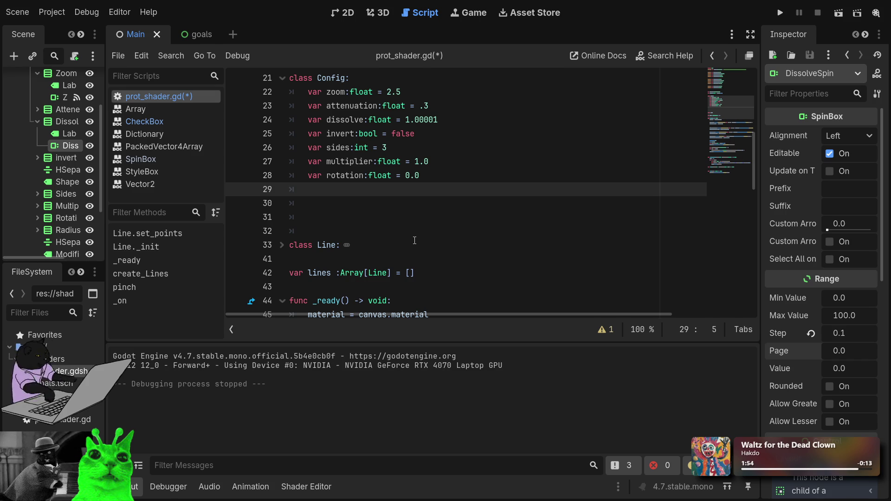
# Step: Add var radius:float = 1.0 and var subdiv:int = 0 to the Config class
pyautogui.write('var radiu')
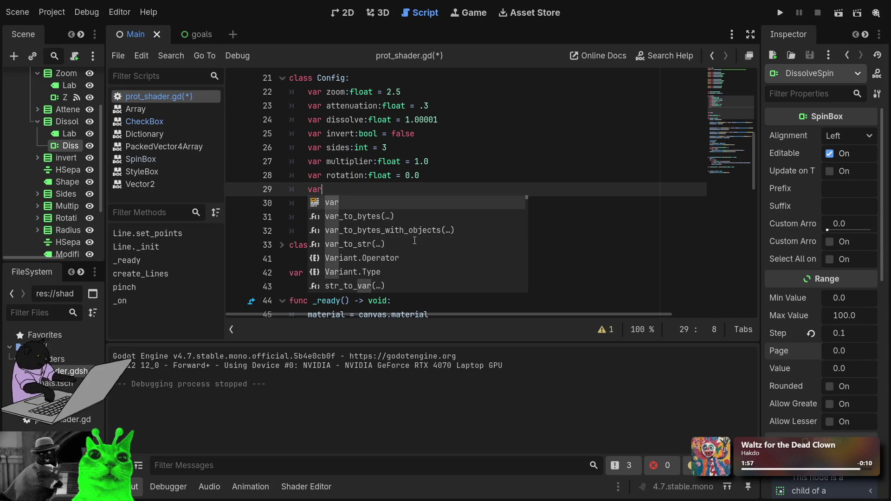
pyautogui.write('s:float')
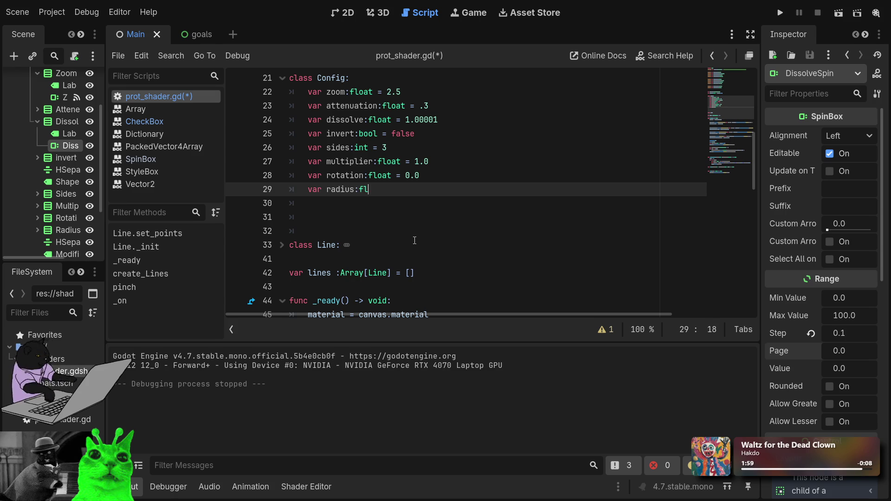
pyautogui.write(' = 1.0')
pyautogui.press('Return')
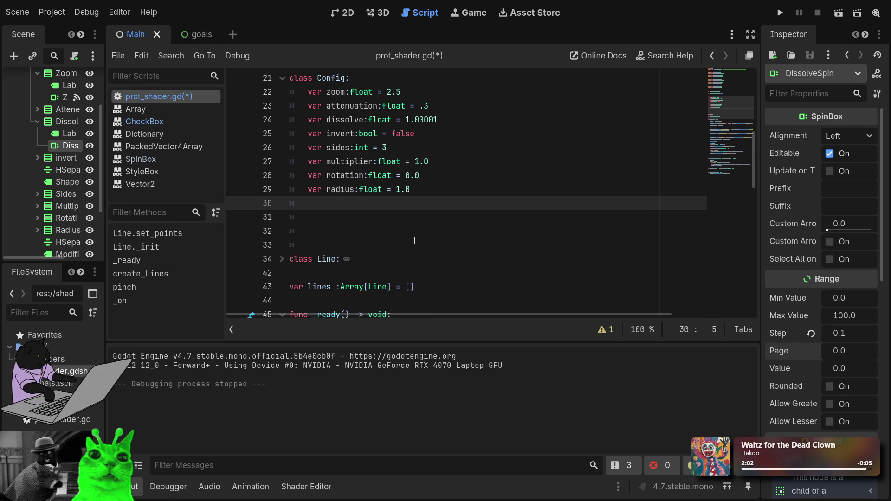
pyautogui.scroll(-3)
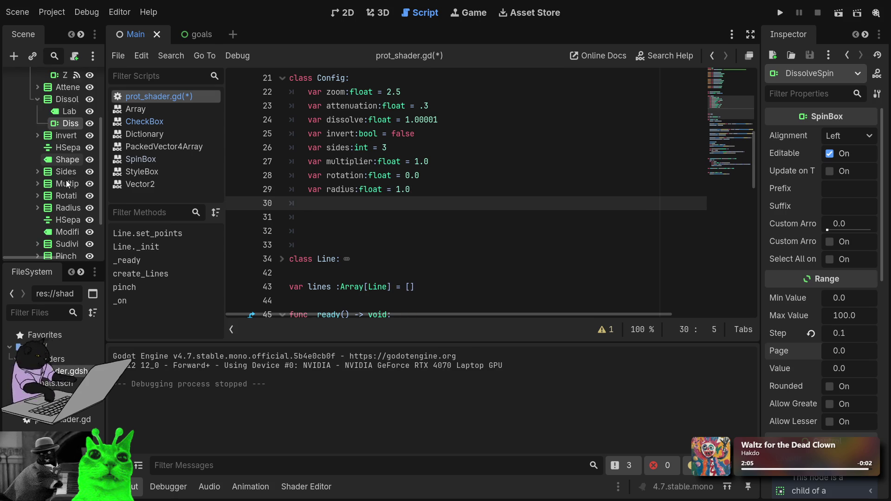
pyautogui.scroll(-3)
pyautogui.write('var su')
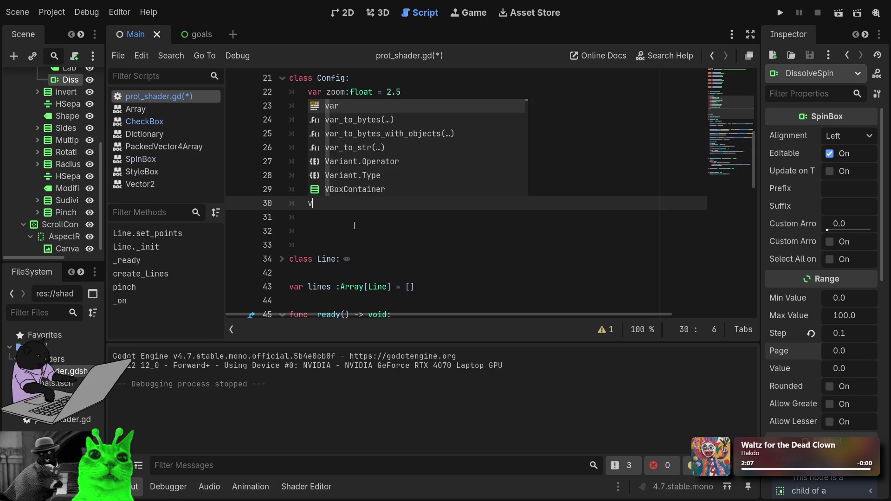
pyautogui.write('bdi')
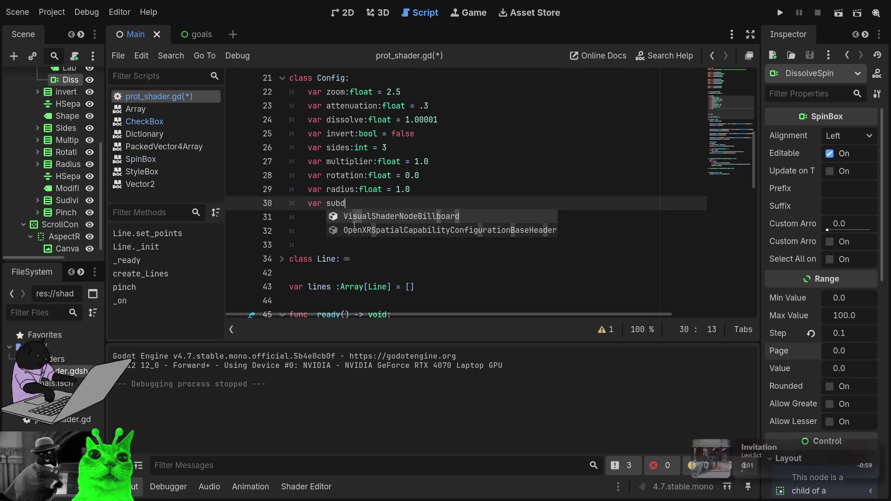
pyautogui.write('v')
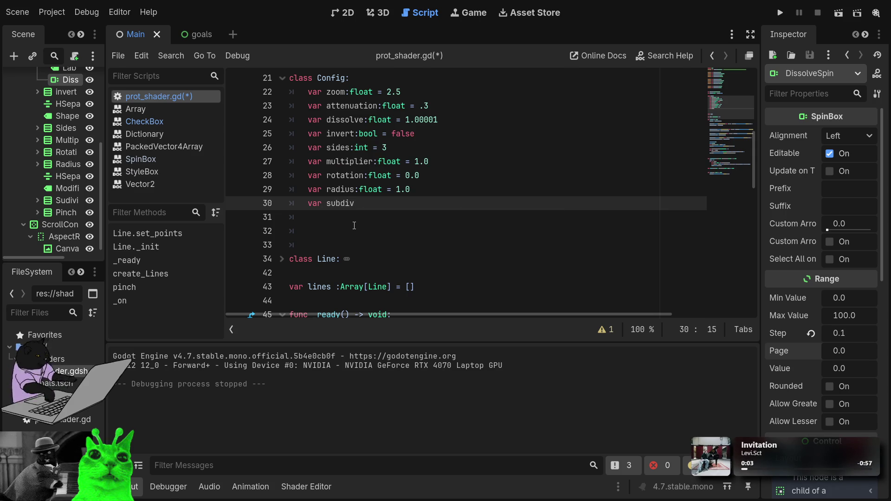
pyautogui.write(':')
pyautogui.write('int = ')
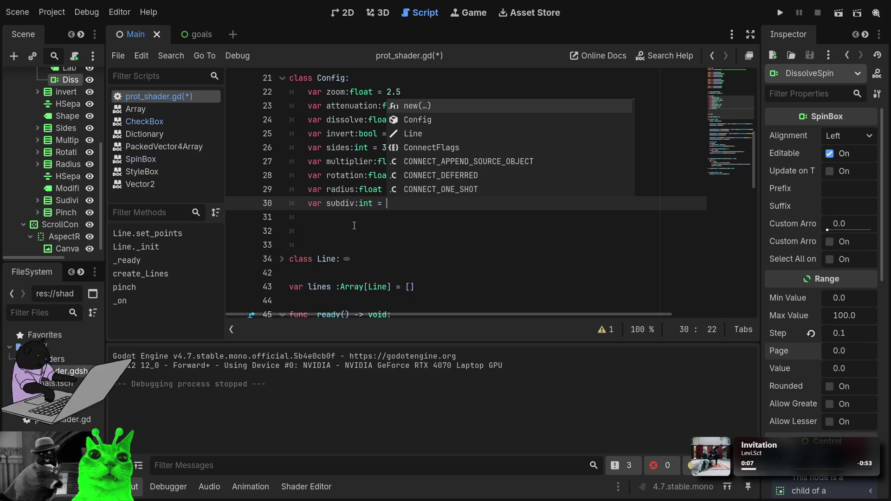
pyautogui.write('0')
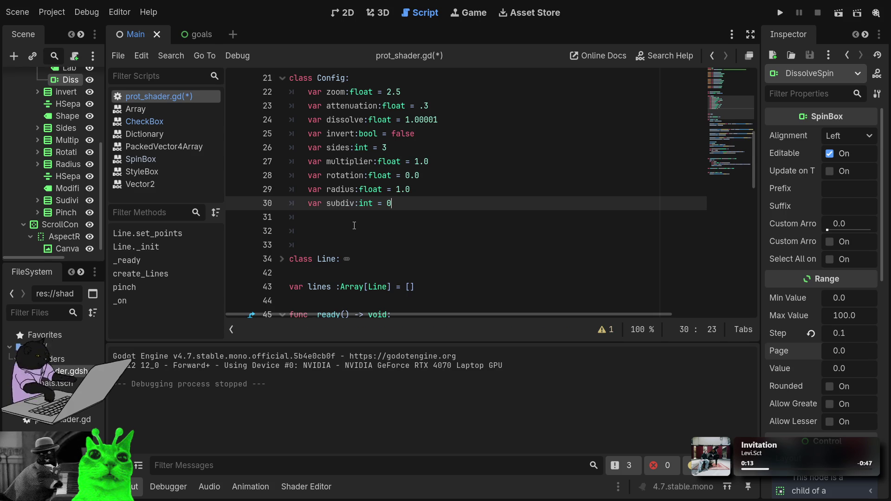
# Step: Add var pinch:float = .2 to Config and delete the extra blank lines after it
pyautogui.press('Return')
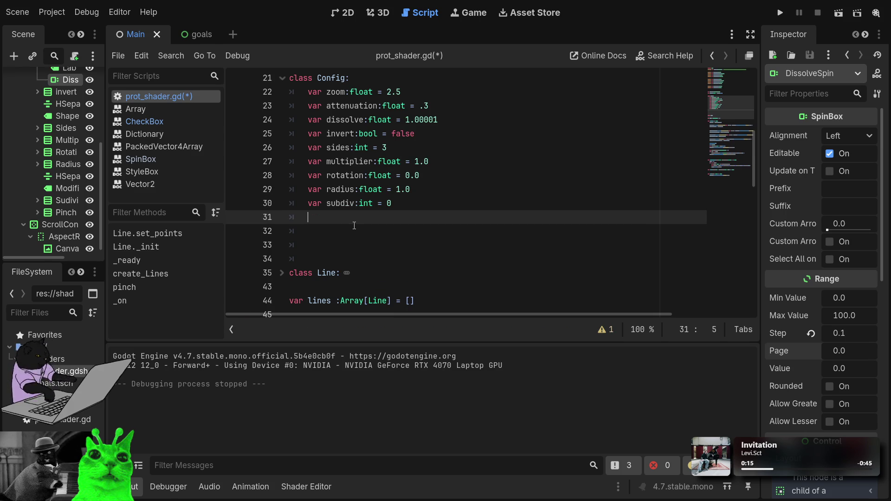
pyautogui.write('va')
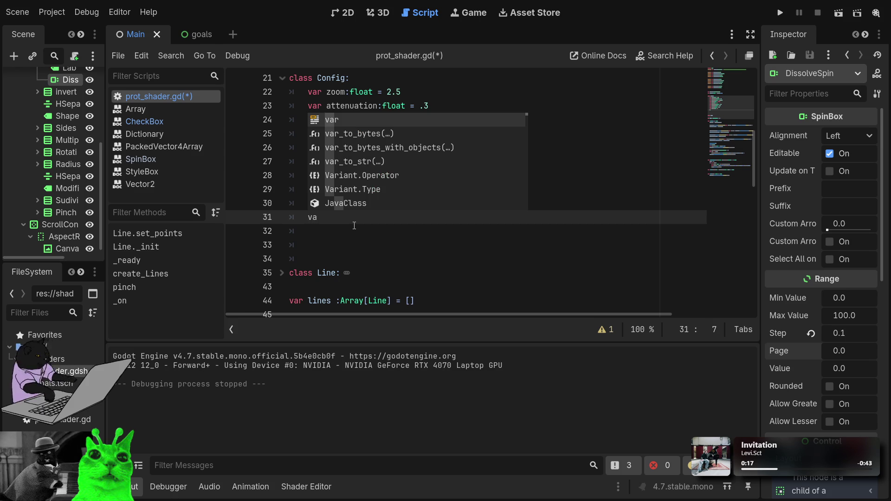
pyautogui.write('r ping')
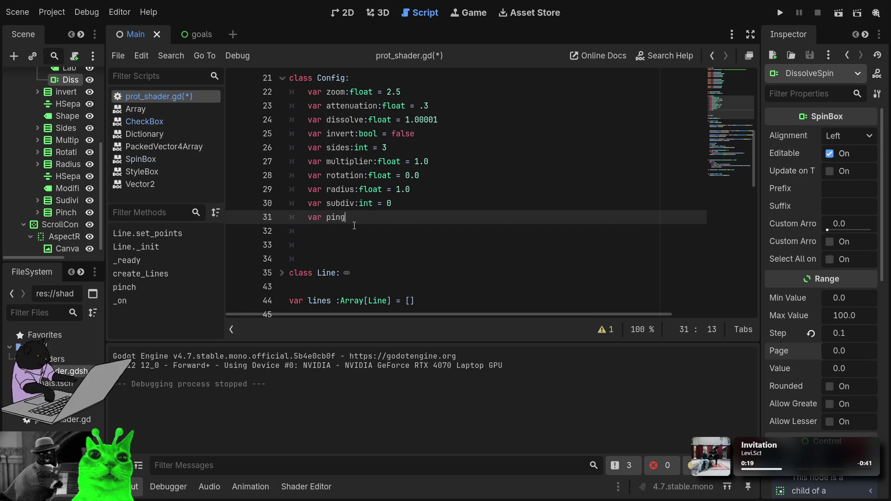
pyautogui.press('BackSpace')
pyautogui.write('ch')
pyautogui.write(':float = ')
pyautogui.write('.2')
pyautogui.click(304, 232)
pyautogui.press('BackSpace')
pyautogui.press('BackSpace')
pyautogui.press('BackSpace')
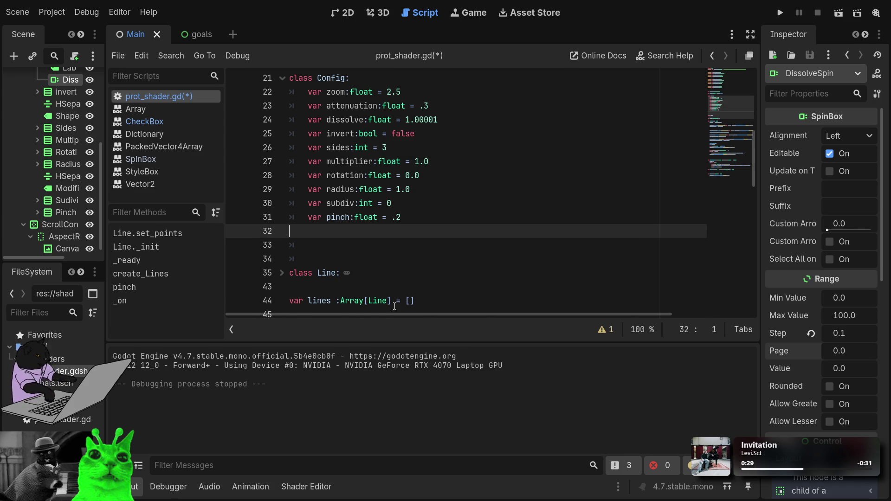
pyautogui.write('2')
pyautogui.press('Down')
pyautogui.press('Down')
pyautogui.press('BackSpace')
pyautogui.press('BackSpace')
pyautogui.press('BackSpace')
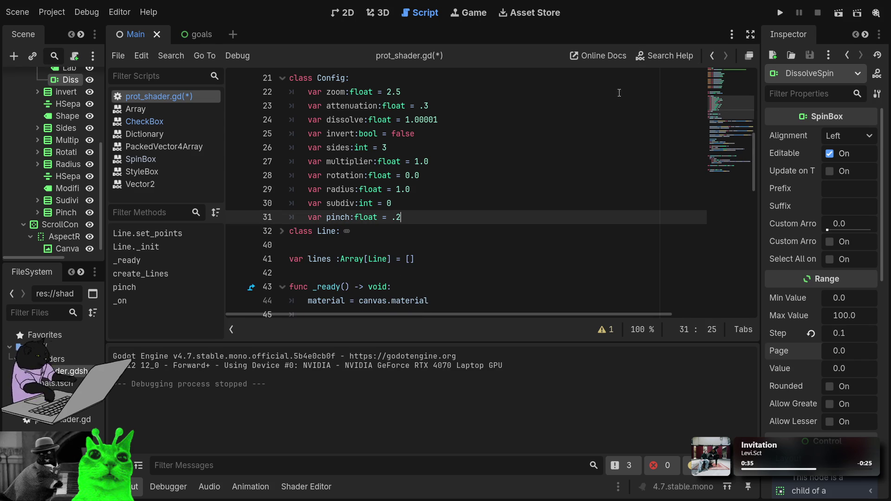
pyautogui.scroll(-3)
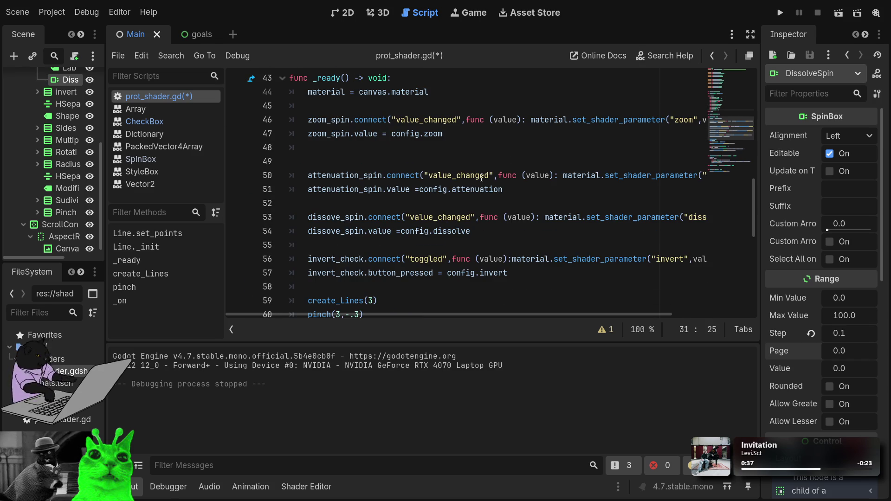
pyautogui.moveTo(546, 314); pyautogui.dragTo(609, 311)
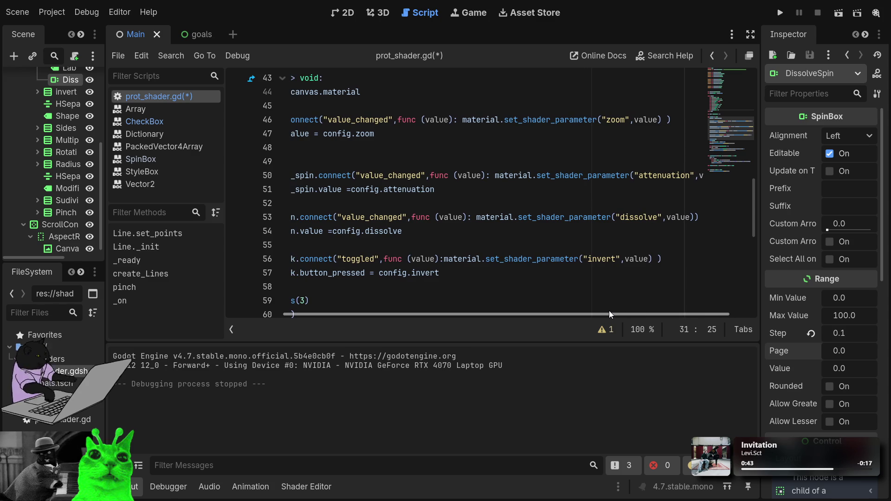
pyautogui.moveTo(609, 311); pyautogui.dragTo(545, 299)
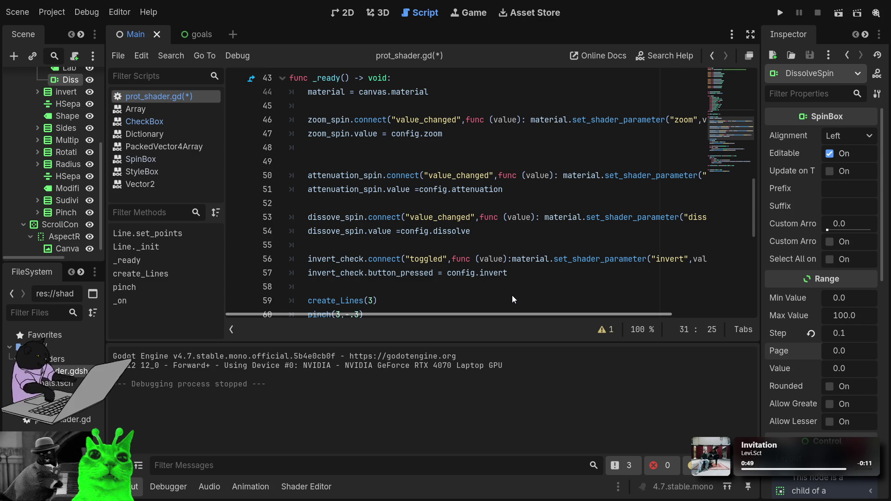
pyautogui.scroll(-3)
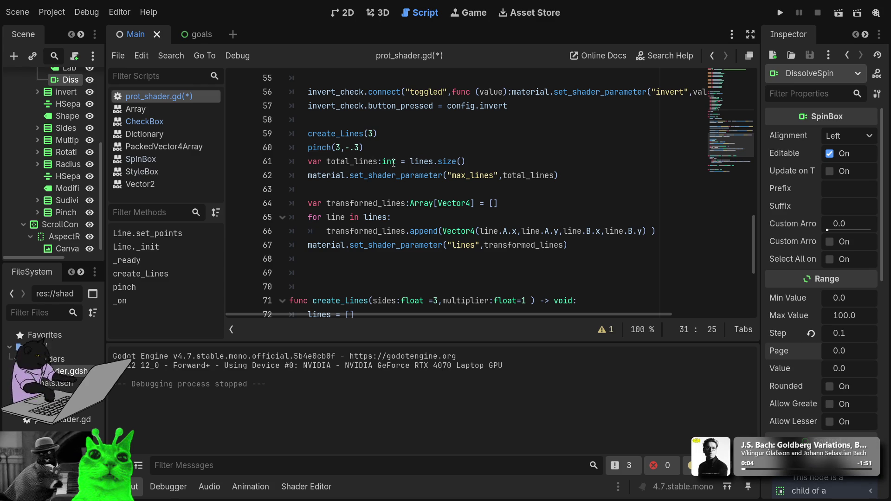
pyautogui.click(394, 162)
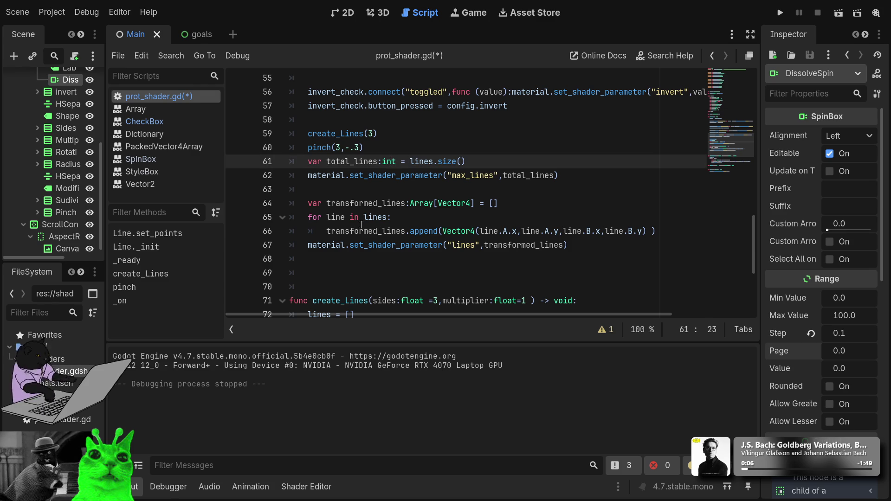
pyautogui.scroll(-3)
pyautogui.click(314, 263)
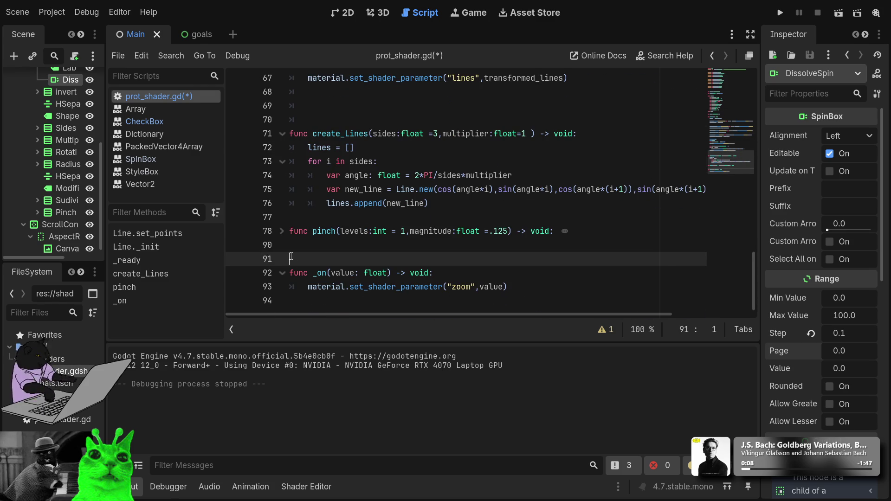
# Step: Replace the old _on function with func update_shaper(): whose body is pass
pyautogui.moveTo(411, 307); pyautogui.dragTo(280, 266)
pyautogui.press('BackSpace')
pyautogui.write('func')
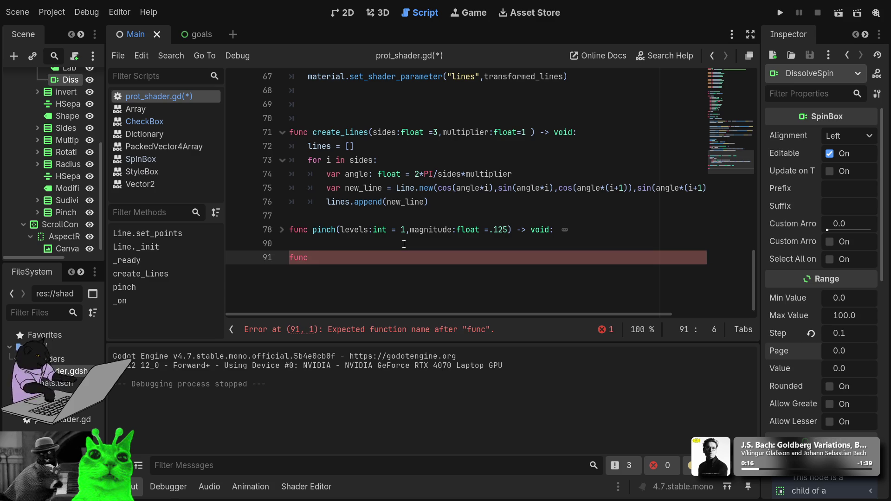
pyautogui.press('BackSpace')
pyautogui.write('_update')
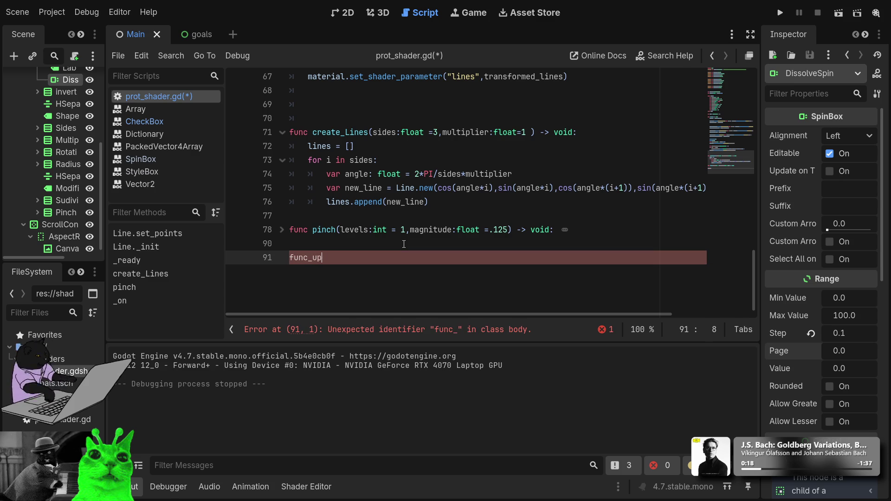
pyautogui.press('BackSpace')
pyautogui.press('BackSpace')
pyautogui.press('BackSpace')
pyautogui.press('BackSpace')
pyautogui.write('updat')
pyautogui.write('e')
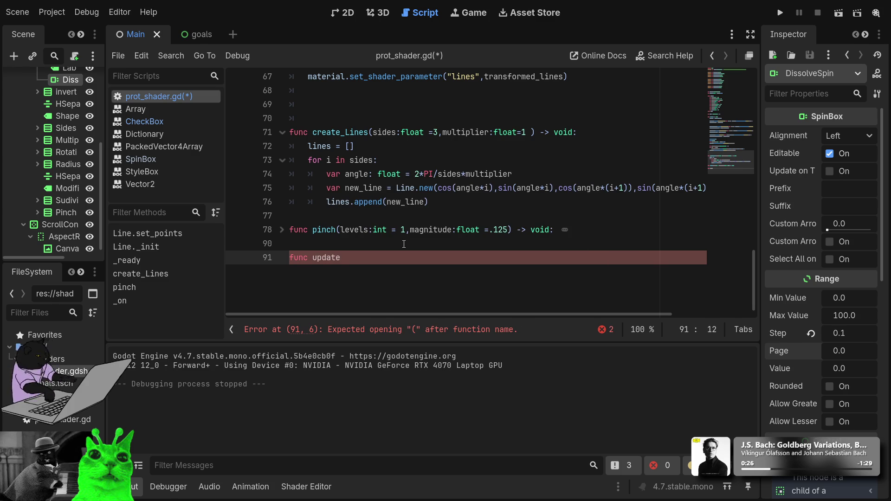
pyautogui.write(':shape')
pyautogui.press('BackSpace')
pyautogui.press('BackSpace')
pyautogui.press('BackSpace')
pyautogui.write('_lines')
pyautogui.press('BackSpace')
pyautogui.press('BackSpace')
pyautogui.press('BackSpace')
pyautogui.write('shaper(')
pyautogui.write('):')
pyautogui.press('Return')
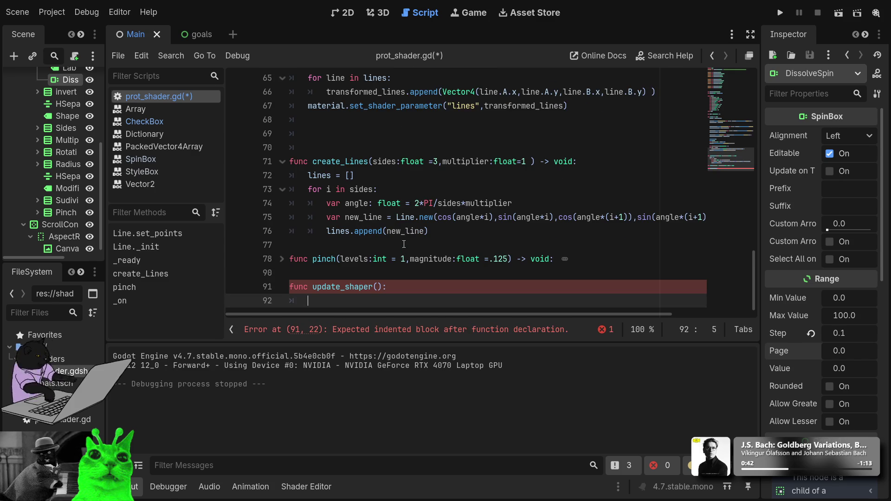
pyautogui.write('pass')
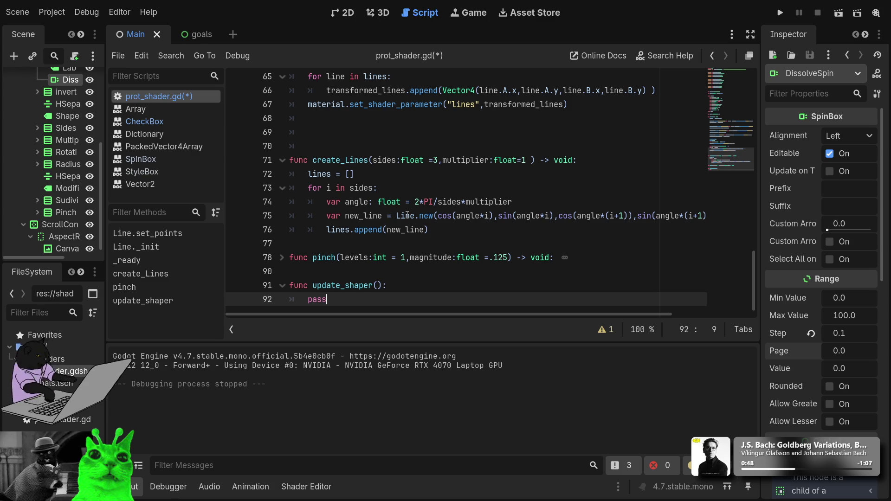
# Step: Cut the create_Lines(3) and pinch(3,-.3) calls out of _ready
pyautogui.scroll(3)
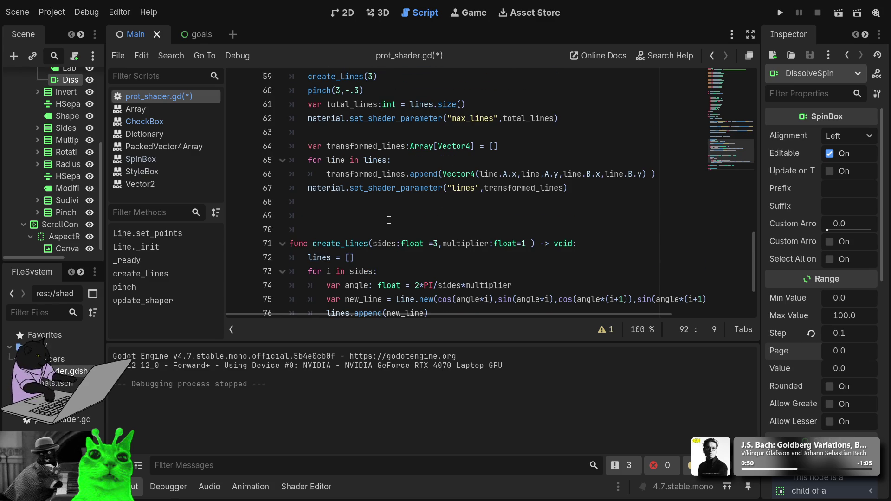
pyautogui.scroll(3)
pyautogui.moveTo(385, 174); pyautogui.dragTo(289, 161)
pyautogui.press('BackSpace')
pyautogui.scroll(-3)
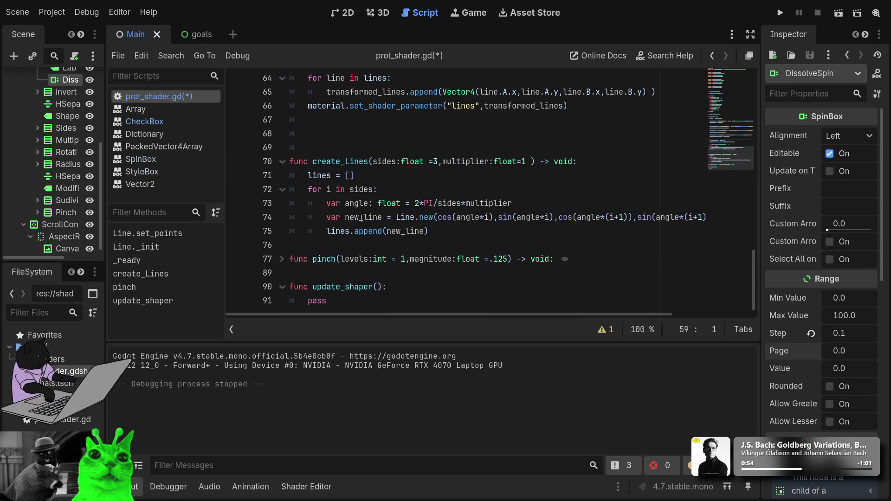
# Step: Paste the create_Lines(3) and pinch(3,-.3) calls into update_shaper's body
pyautogui.click(396, 289)
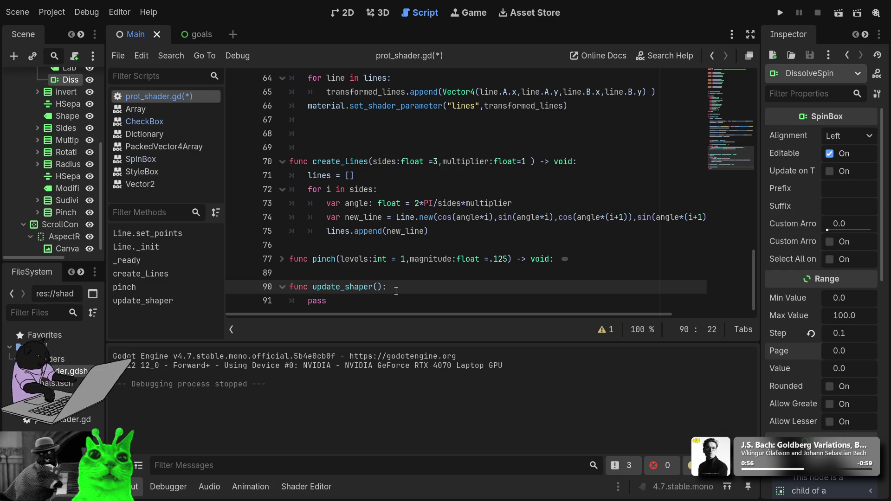
pyautogui.press('Return')
pyautogui.hotkey('ctrl', 'v')
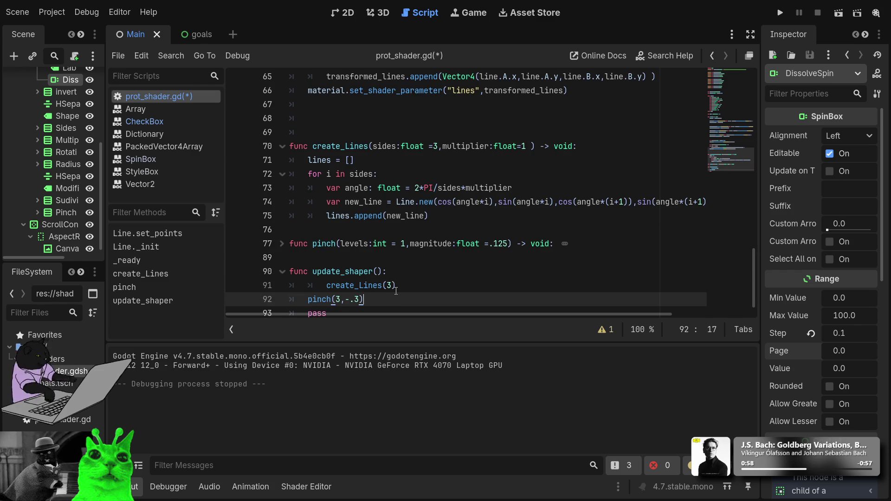
# Step: Re-indent create_Lines(3) on line 91 with spaces, triggering the indentation error
pyautogui.press('Up')
pyautogui.press('Home')
pyautogui.press('BackSpace')
pyautogui.press('BackSpace')
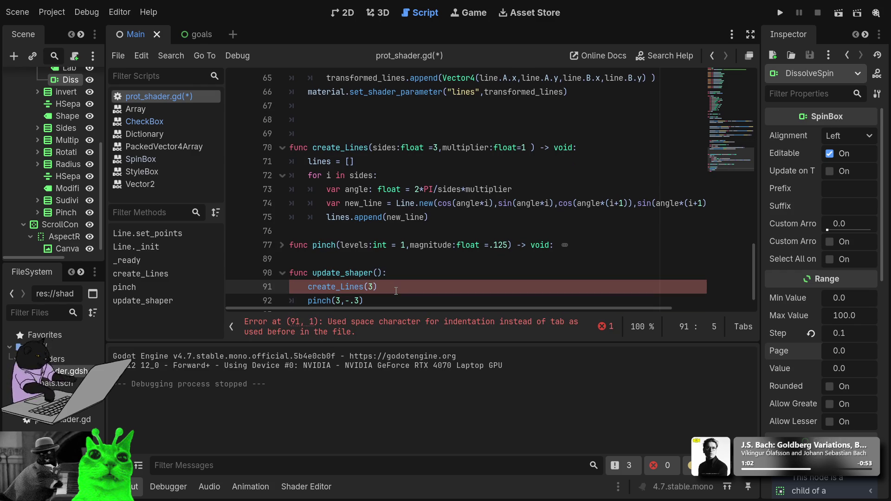
pyautogui.hotkey('ctrl', 'End')
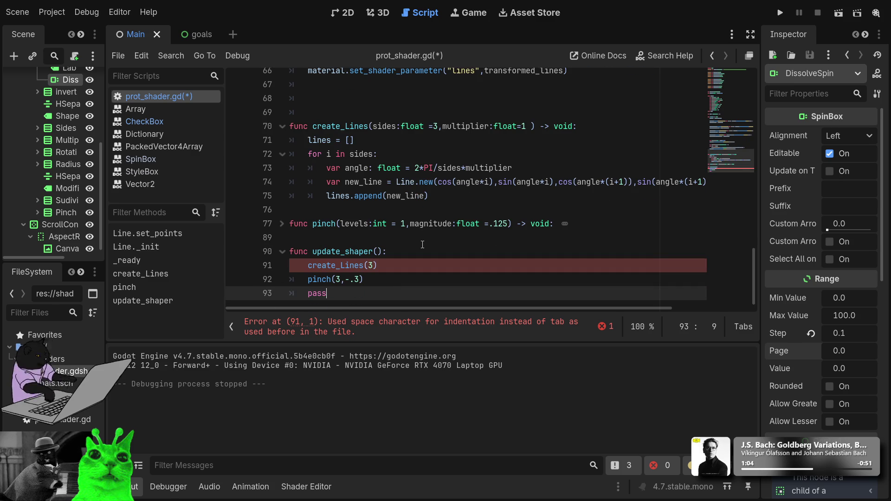
pyautogui.click(395, 264)
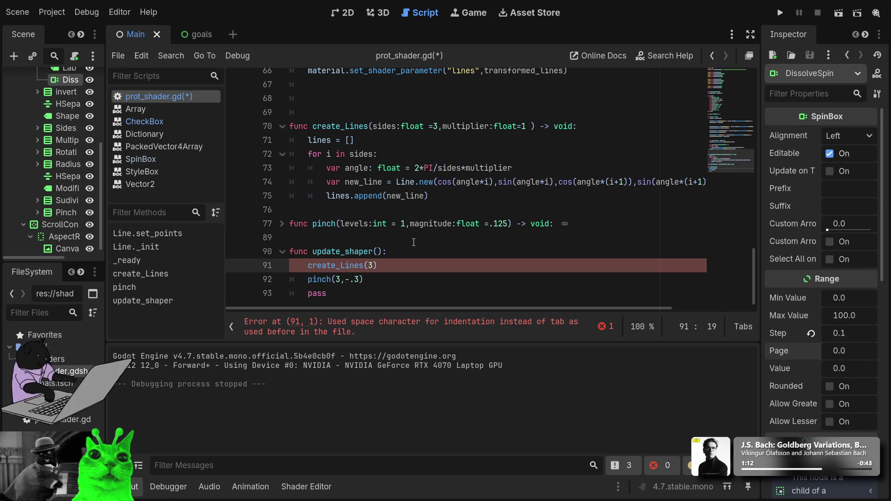
pyautogui.scroll(3)
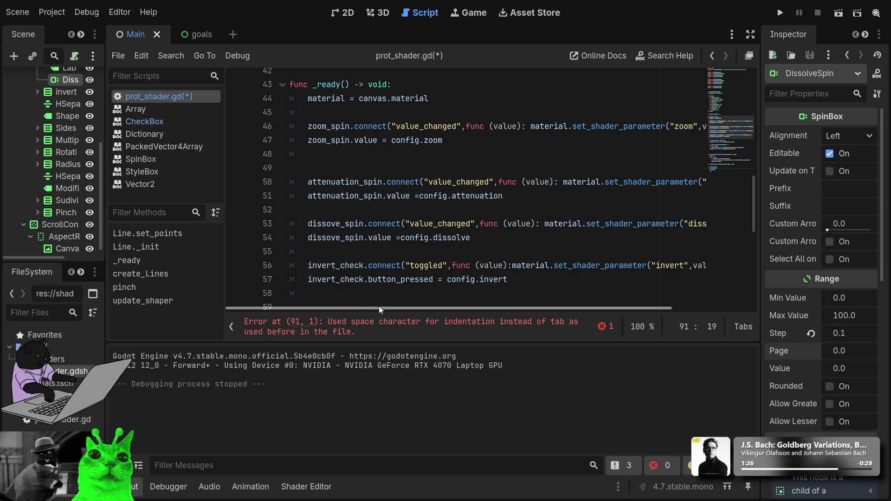
pyautogui.moveTo(395, 308); pyautogui.dragTo(434, 298)
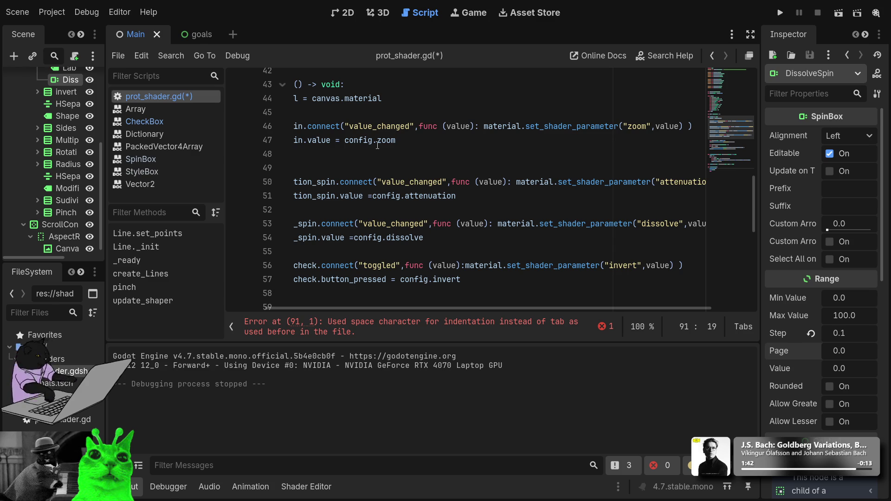
pyautogui.scroll(-3)
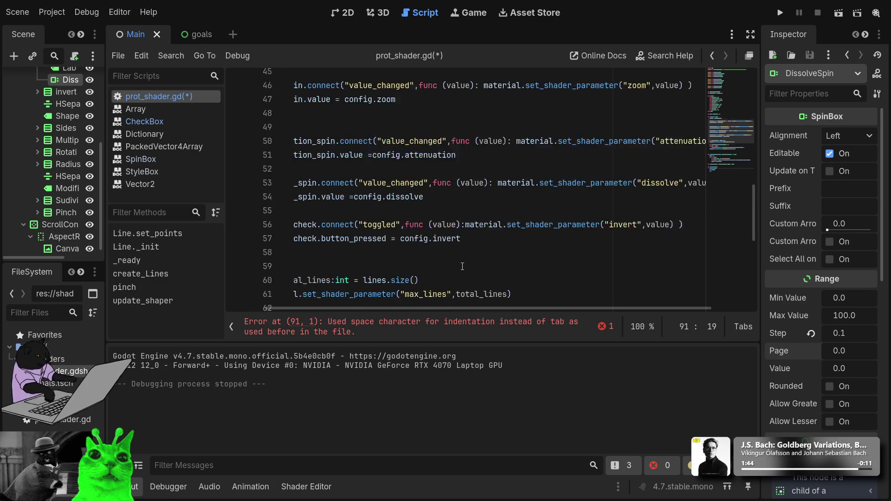
pyautogui.scroll(-3)
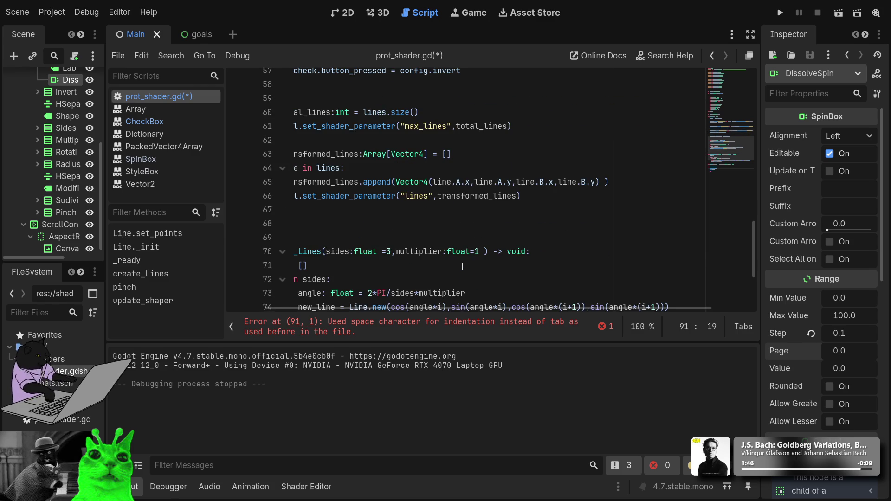
pyautogui.scroll(-3)
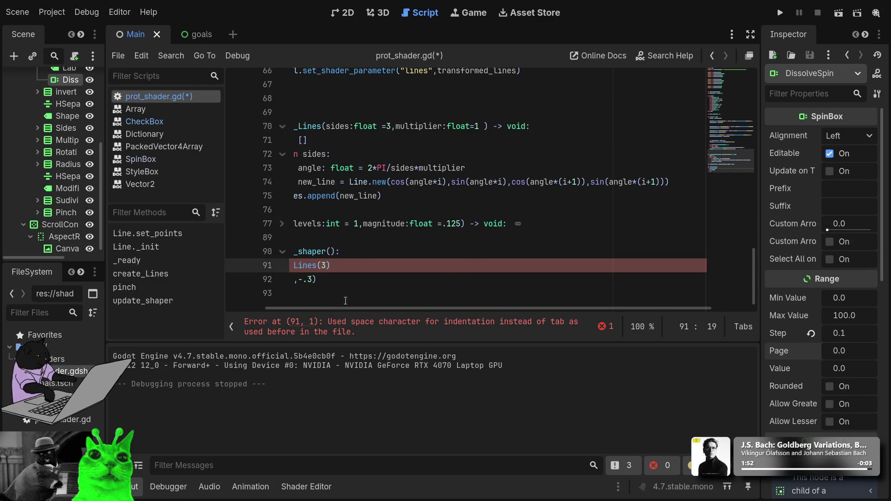
pyautogui.hscroll(-3)
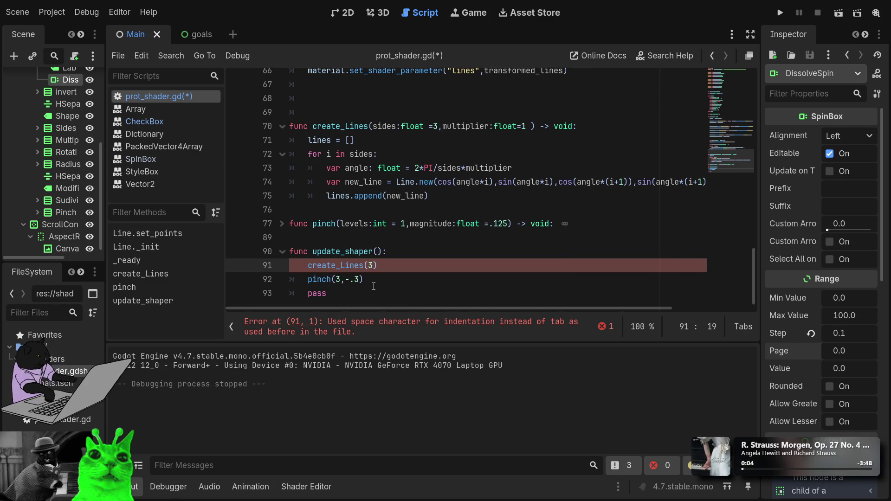
pyautogui.scroll(3)
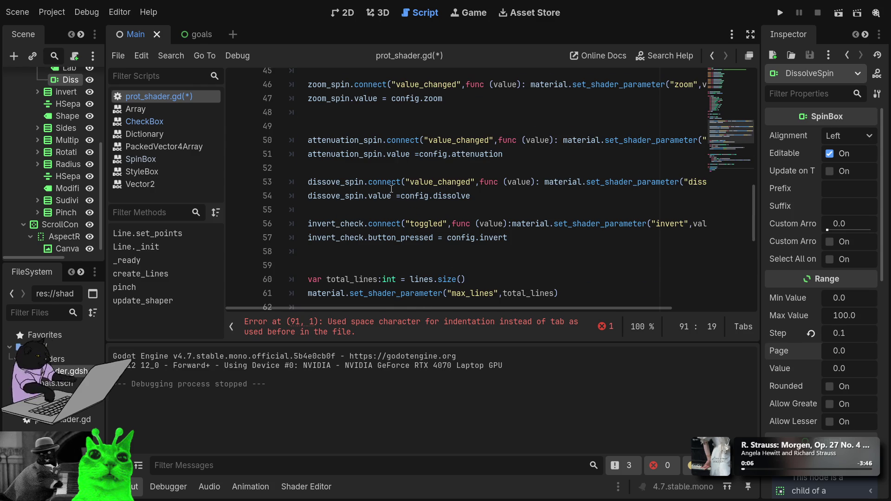
pyautogui.scroll(3)
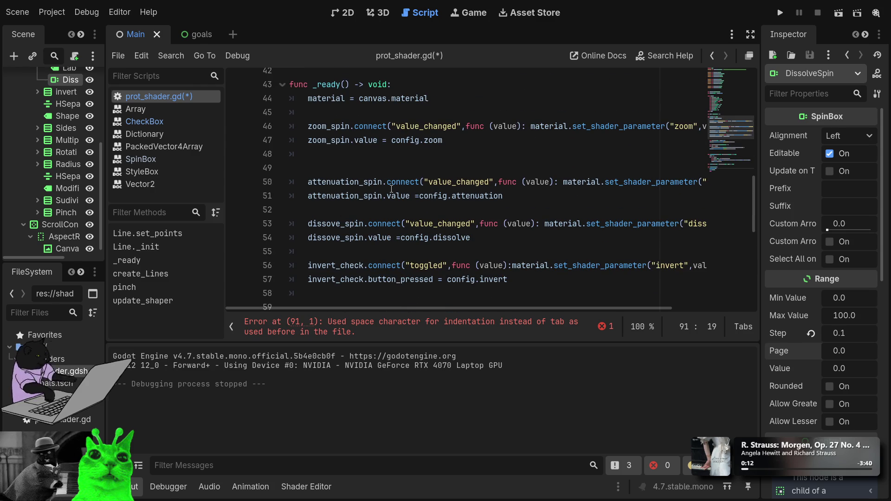
pyautogui.scroll(-3)
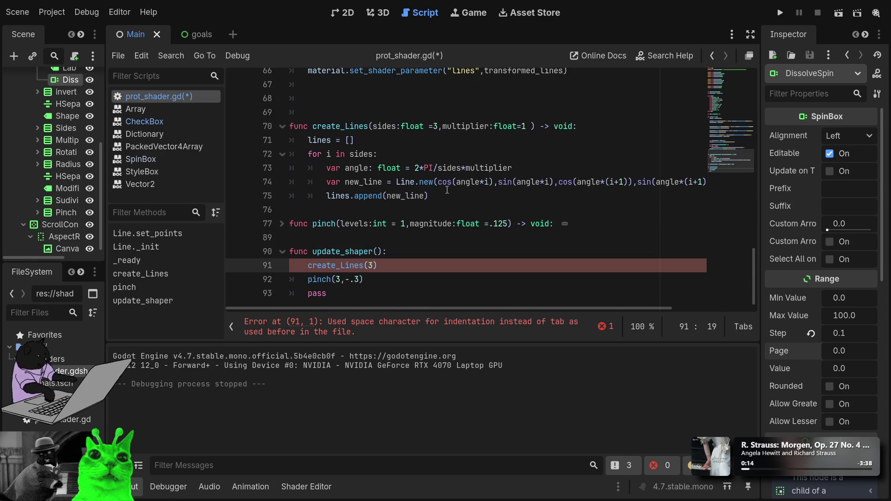
pyautogui.click(356, 236)
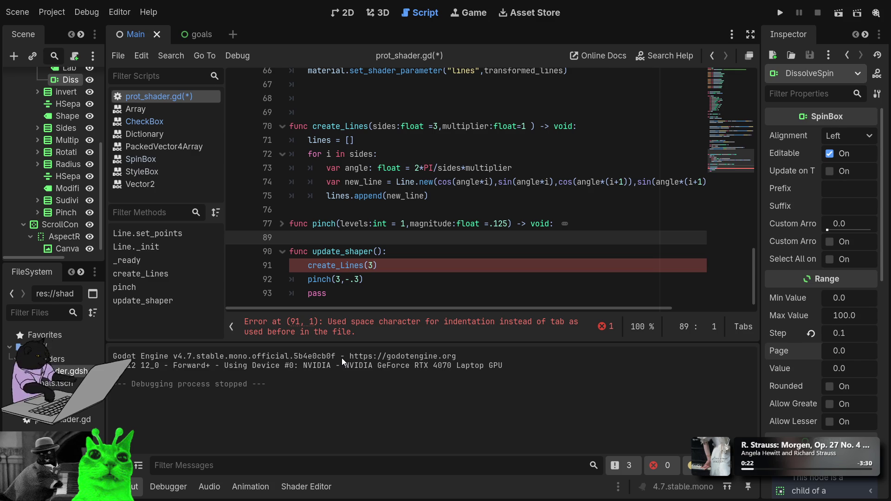
pyautogui.scroll(3)
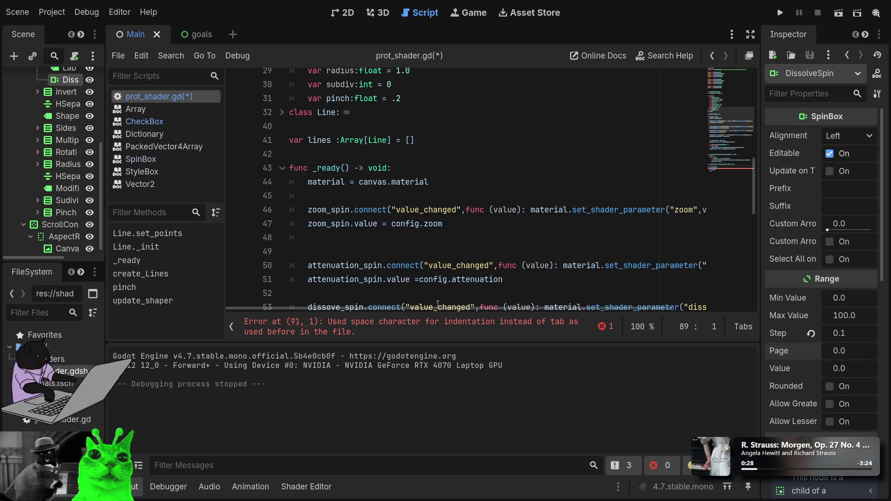
pyautogui.moveTo(382, 308); pyautogui.dragTo(452, 310)
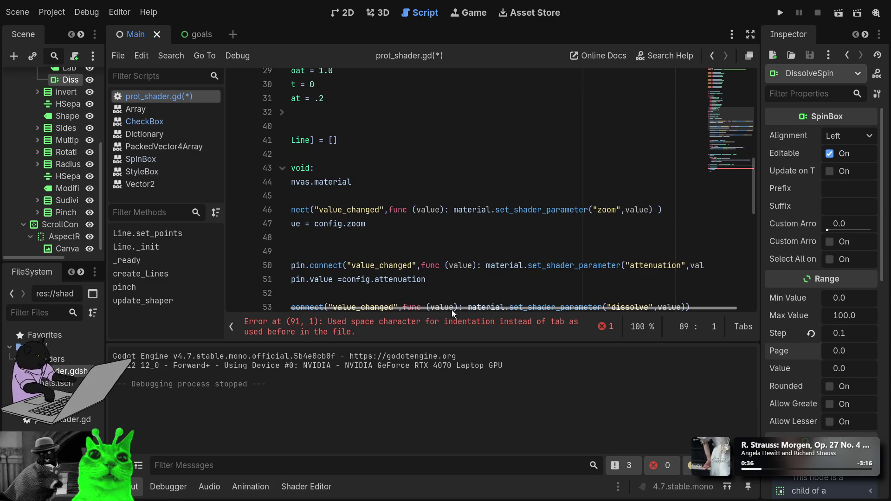
pyautogui.moveTo(452, 310); pyautogui.dragTo(411, 302)
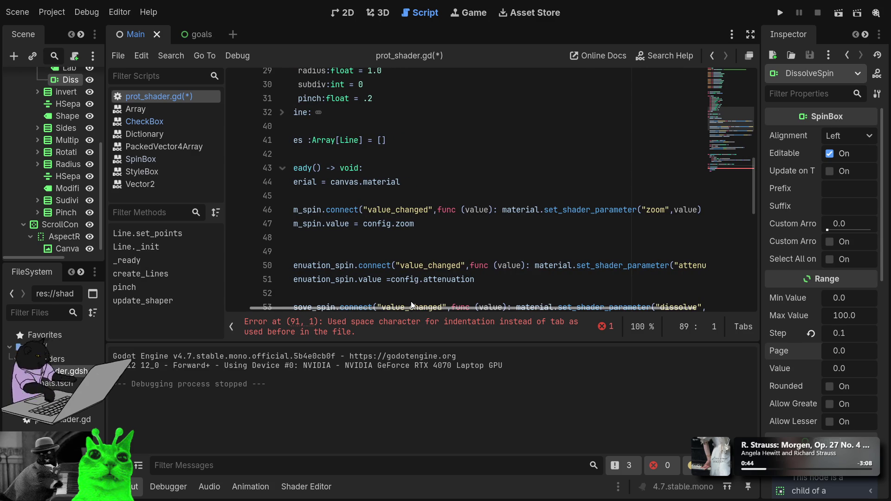
pyautogui.scroll(-3)
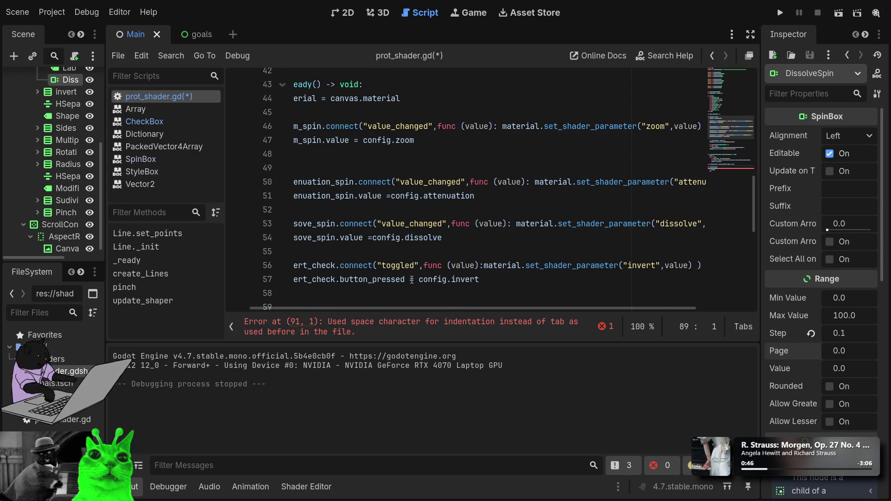
pyautogui.scroll(-3)
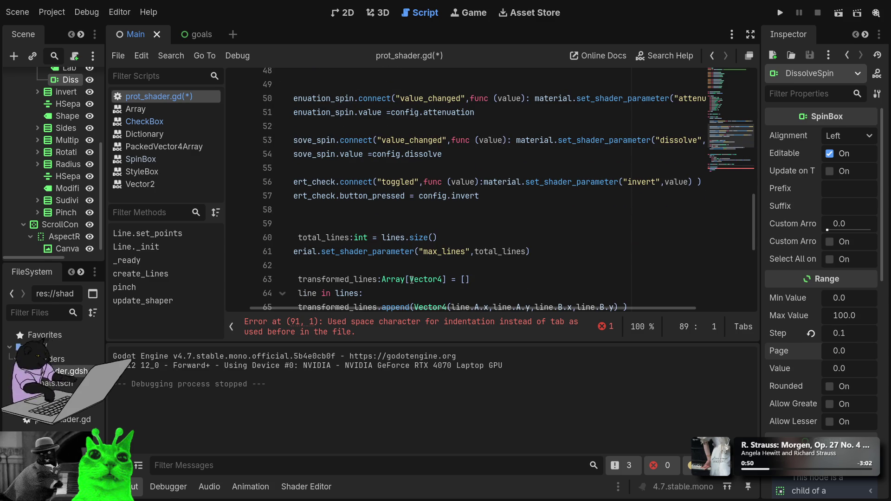
pyautogui.scroll(3)
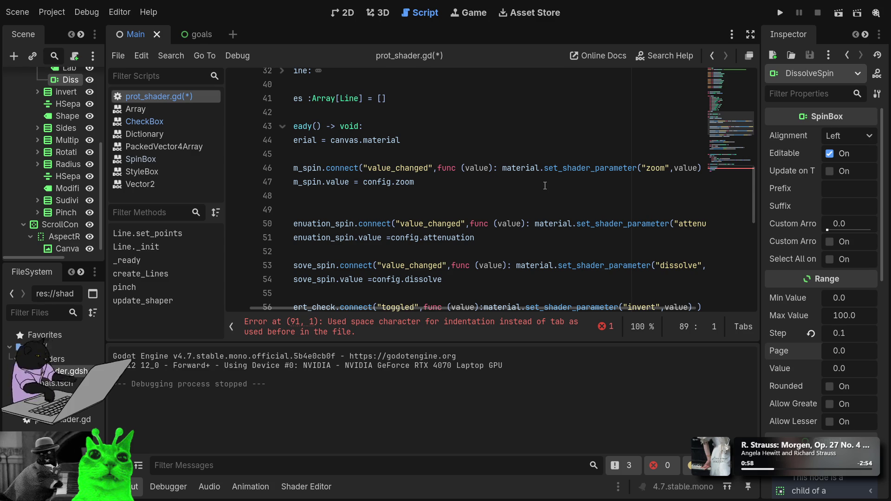
pyautogui.scroll(-3)
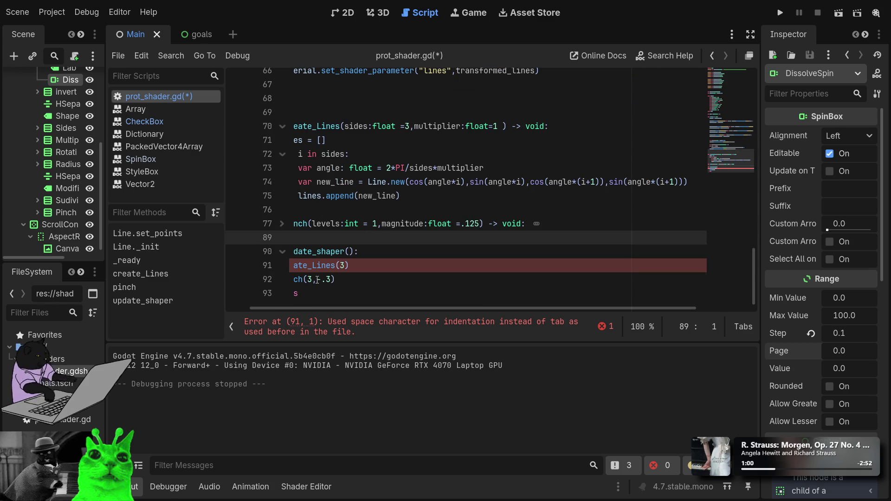
# Step: Redo the indentation of the create_Lines(3) and pinch(3,-.3) lines using tabs
pyautogui.click(317, 279)
pyautogui.click(365, 268)
pyautogui.moveTo(350, 307); pyautogui.dragTo(274, 305)
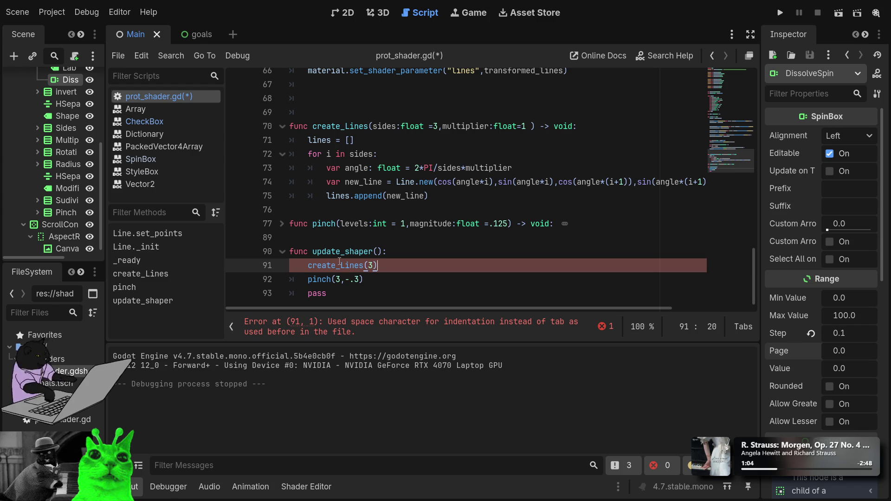
pyautogui.click(306, 266)
pyautogui.press('BackSpace')
pyautogui.press('BackSpace')
pyautogui.press('Tab')
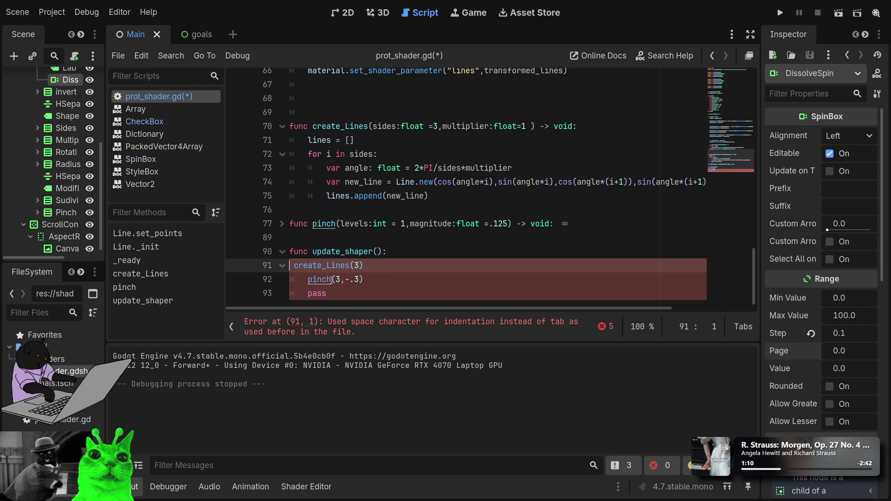
pyautogui.press('Down')
pyautogui.press('Home')
pyautogui.press('BackSpace')
pyautogui.press('Up')
pyautogui.hotkey('shift', 'Tab')
pyautogui.press('Tab')
# Step: Cut create_Lines(3) and pinch(3,-.3) from update_shaper, leaving only pass in its body
pyautogui.hotkey('shift', 'End')
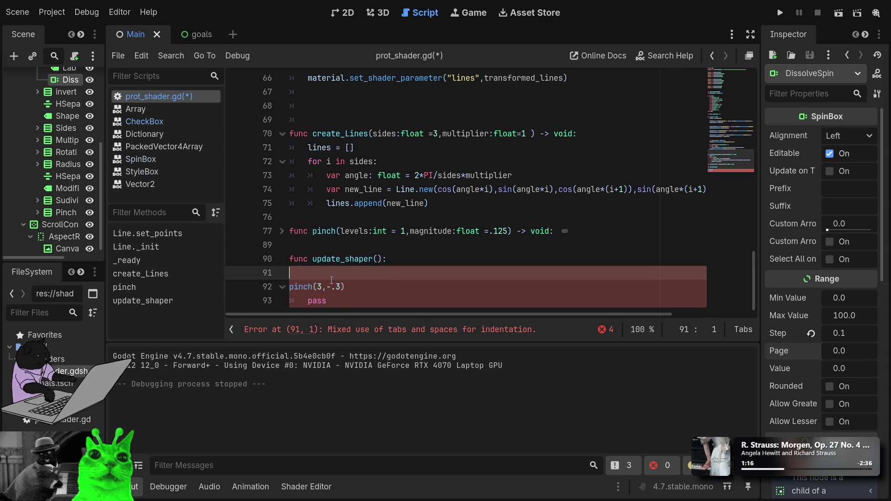
pyautogui.hotkey('ctrl', 'x')
pyautogui.press('Down')
pyautogui.press('Down')
pyautogui.press('End')
pyautogui.press('BackSpace')
pyautogui.press('BackSpace')
pyautogui.press('BackSpace')
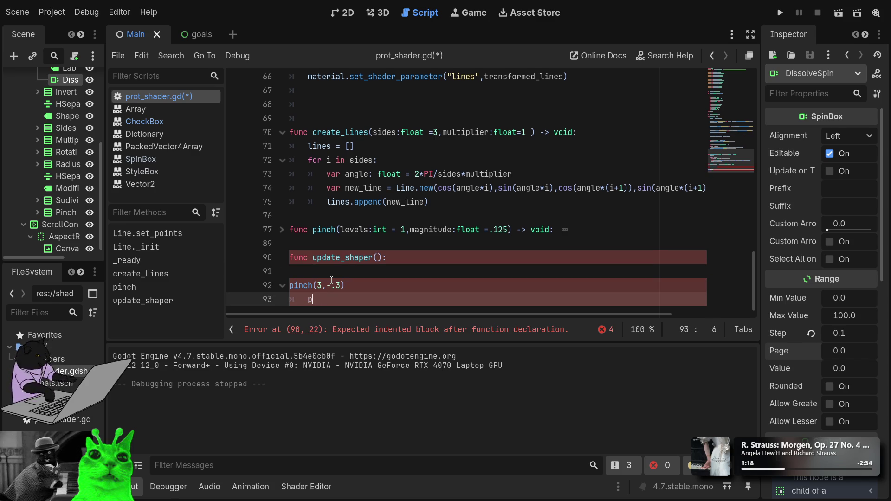
pyautogui.press('BackSpace')
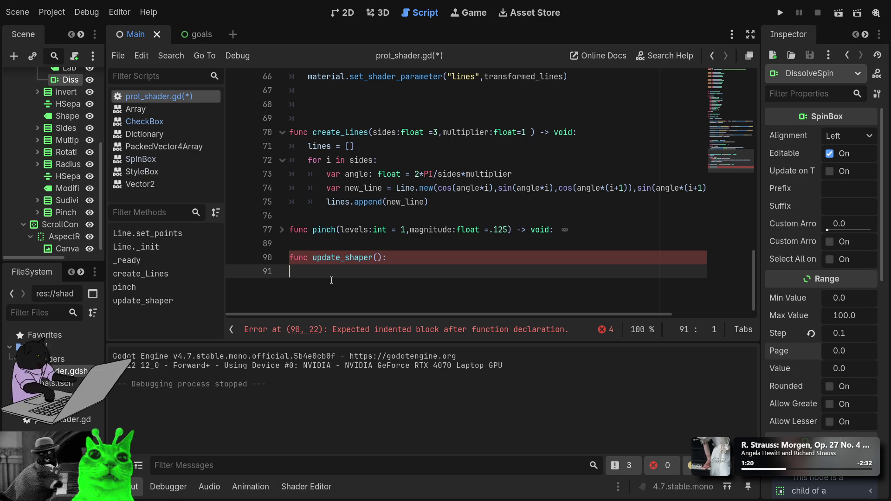
pyautogui.press('Tab')
pyautogui.write('pass')
pyautogui.press('Up')
pyautogui.press('End')
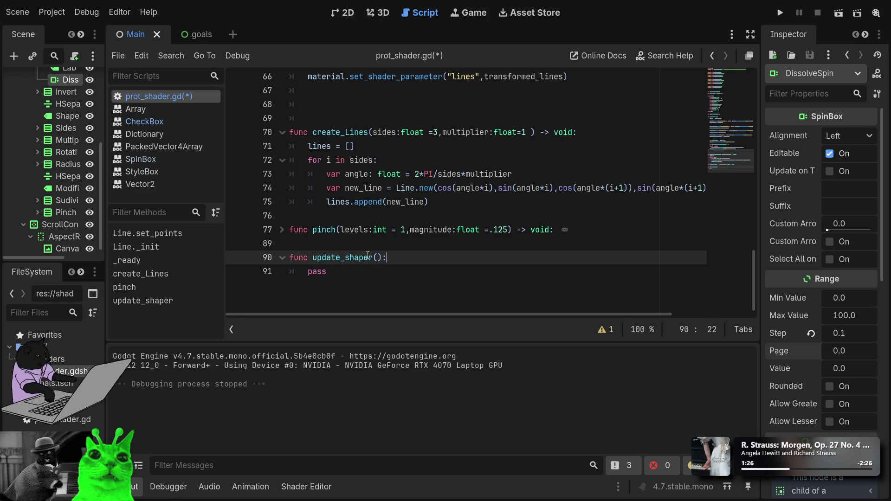
# Step: Paste create_Lines(3) and pinch(3,-.3) back into the function and correct their indentation
pyautogui.click(317, 238)
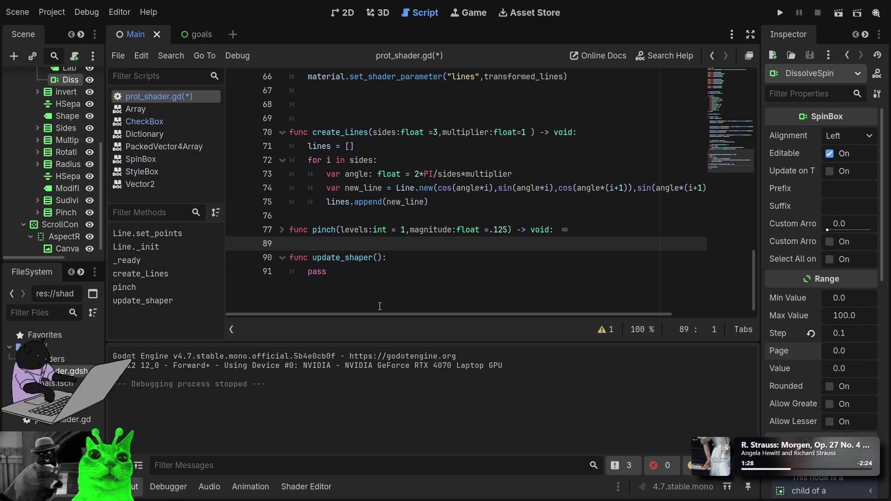
pyautogui.press('Down')
pyautogui.press('Down')
pyautogui.hotkey('ctrl', 'v')
pyautogui.press('Up')
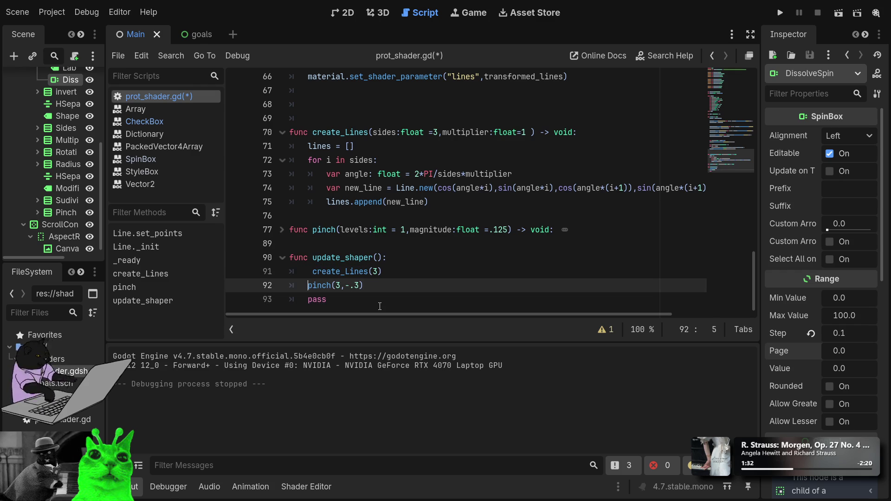
pyautogui.press('Up')
pyautogui.press('Delete')
pyautogui.press('Up')
pyautogui.press('End')
pyautogui.press('Left')
pyautogui.press('Left')
pyautogui.press('Left')
pyautogui.press('BackSpace')
# Step: Rename the function to update_shape and start an update_value header above it
pyautogui.press('Up')
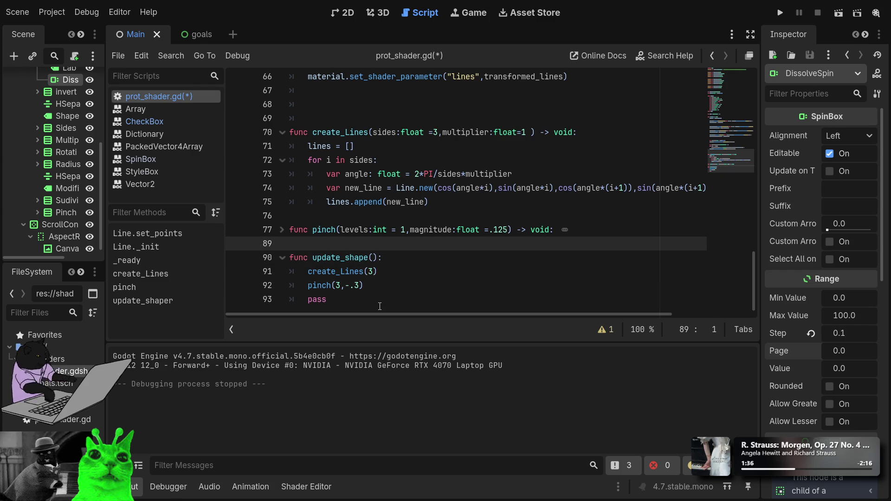
pyautogui.press('Return')
pyautogui.press('Return')
pyautogui.press('Up')
pyautogui.write('func ')
pyautogui.write('upda')
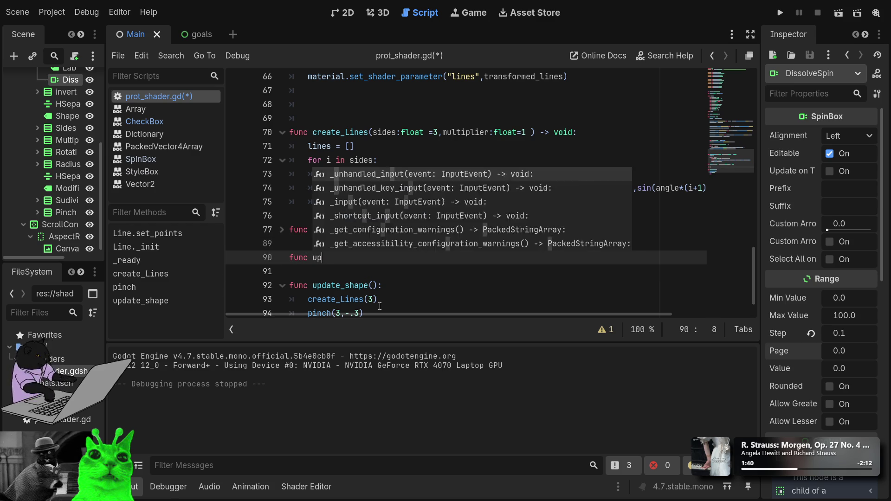
pyautogui.write('te')
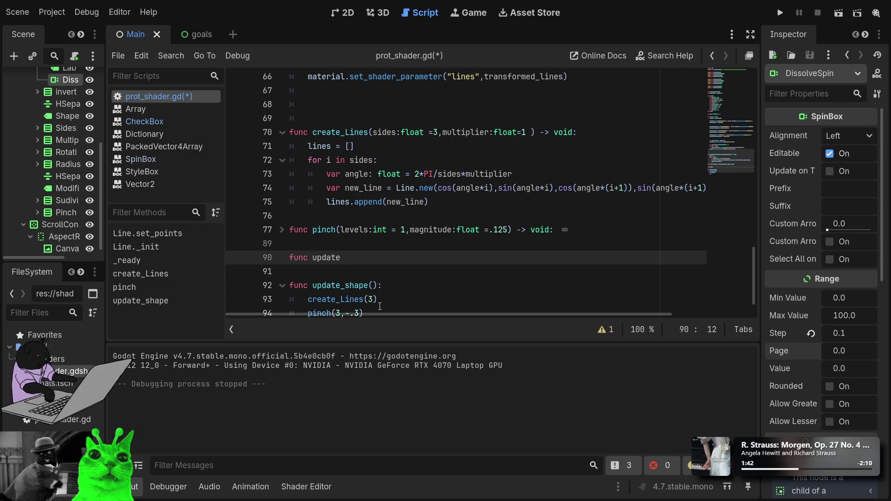
pyautogui.write('_value')
pyautogui.write('(')
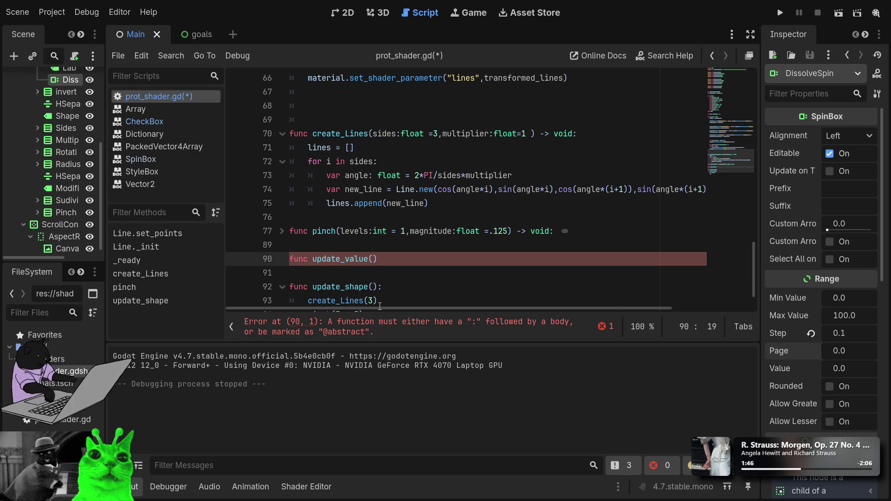
pyautogui.write('value_name')
pyautogui.write(':String')
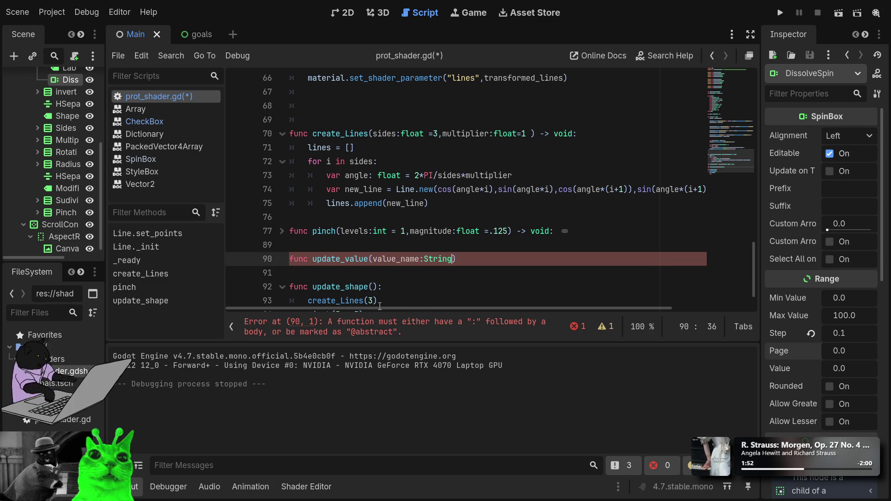
pyautogui.write(':valu')
pyautogui.write('e:Varia')
pyautogui.write('nt) ')
pyautogui.write('-> void')
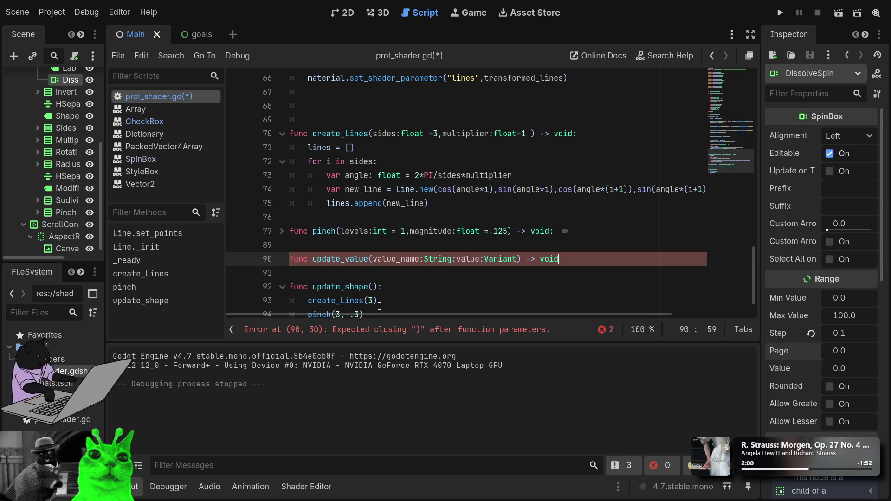
pyautogui.write(':')
# Step: Finish the update_value(value_name:String:value:Variant) -> void: header and open its indented body
pyautogui.press('Return')
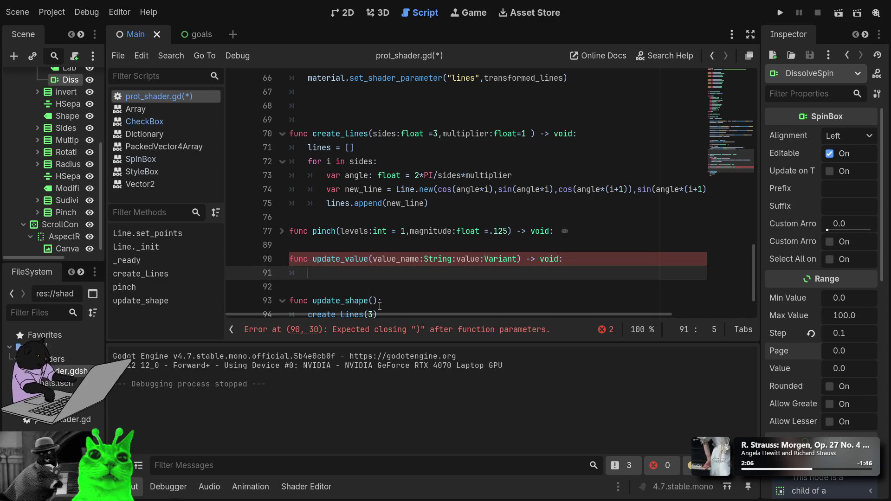
pyautogui.scroll(3)
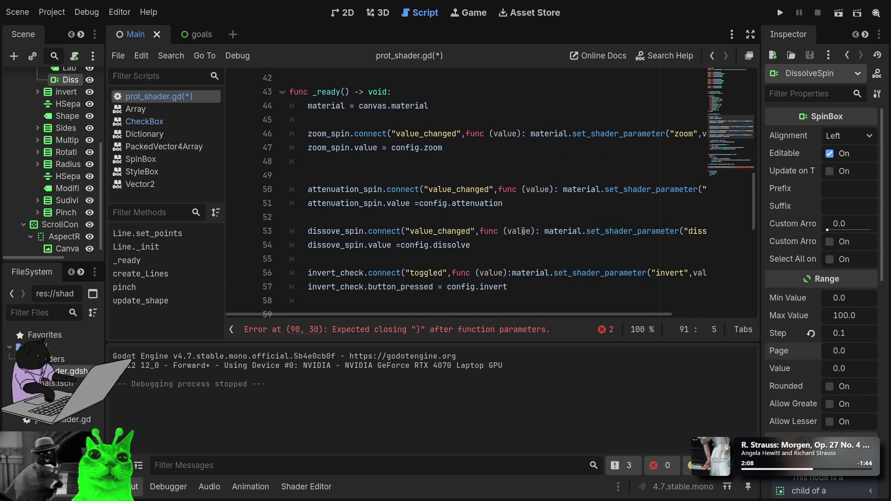
# Step: Copy material.set_shader_parameter("zoom",value) from line 46 into update_value's body
pyautogui.moveTo(530, 133); pyautogui.dragTo(681, 133)
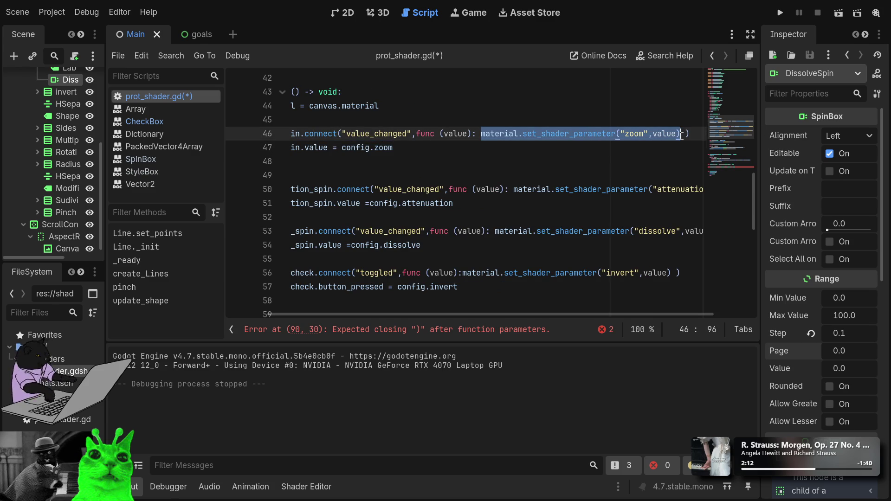
pyautogui.scroll(-3)
pyautogui.scroll(-3)
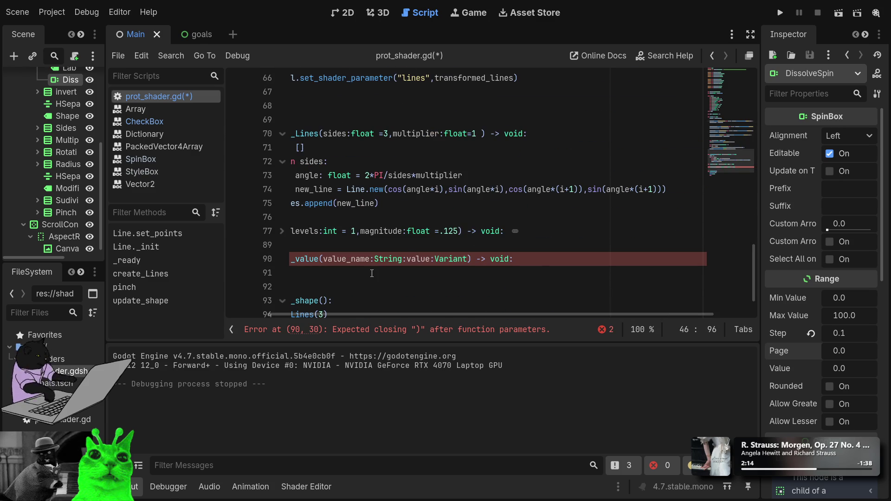
pyautogui.click(372, 273)
pyautogui.moveTo(423, 314); pyautogui.dragTo(342, 314)
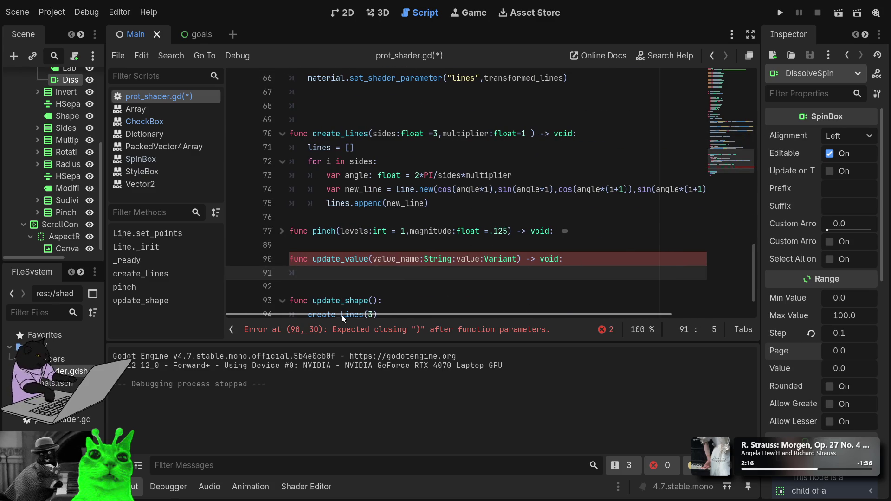
pyautogui.hotkey('ctrl', 'v')
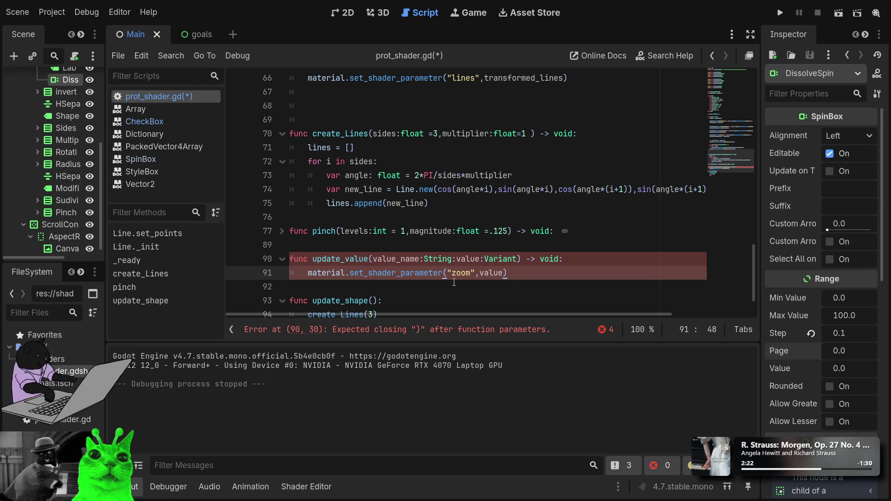
# Step: Replace the quoted "zoom" argument with value_name in the pasted call
pyautogui.doubleClick(461, 273)
pyautogui.press('Home')
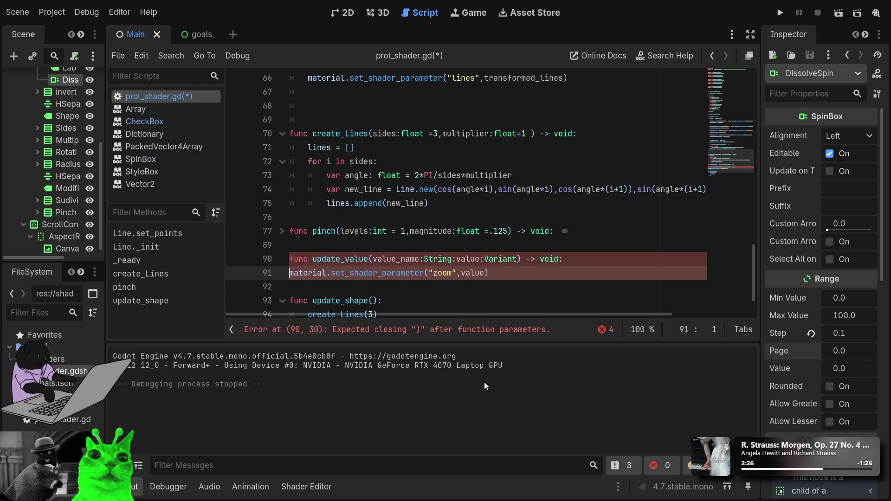
pyautogui.press('End')
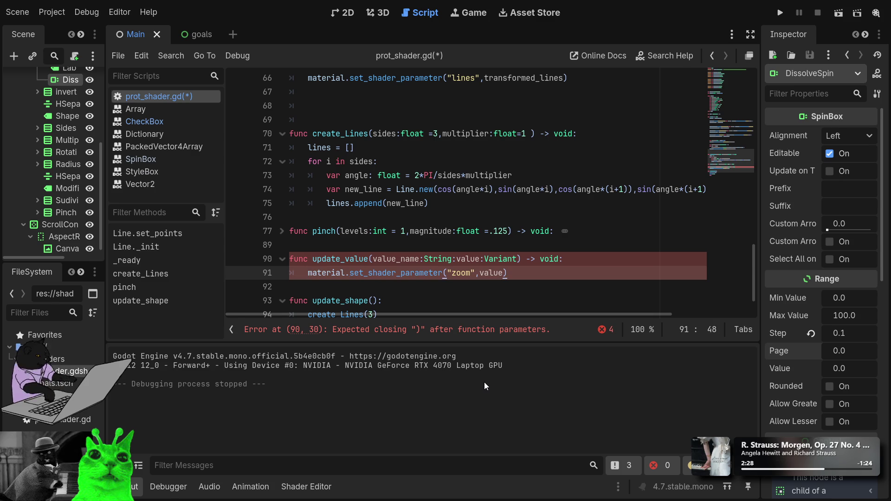
pyautogui.press('Left')
pyautogui.press('Left')
pyautogui.press('Left')
pyautogui.press('Left')
pyautogui.press('Left')
pyautogui.hotkey('ctrl', 'shift', 'Left')
pyautogui.press('BackSpace')
pyautogui.press('BackSpace')
pyautogui.write('valu')
pyautogui.write('e')
pyautogui.write('_name')
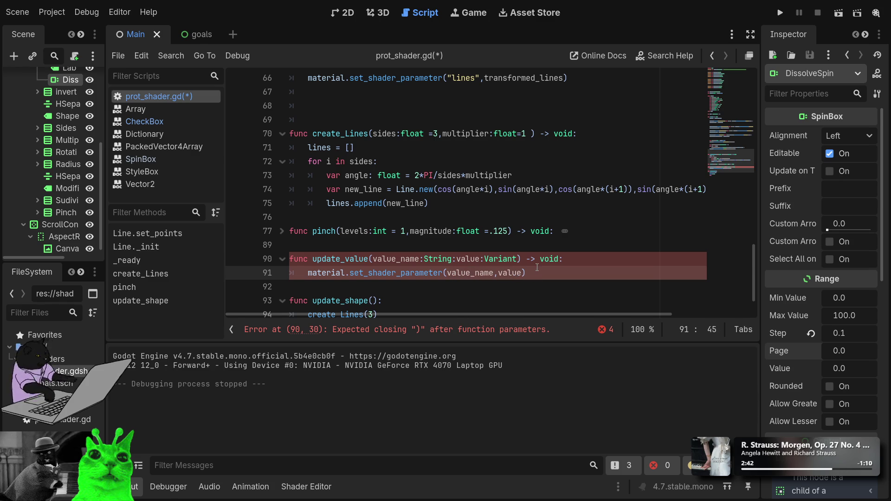
# Step: Change the update_value signature to (value_name:String,value:Variant), then scroll back up to _ready
pyautogui.click(525, 259)
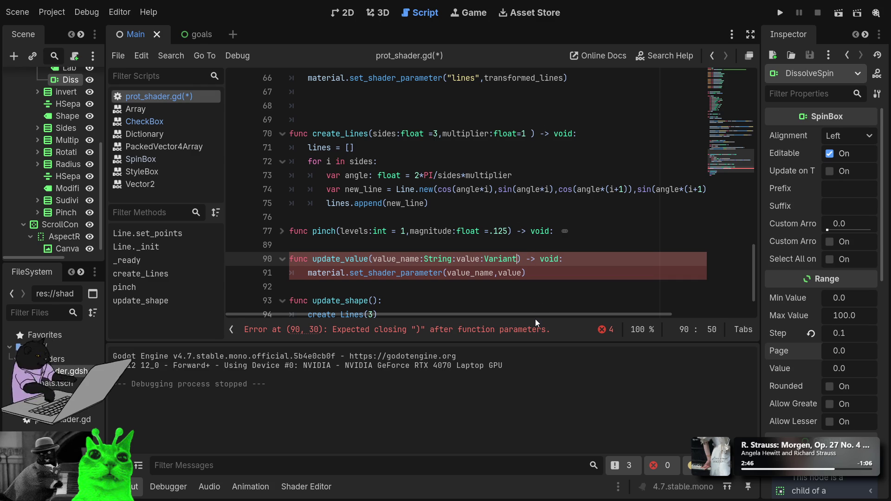
pyautogui.press('Down')
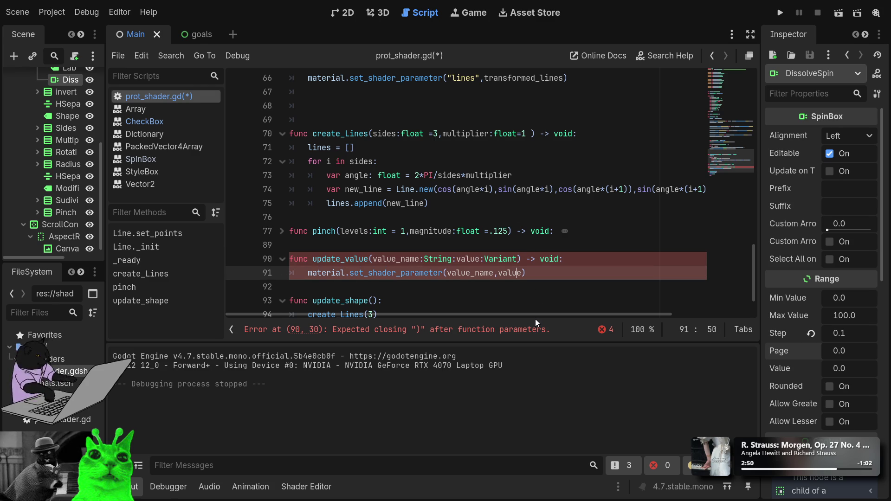
pyautogui.press('Up')
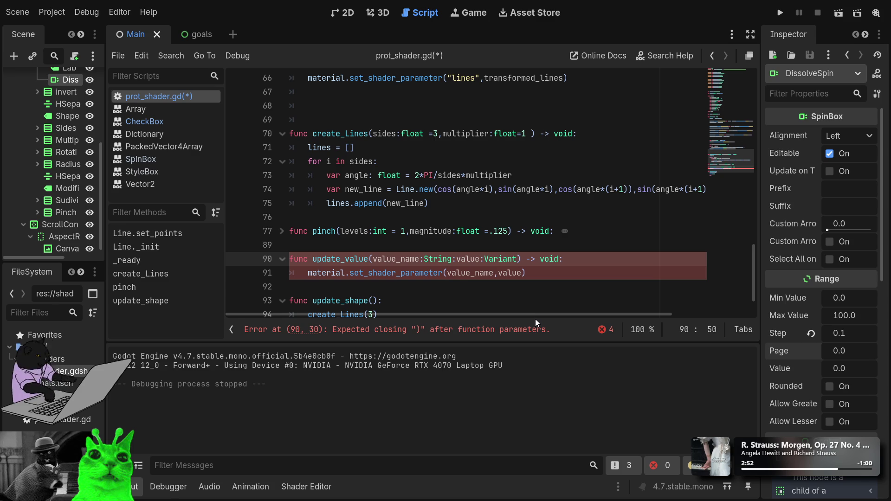
pyautogui.hotkey('ctrl', 'shift', 'Left')
pyautogui.hotkey('ctrl', 'shift', 'Left')
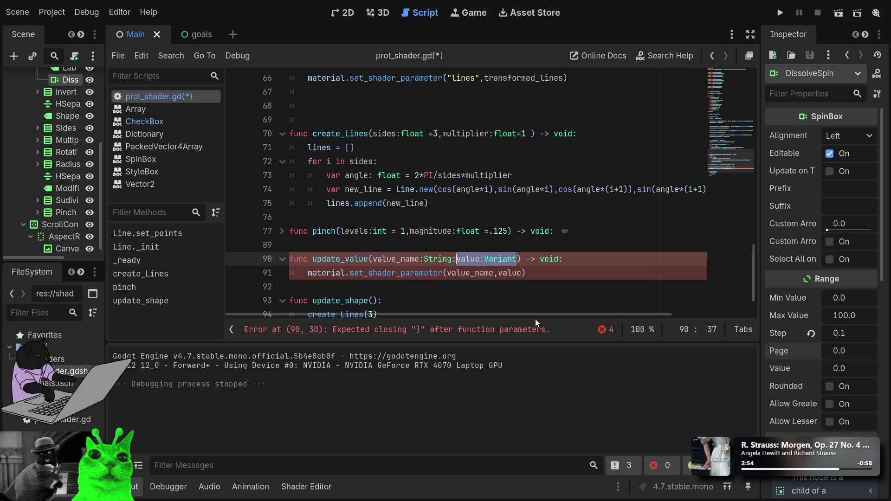
pyautogui.press('BackSpace')
pyautogui.press('BackSpace')
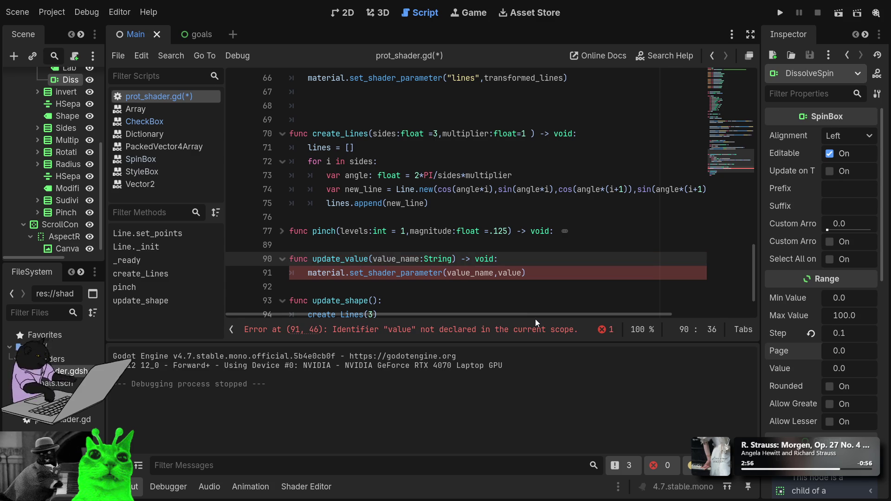
pyautogui.hotkey('ctrl', 'z')
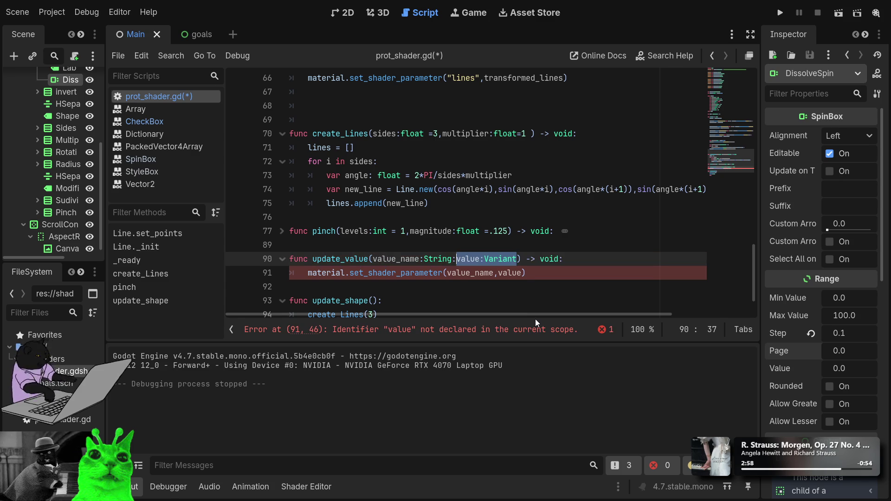
pyautogui.press('Delete')
pyautogui.write(',')
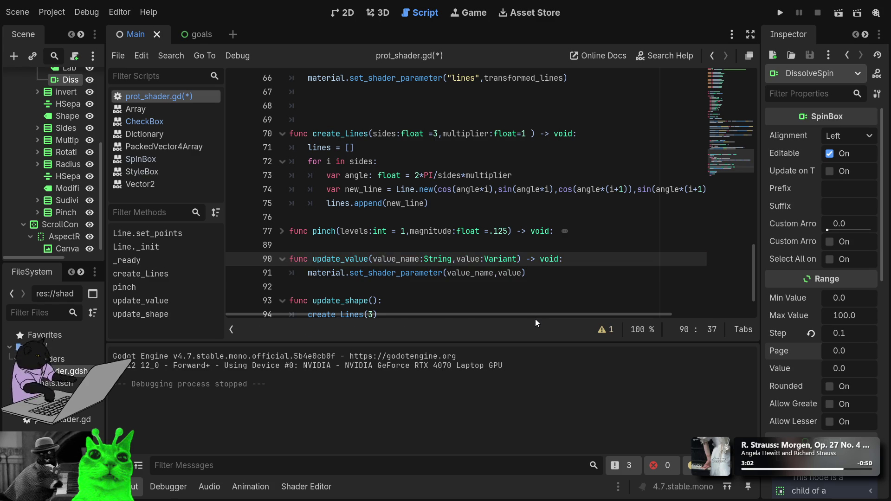
pyautogui.click(540, 260)
pyautogui.click(544, 276)
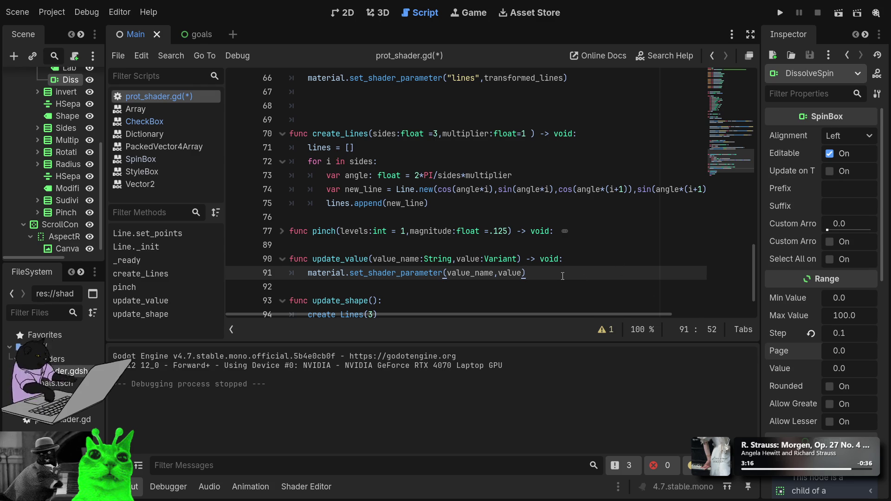
pyautogui.scroll(3)
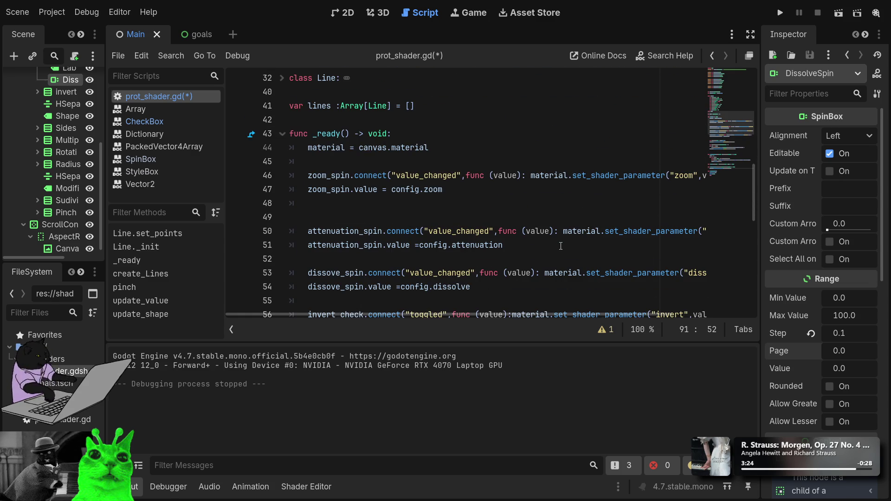
pyautogui.click(531, 176)
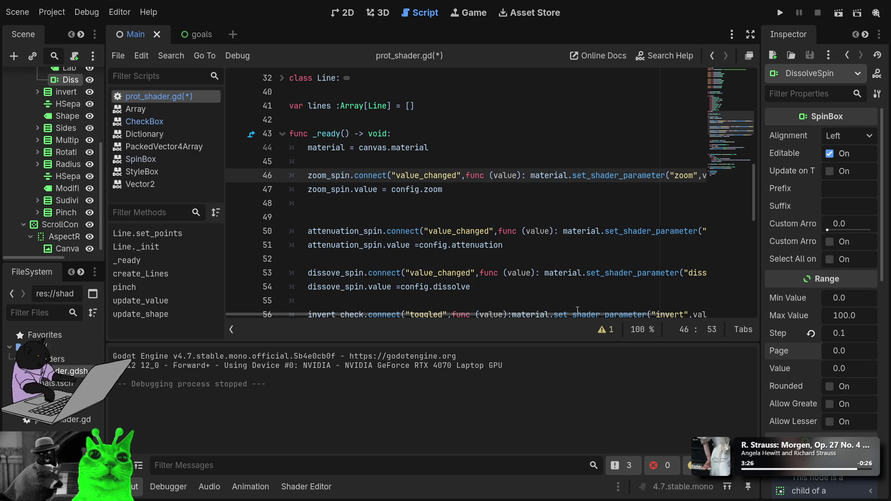
# Step: Spread the zoom_spin lambda over several lines with an empty line inside its body
pyautogui.press('Return')
pyautogui.press('End')
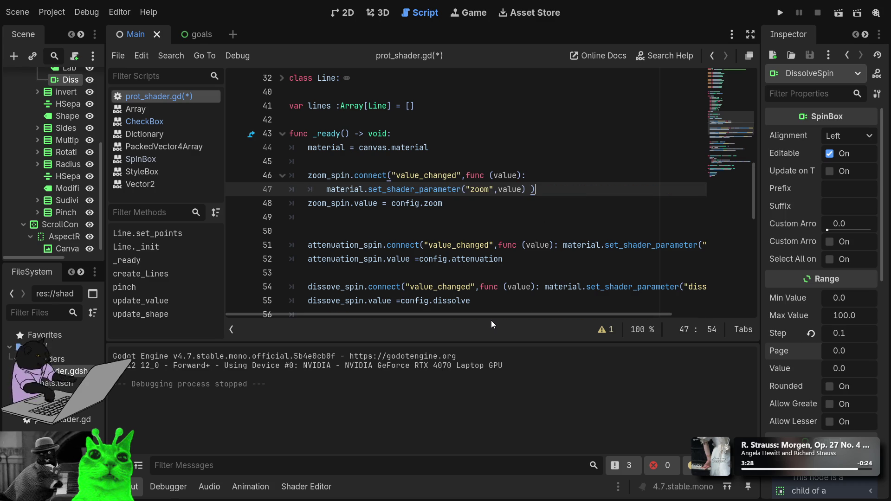
pyautogui.press('Left')
pyautogui.press('BackSpace')
pyautogui.press('Return')
pyautogui.press('Up')
pyautogui.press('Return')
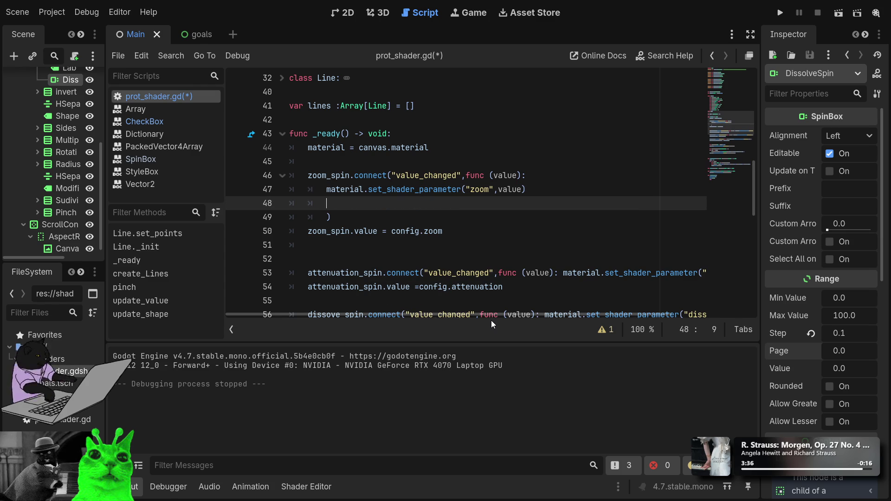
# Step: Add config.zoom = value to the zoom_spin lambda, copying config.zoom from line 50
pyautogui.press('Down')
pyautogui.press('Down')
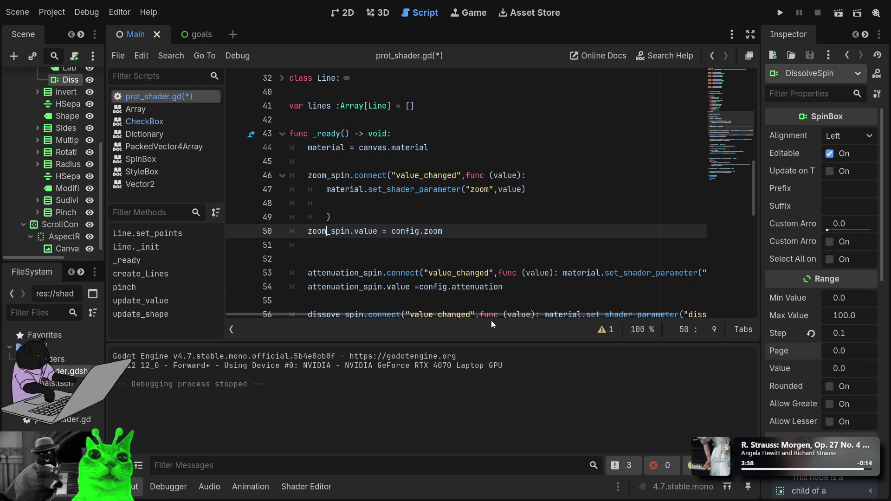
pyautogui.press('End')
pyautogui.hotkey('ctrl', 'shift', 'Left')
pyautogui.hotkey('ctrl', 'shift', 'Left')
pyautogui.hotkey('ctrl', 'shift', 'Left')
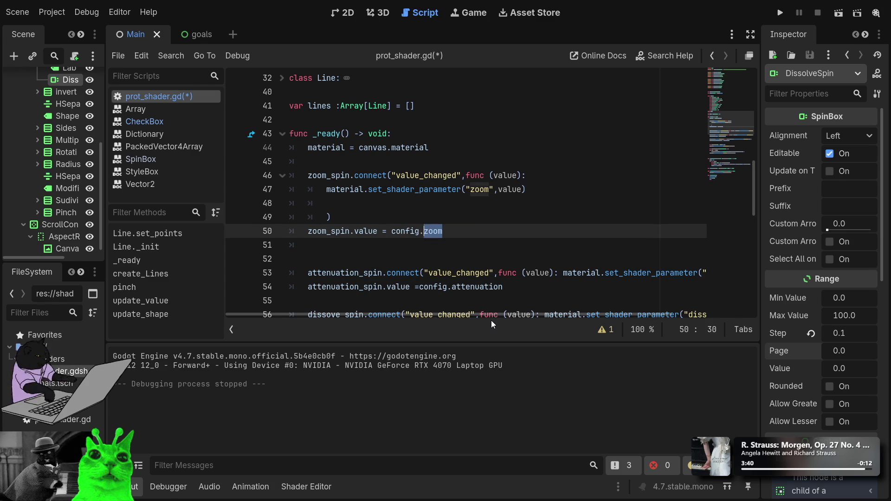
pyautogui.hotkey('ctrl', 'shift', 'Right')
pyautogui.hotkey('shift', 'Right')
pyautogui.hotkey('shift', 'Right')
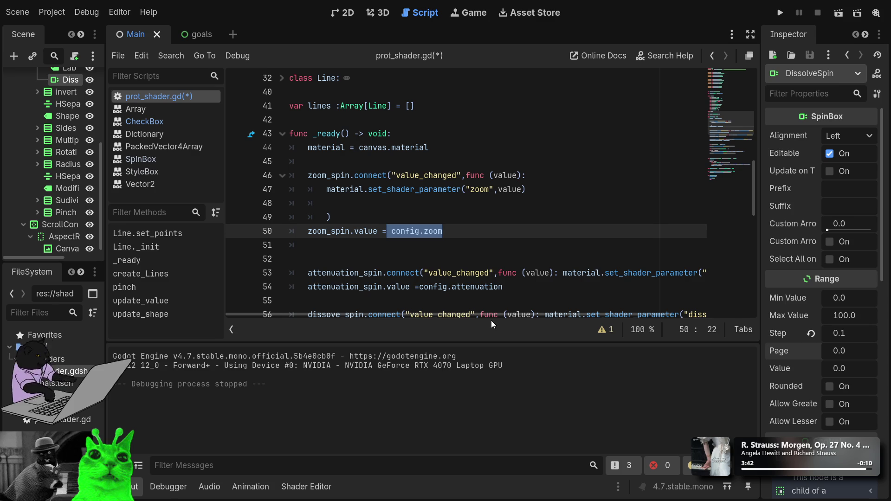
pyautogui.press('Up')
pyautogui.press('Up')
pyautogui.hotkey('ctrl', 'v')
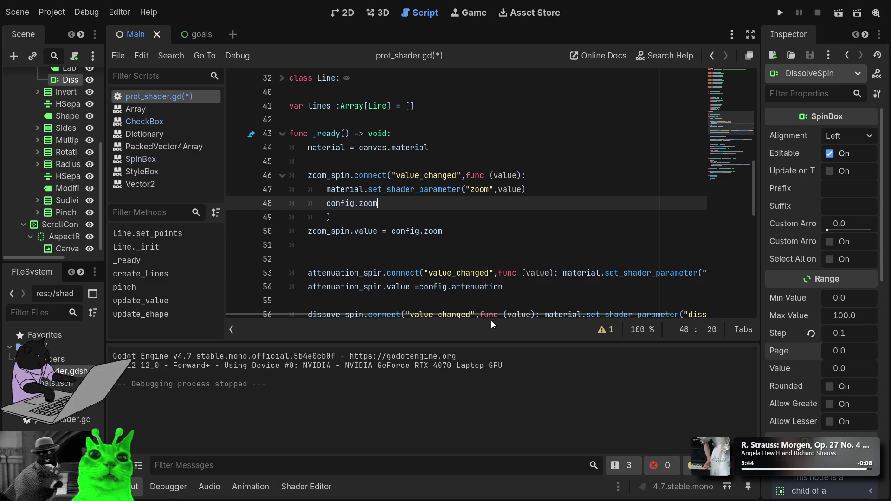
pyautogui.write(' = vali')
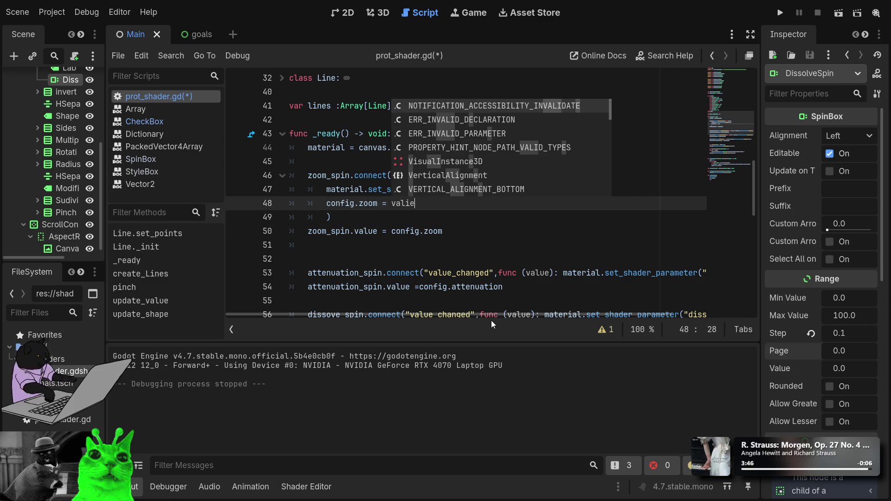
pyautogui.press('BackSpace')
pyautogui.write('ue')
pyautogui.press('Escape')
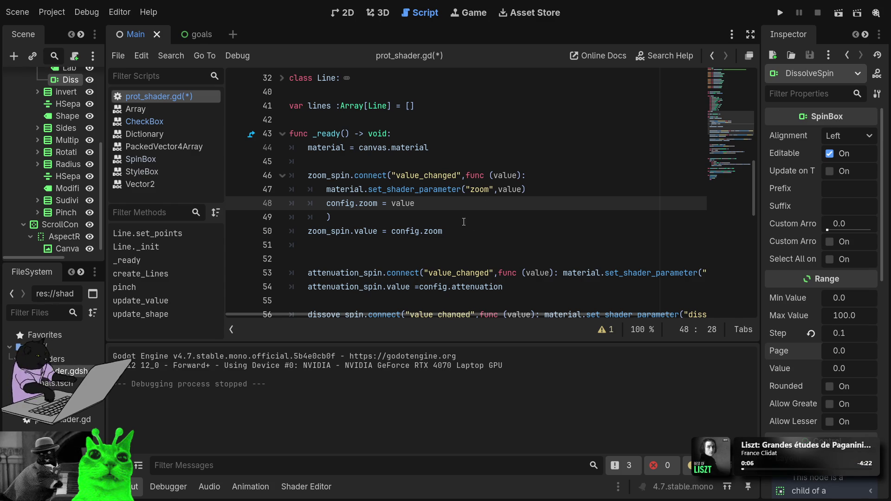
# Step: Delete the update_value function, then restore it with undo
pyautogui.scroll(-3)
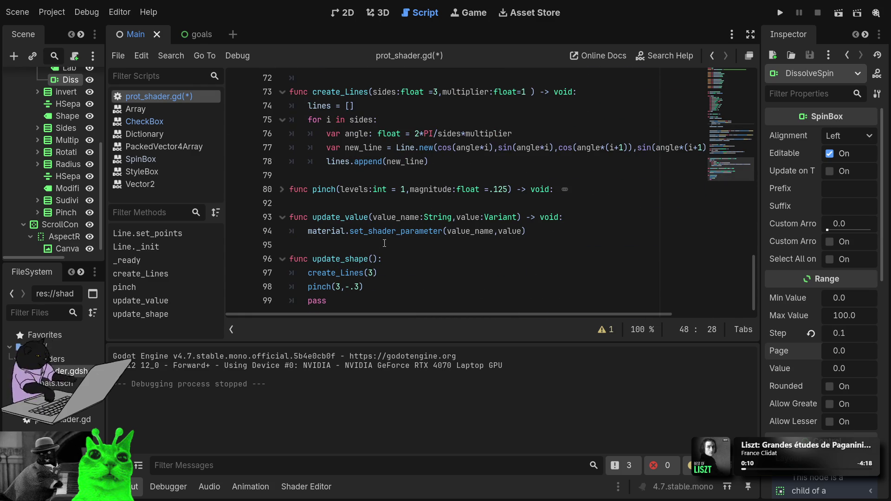
pyautogui.scroll(3)
pyautogui.scroll(-3)
pyautogui.doubleClick(353, 219)
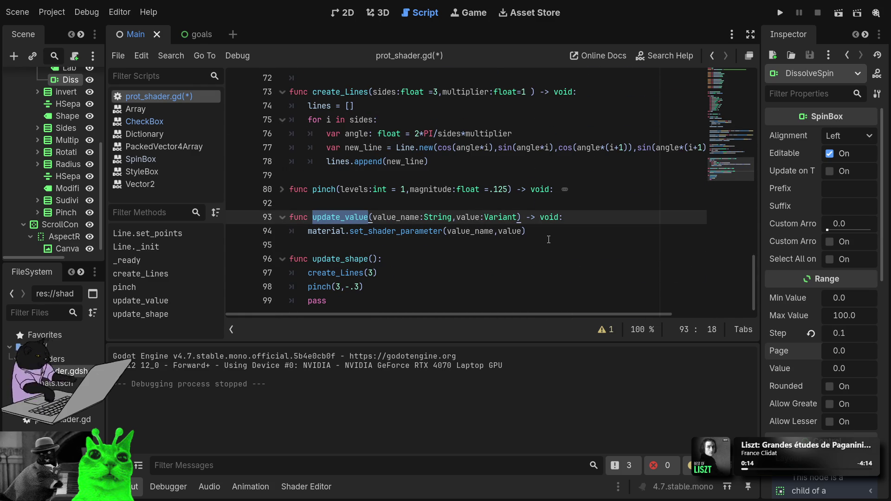
pyautogui.click(548, 240)
pyautogui.hotkey('shift', 'Up')
pyautogui.hotkey('shift', 'Up')
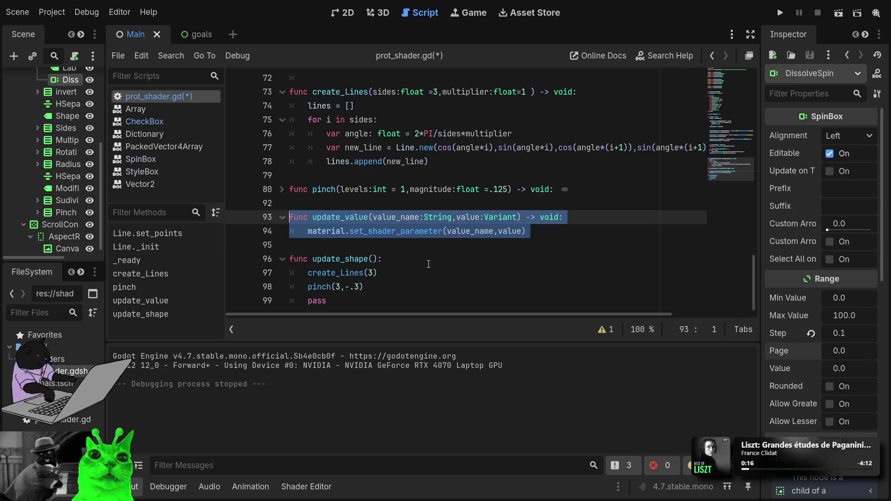
pyautogui.press('BackSpace')
pyautogui.scroll(3)
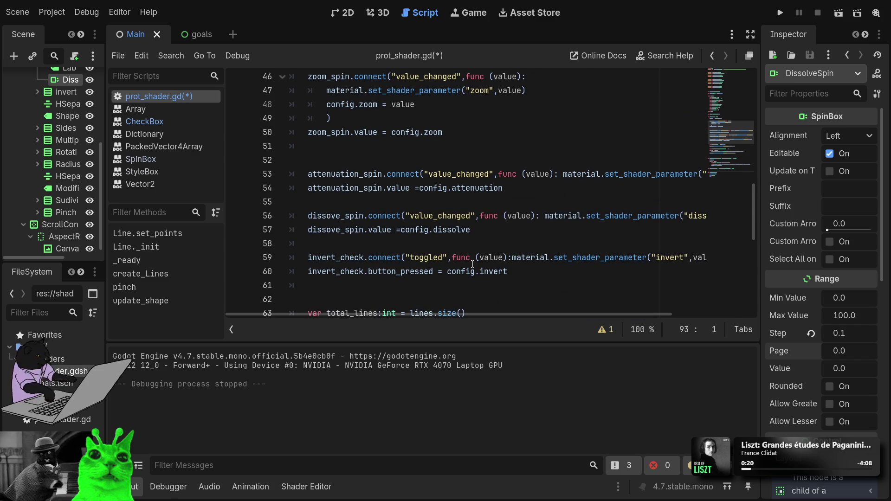
pyautogui.scroll(3)
pyautogui.scroll(-3)
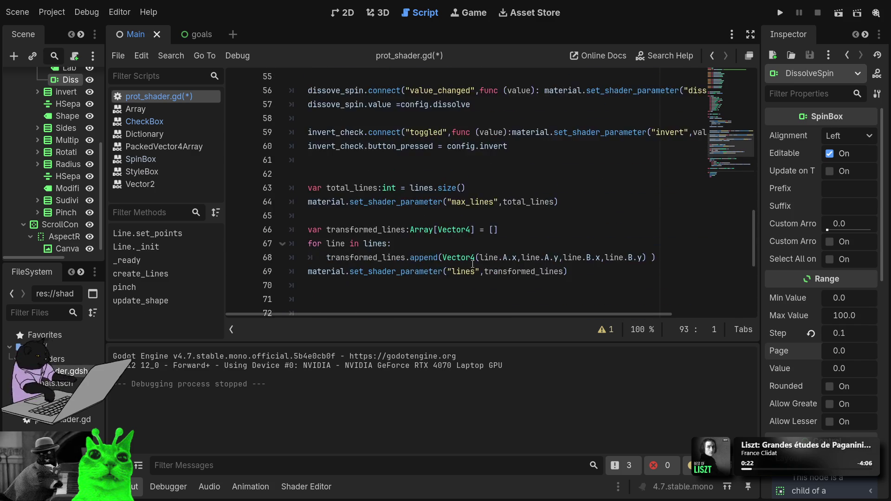
pyautogui.hotkey('ctrl', 'z')
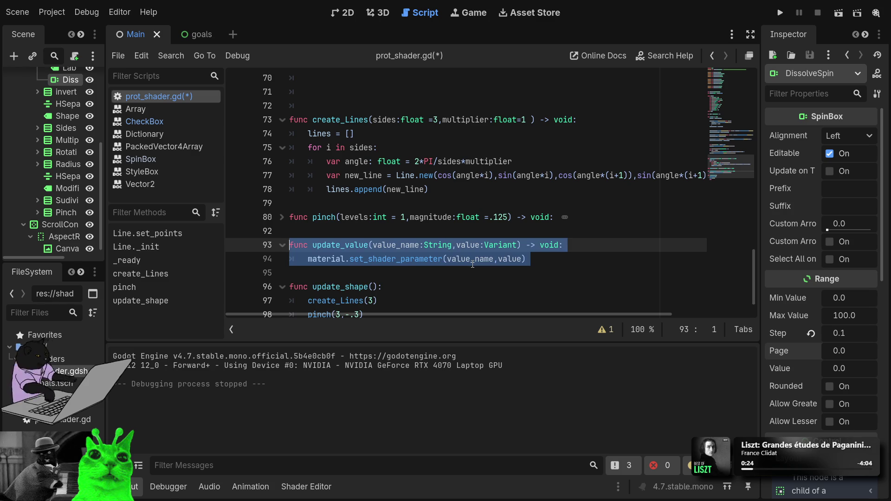
pyautogui.click(455, 278)
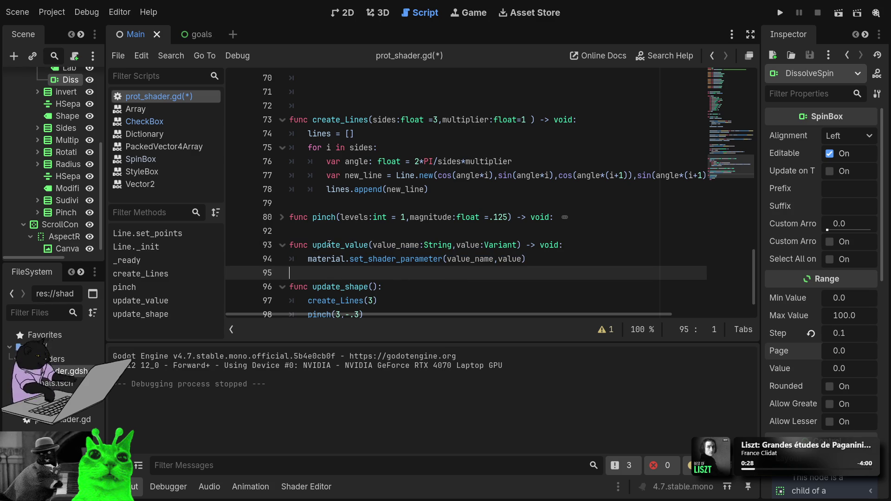
# Step: Rename update_value to update_shader
pyautogui.click(354, 246)
pyautogui.doubleClick(354, 246)
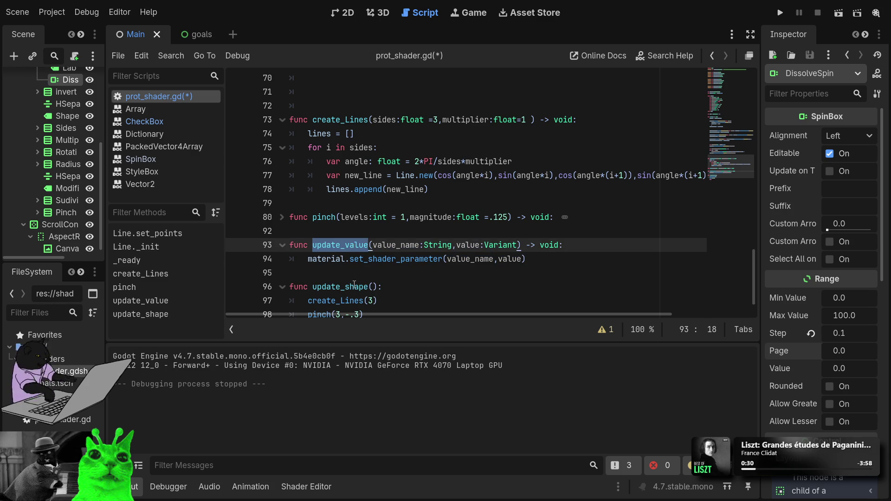
pyautogui.press('Right')
pyautogui.press('BackSpace')
pyautogui.press('BackSpace')
pyautogui.press('BackSpace')
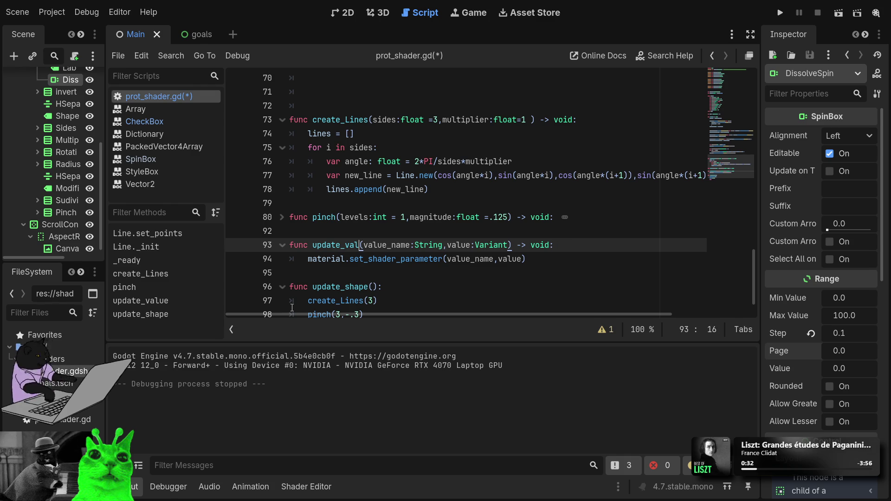
pyautogui.write('sha')
pyautogui.write('der')
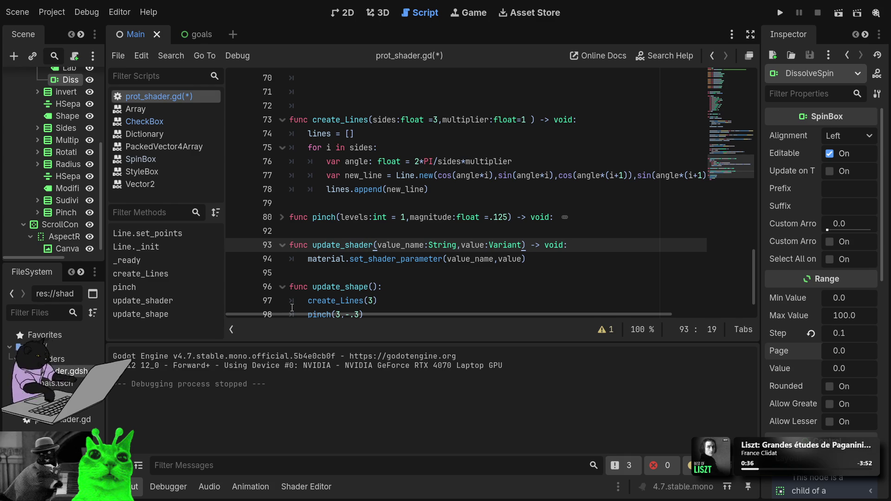
# Step: Split the attenuation_spin lambda so the material call and closing parenthesis sit on separate lines
pyautogui.click(421, 143)
pyautogui.scroll(3)
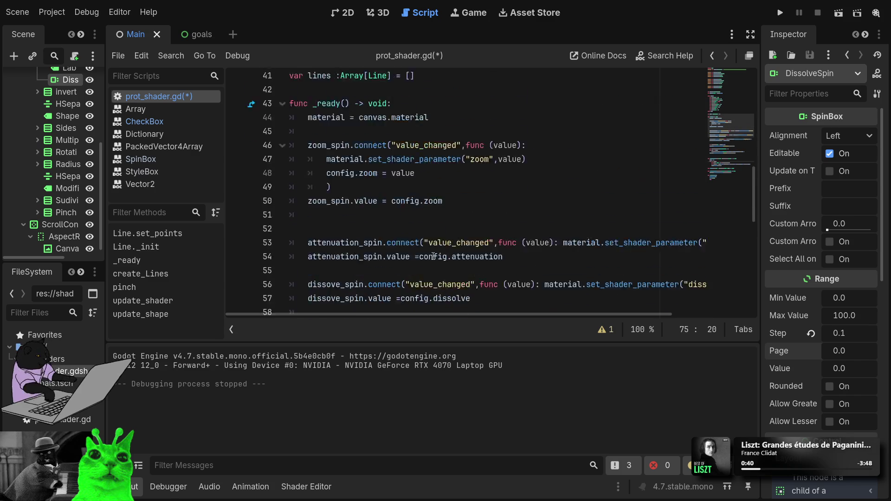
pyautogui.scroll(-3)
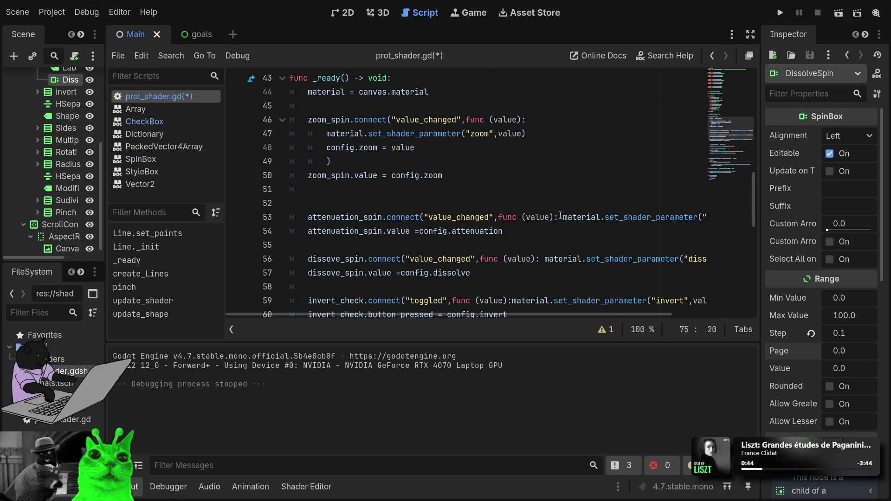
pyautogui.click(563, 216)
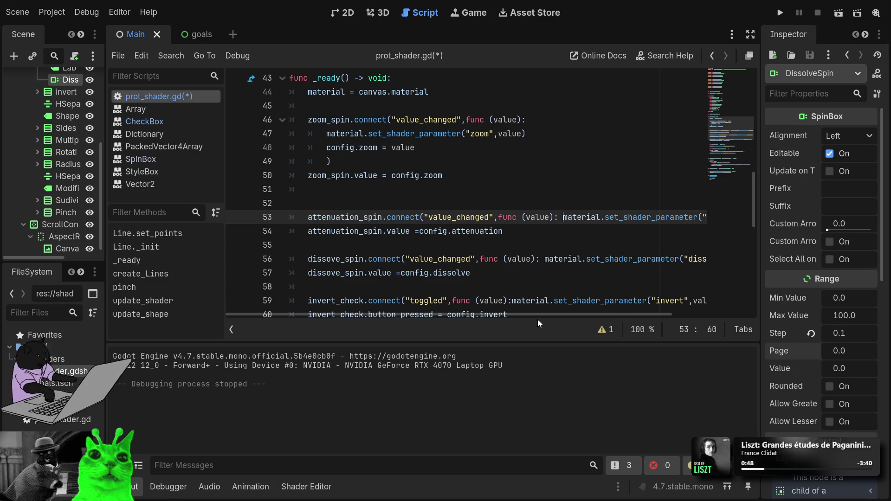
pyautogui.press('Up')
pyautogui.press('Up')
pyautogui.press('Up')
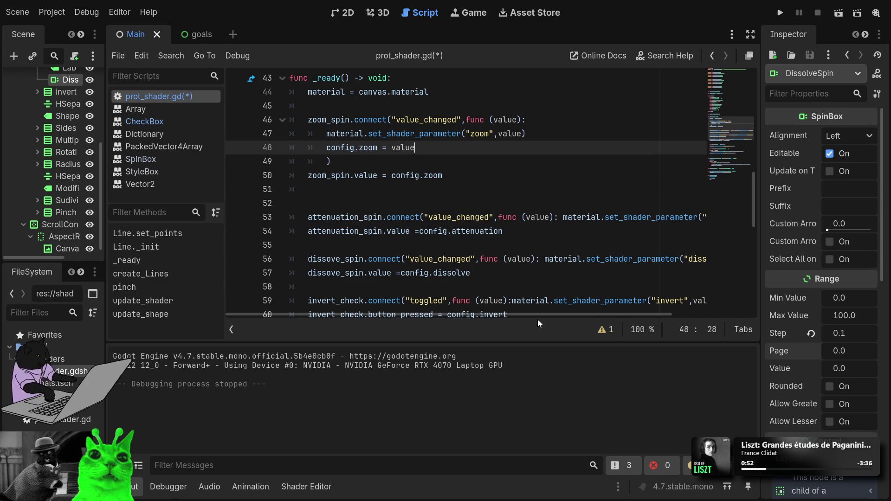
pyautogui.press('Down')
pyautogui.press('Down')
pyautogui.press('Down')
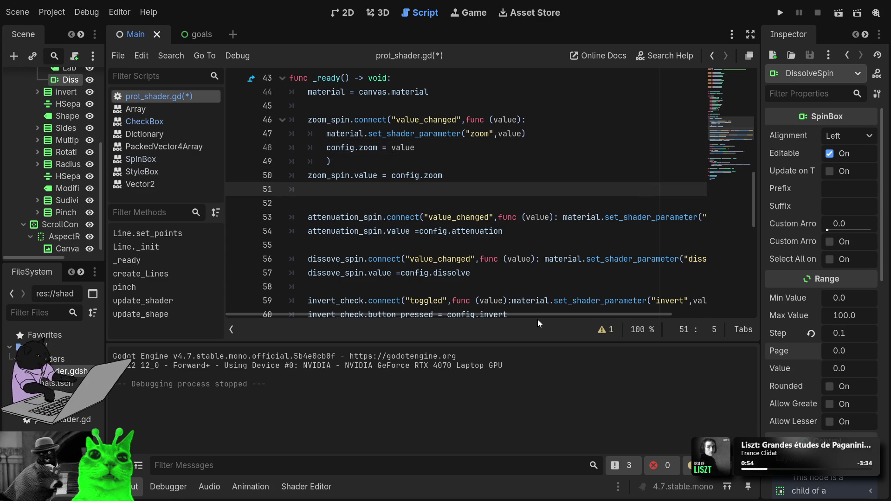
pyautogui.press('Down')
pyautogui.press('Down')
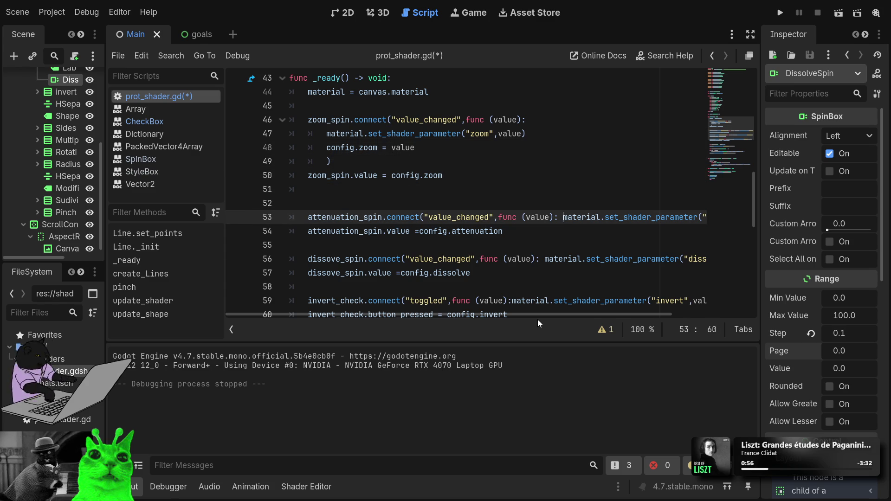
pyautogui.press('Return')
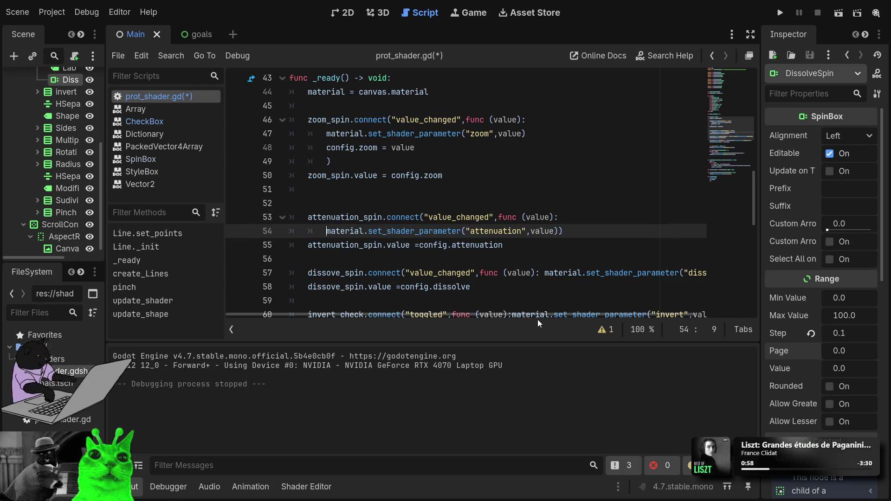
pyautogui.press('End')
pyautogui.press('Left')
pyautogui.press('Return')
pyautogui.press('Up')
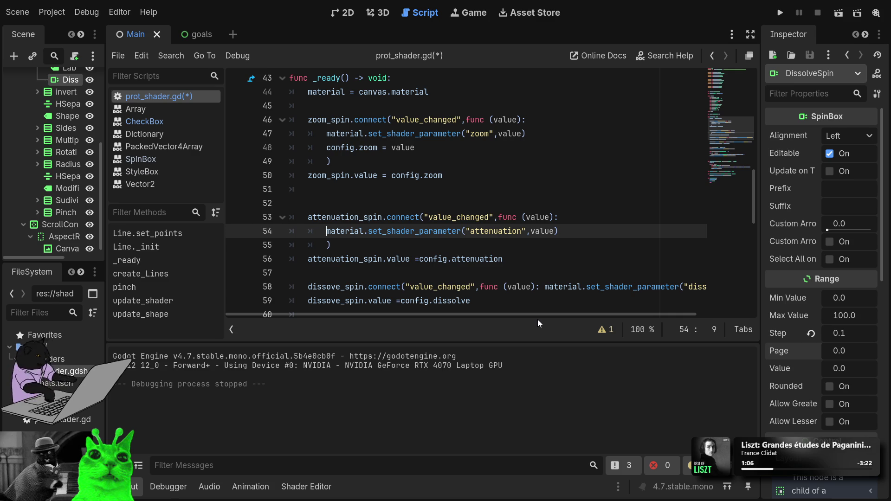
# Step: Add a space after = in the attenuation_spin.value = config.attenuation line
pyautogui.press('Down')
pyautogui.press('Down')
pyautogui.press('End')
pyautogui.press('Left')
pyautogui.press('Left')
pyautogui.press('Left')
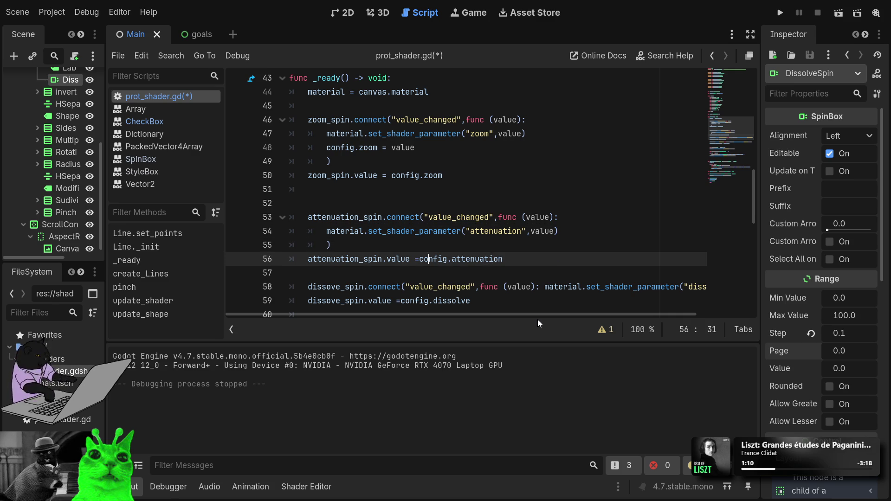
pyautogui.press('Left')
pyautogui.press('Left')
pyautogui.hotkey('shift', 'End')
pyautogui.hotkey('ctrl', 'shift', 'Left')
pyautogui.hotkey('ctrl', 'shift', 'Right')
pyautogui.hotkey('ctrl', 'shift', 'Right')
pyautogui.hotkey('shift', 'Left')
pyautogui.hotkey('shift', 'Left')
pyautogui.hotkey('shift', 'Left')
pyautogui.hotkey('shift', 'Left')
pyautogui.hotkey('shift', 'Left')
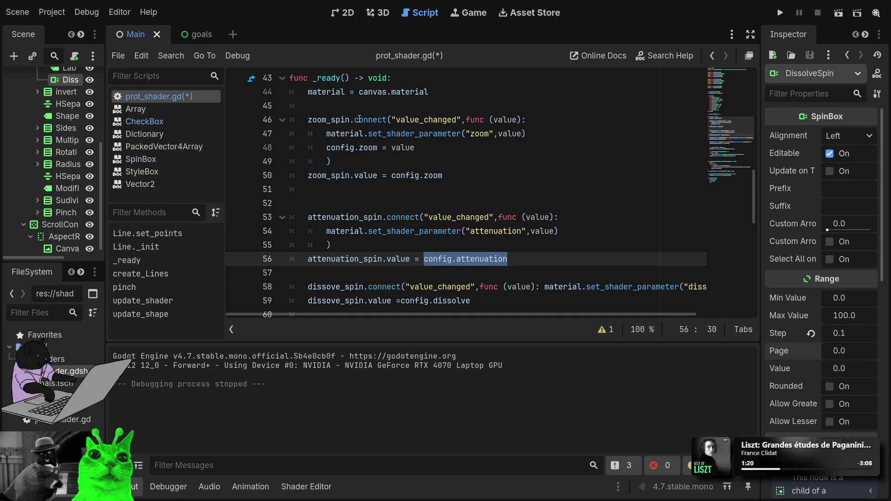
# Step: Return to the zoom callback with the caret after config.zoom = value
pyautogui.click(359, 119)
pyautogui.scroll(-3)
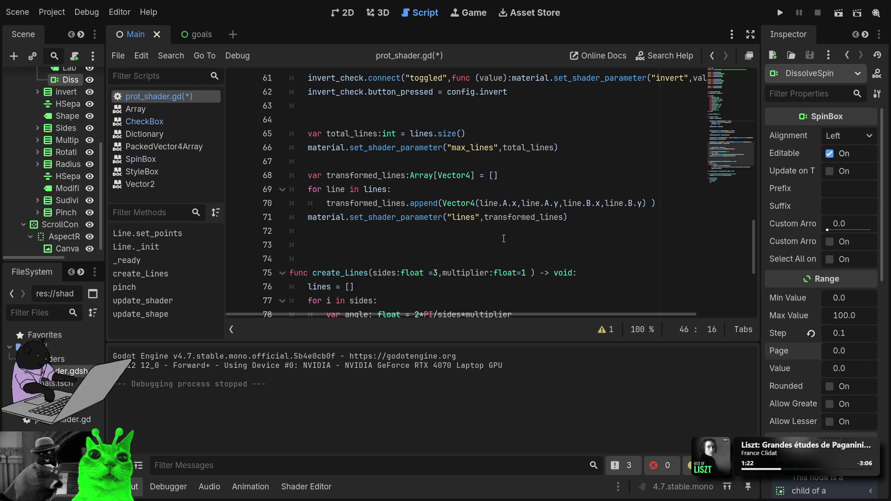
pyautogui.scroll(3)
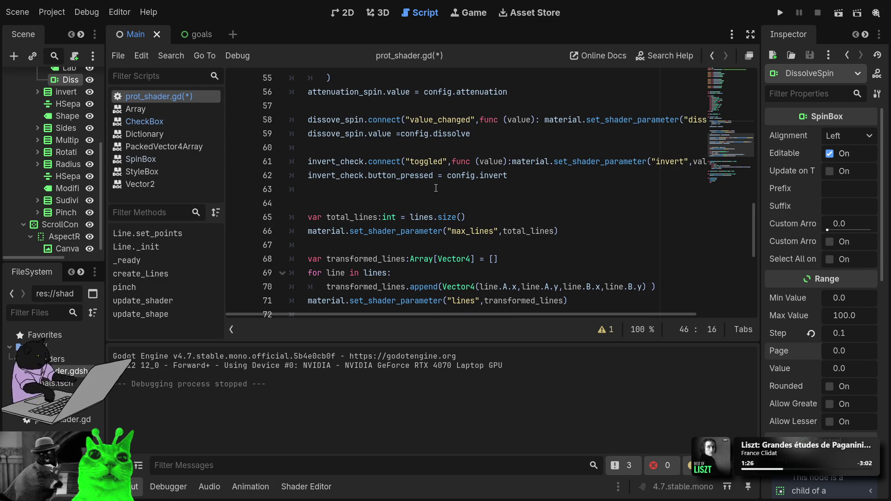
pyautogui.scroll(3)
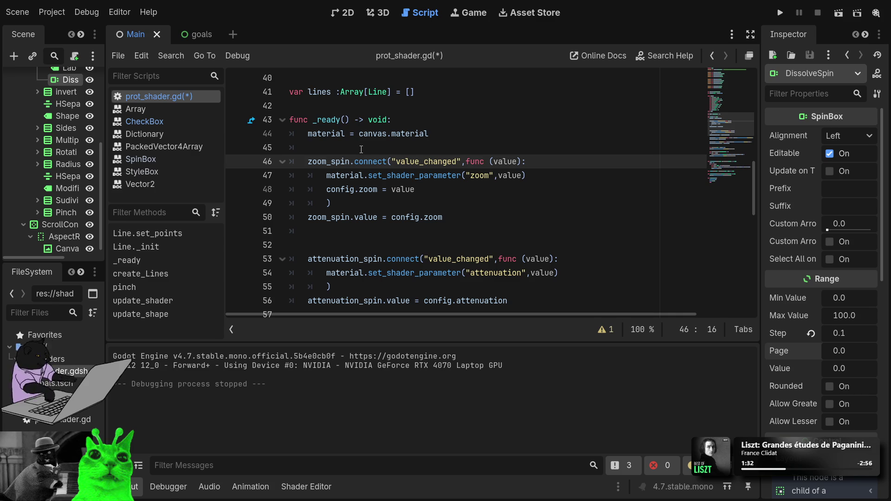
pyautogui.click(443, 192)
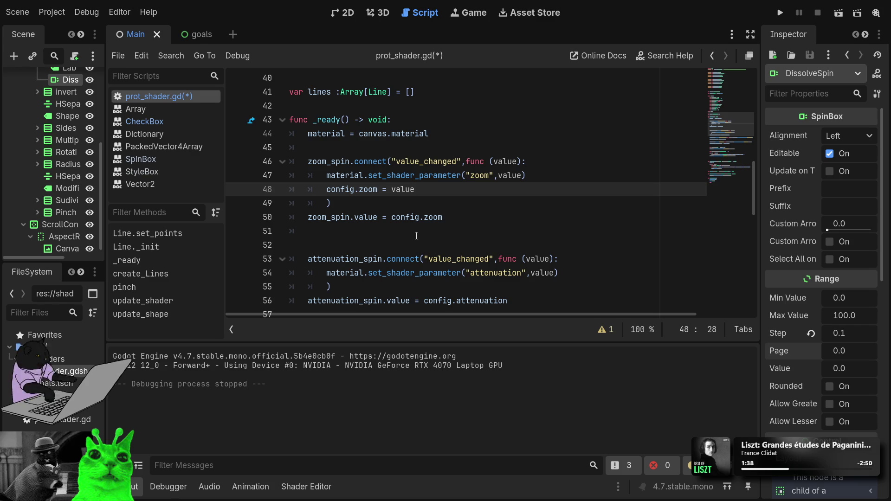
# Step: Add config.attenuation = value as a new line inside the attenuation_spin callback
pyautogui.click(576, 275)
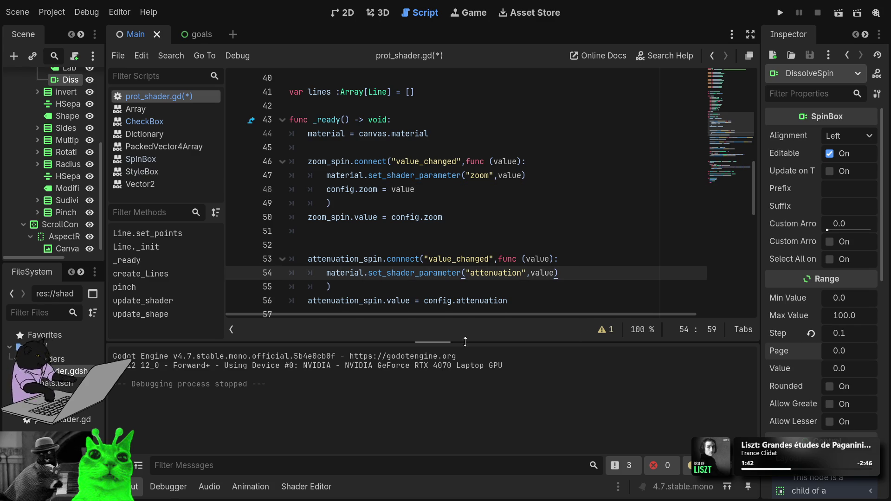
pyautogui.press('Return')
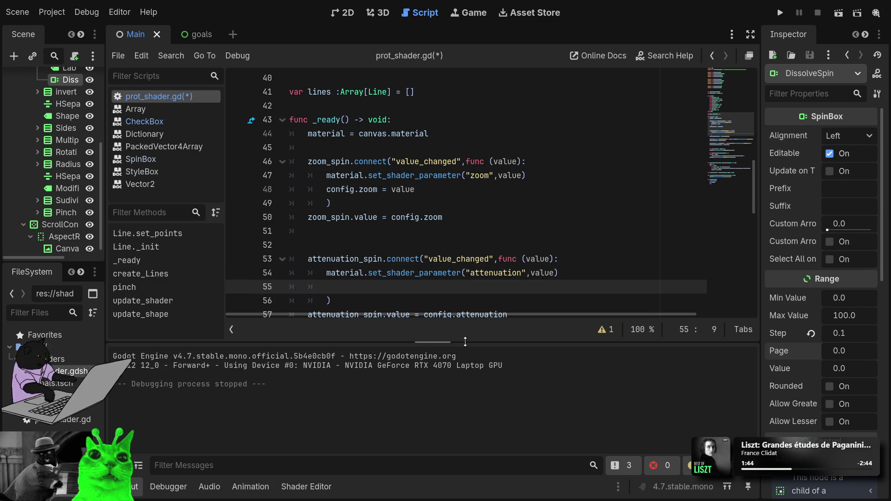
pyautogui.write('c')
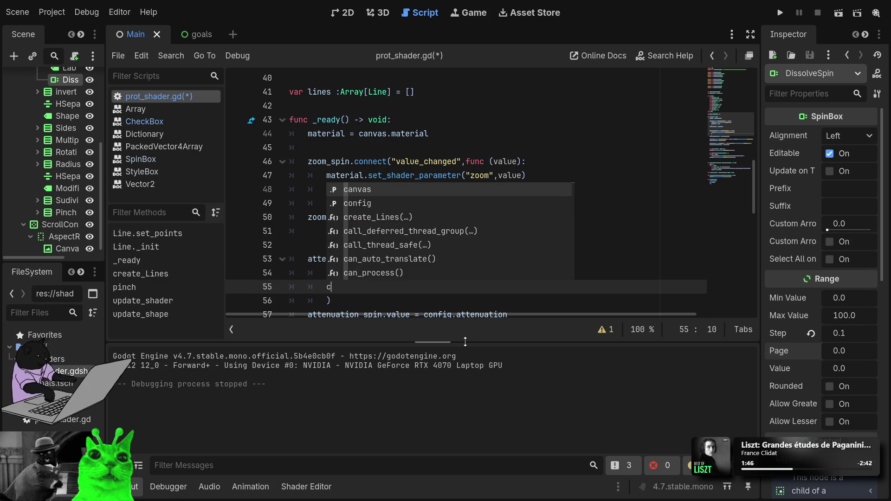
pyautogui.press('BackSpace')
pyautogui.write('conf')
pyautogui.press('Return')
pyautogui.write('.at')
pyautogui.press('Return')
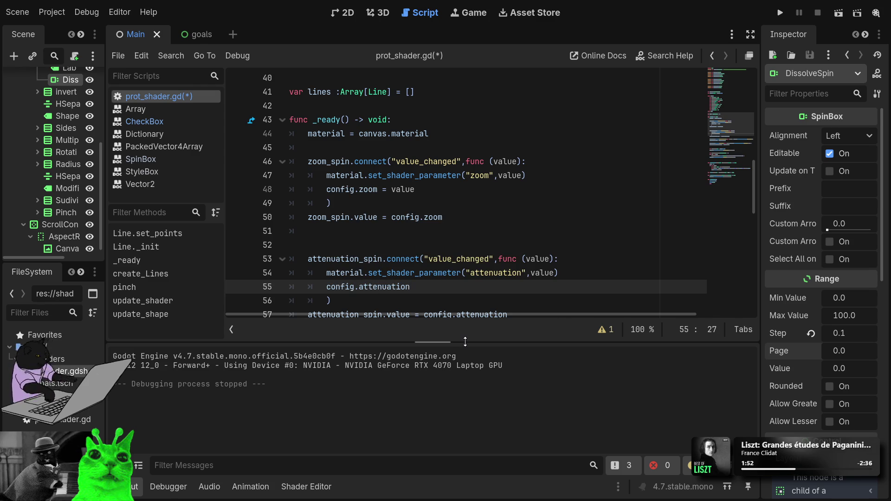
pyautogui.write(' = value')
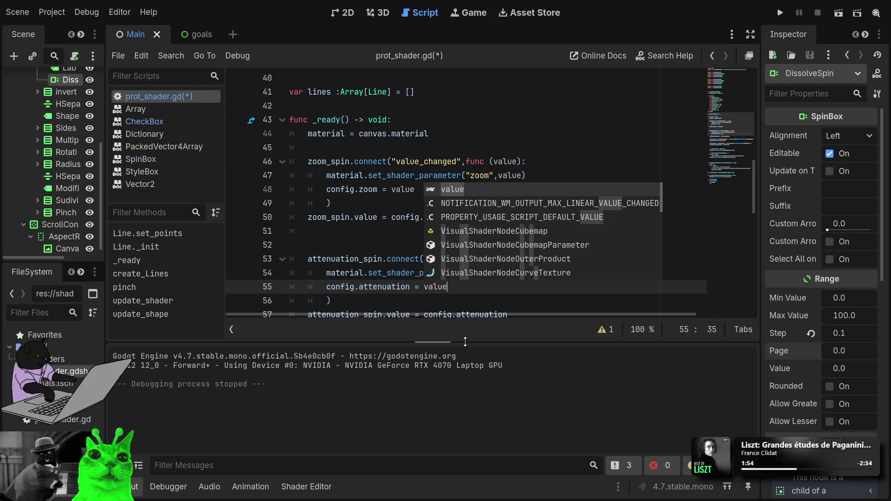
pyautogui.click(382, 246)
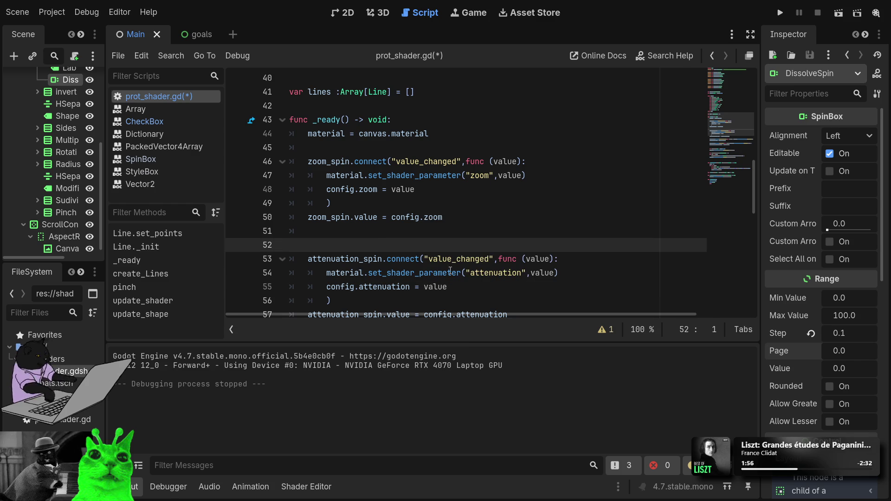
# Step: Scroll through the script and position on the dissove_spin connect line 59
pyautogui.scroll(-3)
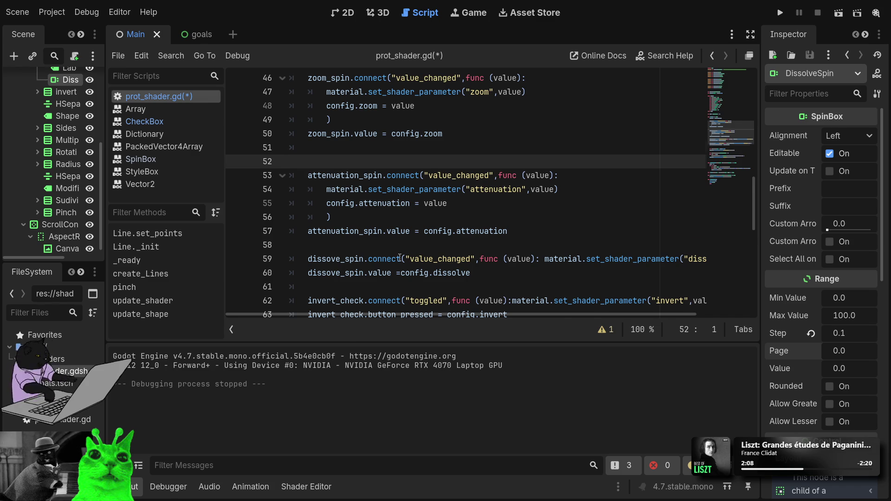
pyautogui.scroll(-3)
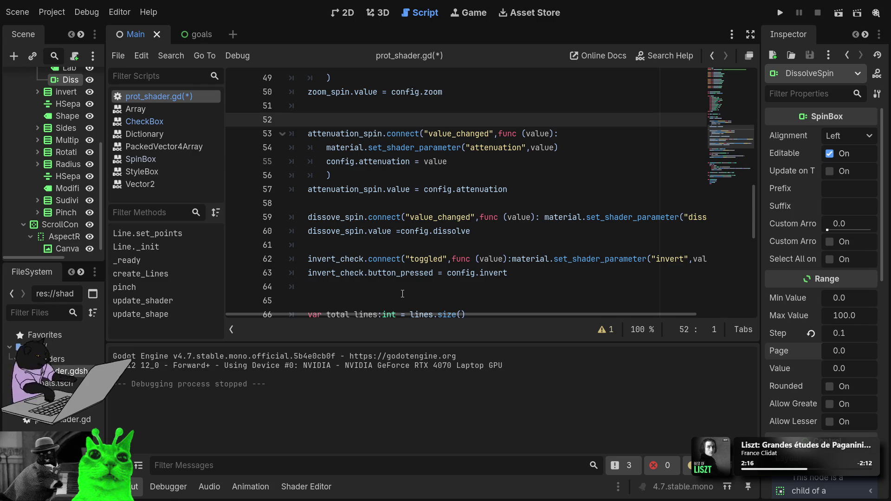
pyautogui.scroll(-3)
pyautogui.scroll(-3)
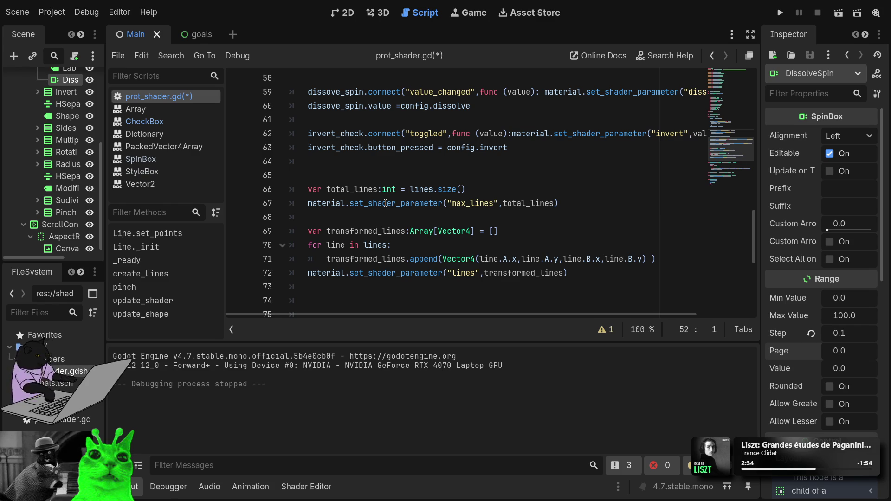
pyautogui.scroll(3)
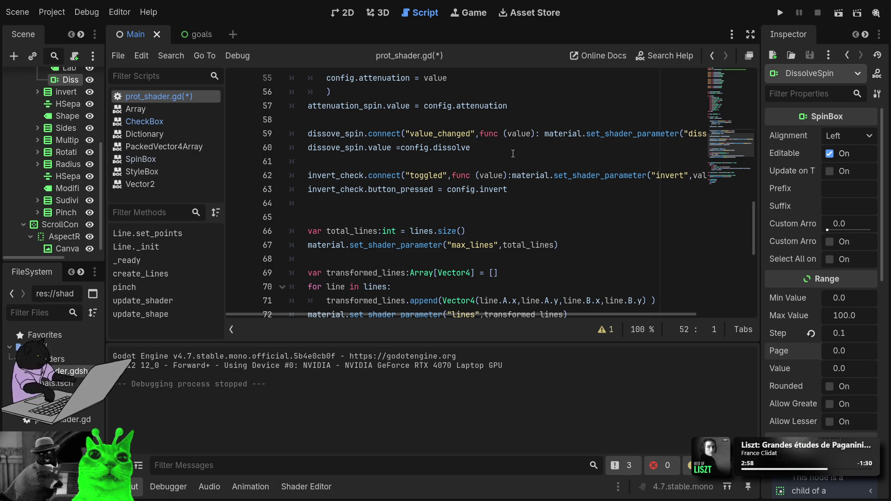
pyautogui.scroll(3)
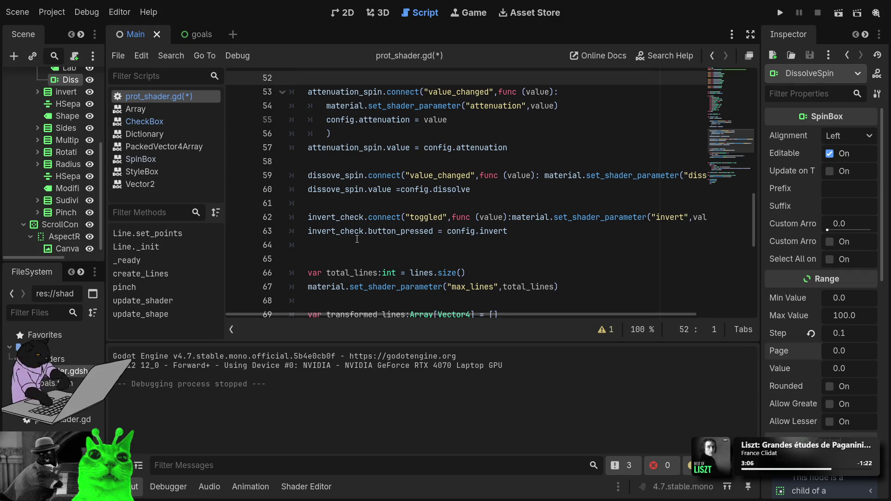
pyautogui.click(354, 237)
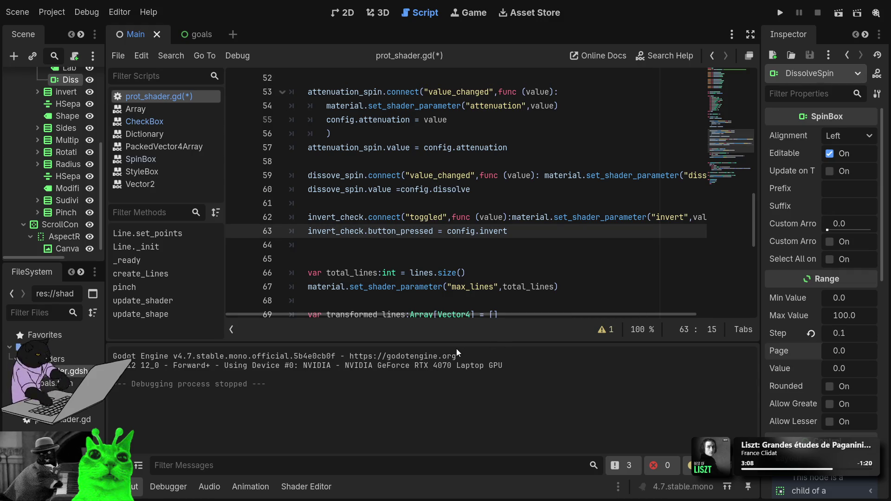
pyautogui.press('Up')
pyautogui.press('Up')
pyautogui.press('Up')
pyautogui.press('End')
pyautogui.hotkey('ctrl', 'Left')
pyautogui.hotkey('ctrl', 'Left')
pyautogui.hotkey('ctrl', 'Left')
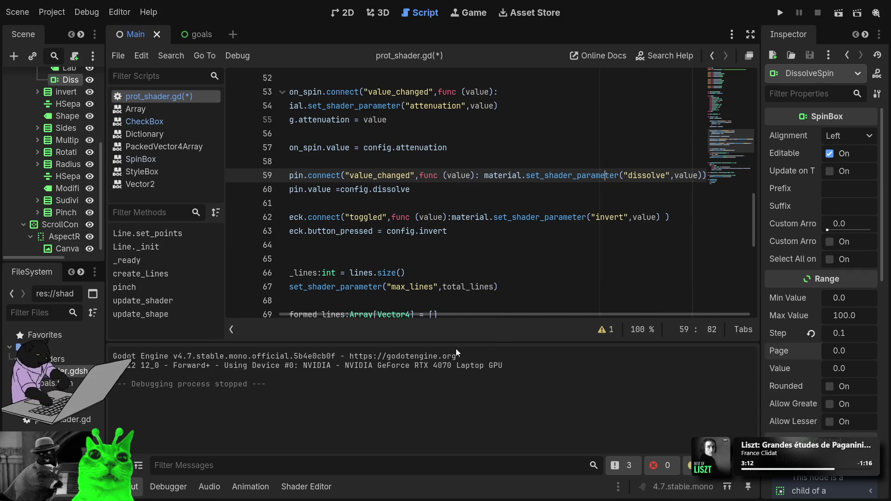
pyautogui.moveTo(523, 313); pyautogui.dragTo(305, 316)
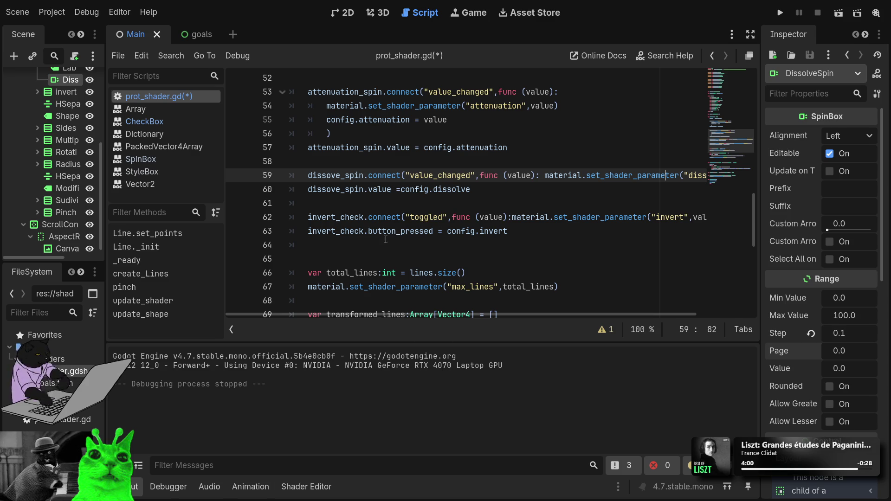
# Step: Split the dissove_spin lambda so the shader call and closing parenthesis get their own lines
pyautogui.click(465, 216)
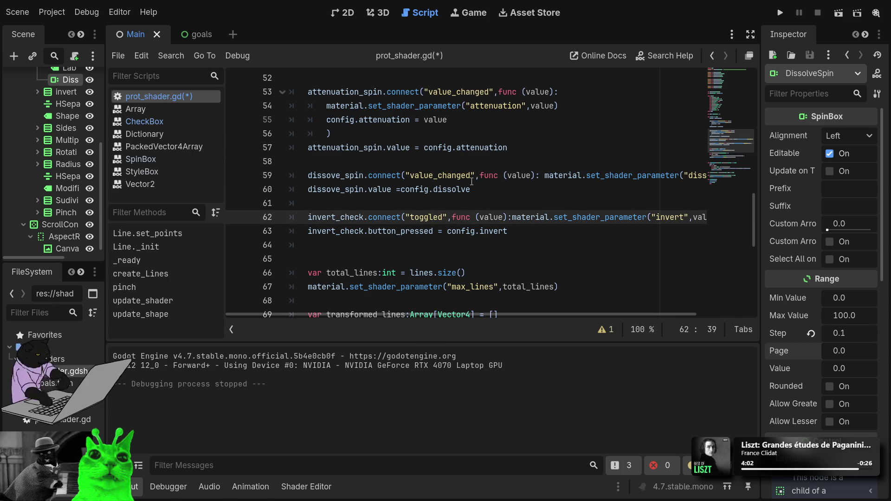
pyautogui.click(539, 176)
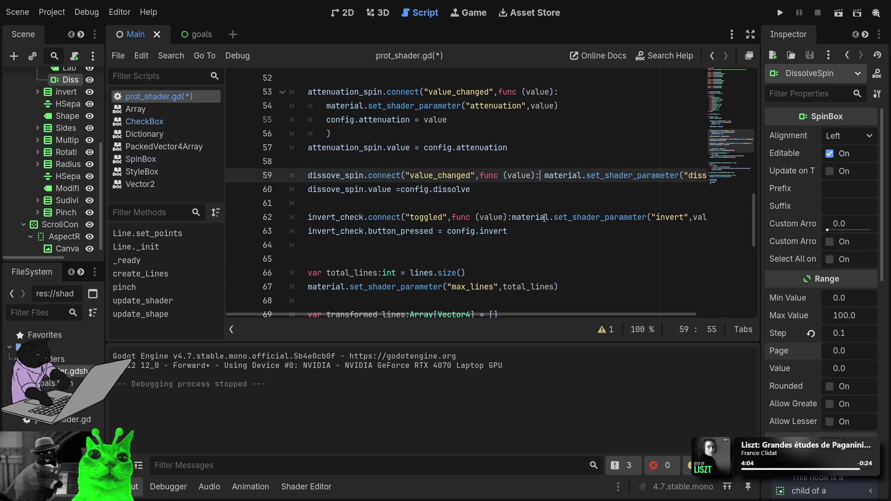
pyautogui.press('Return')
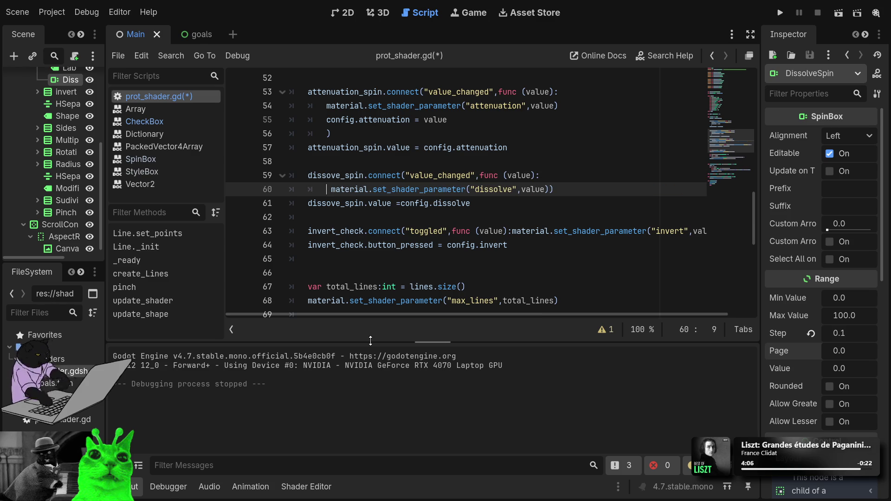
pyautogui.press('End')
pyautogui.press('Left')
pyautogui.press('Return')
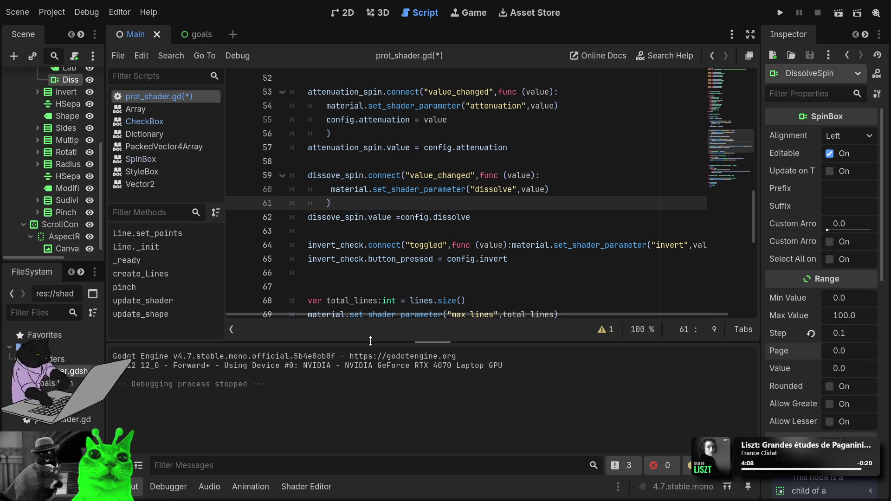
# Step: Copy the config.attenuation = value line into the dissolve lambda
pyautogui.press('Up')
pyautogui.press('Up')
pyautogui.press('Up')
pyautogui.press('End')
pyautogui.press('Down')
pyautogui.press('Down')
pyautogui.press('Down')
pyautogui.press('End')
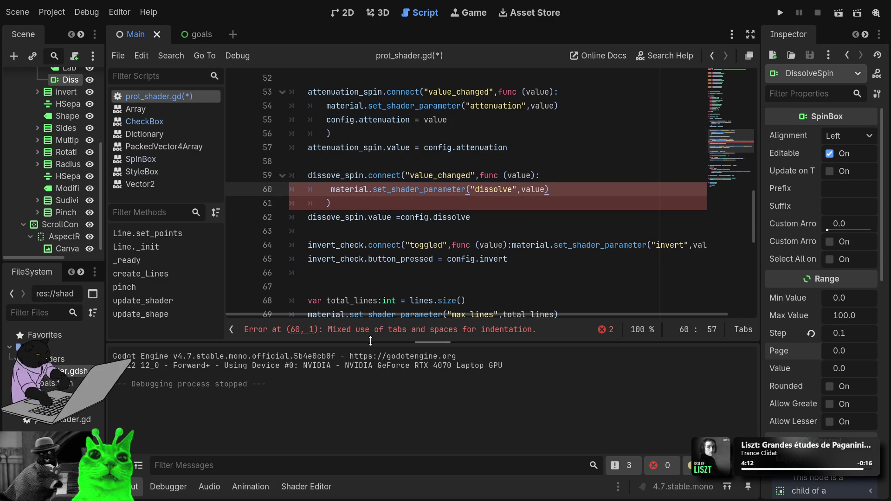
pyautogui.press('Return')
pyautogui.write('config.attenuation = value')
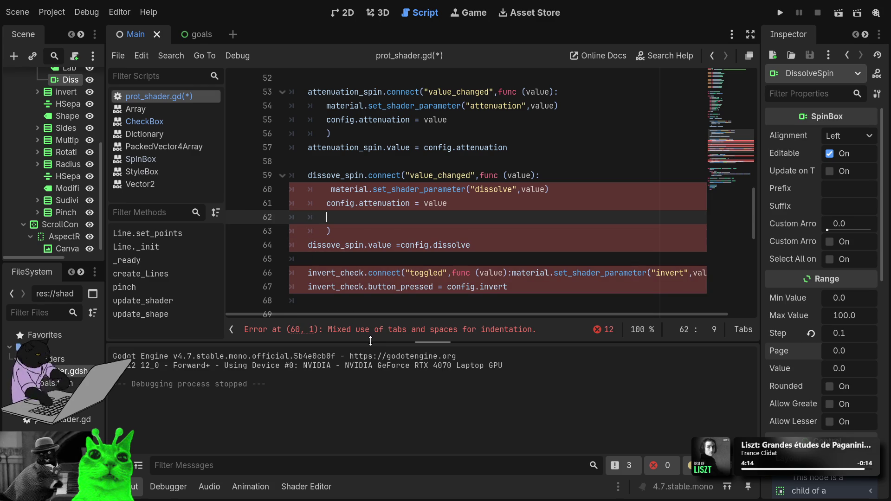
# Step: Fix the dissolve lambda's indentation and change the pasted line to config.dissolve = value
pyautogui.press('Up')
pyautogui.press('Up')
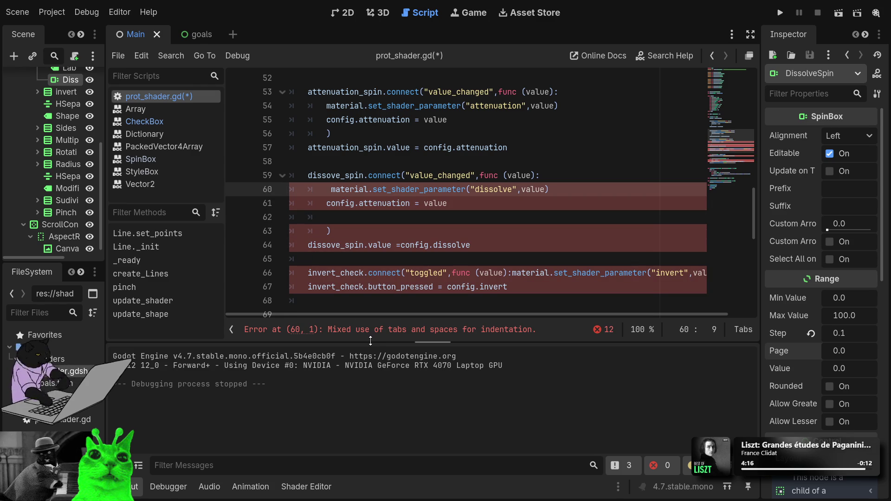
pyautogui.press('Delete')
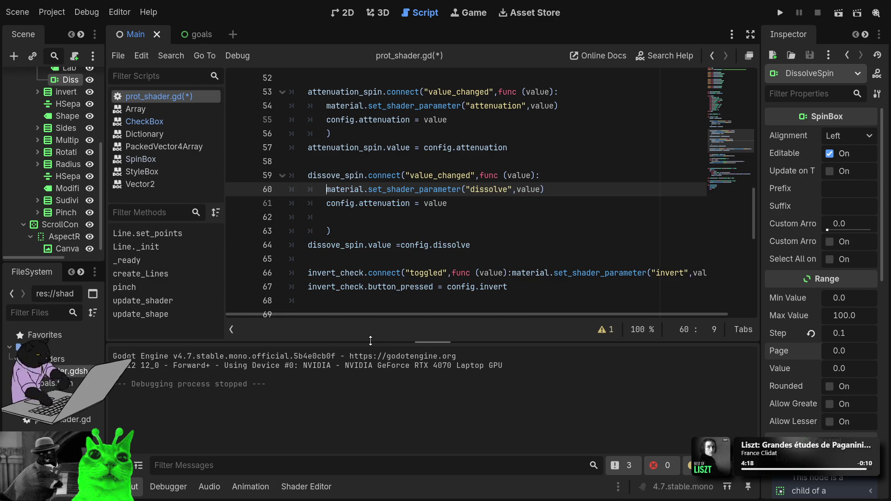
pyautogui.press('Down')
pyautogui.press('Down')
pyautogui.press('Down')
pyautogui.press('Up')
pyautogui.press('BackSpace')
pyautogui.press('BackSpace')
pyautogui.press('BackSpace')
pyautogui.hotkey('ctrl', 'Left')
pyautogui.hotkey('ctrl', 'Left')
pyautogui.hotkey('ctrl', 'Left')
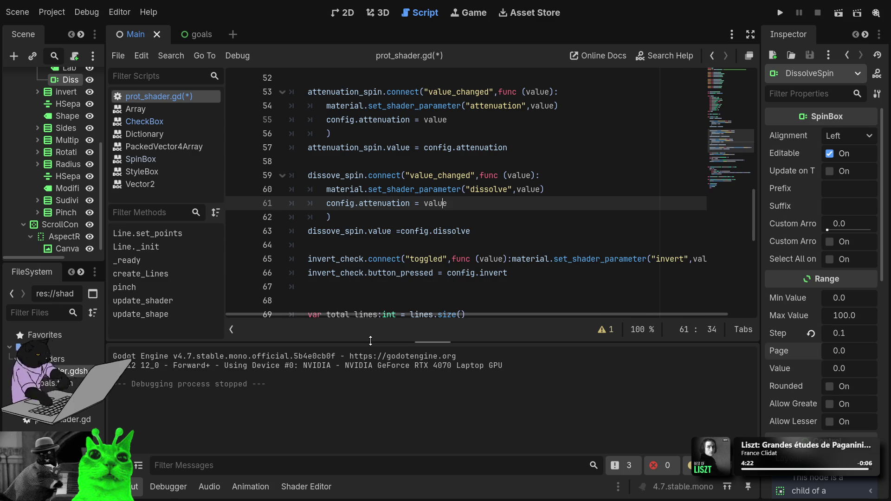
pyautogui.hotkey('ctrl', 'shift', 'Right')
pyautogui.write('dissolve')
pyautogui.press('Down')
pyautogui.press('Down')
pyautogui.press('Down')
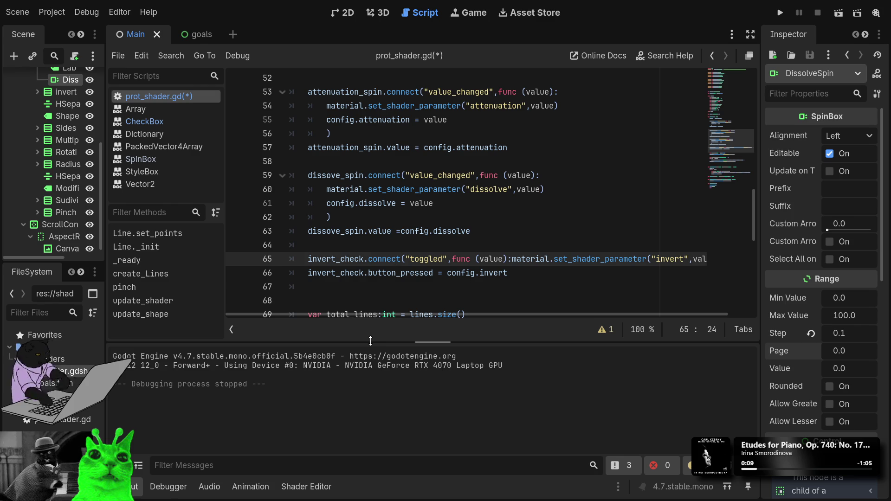
# Step: Split the invert_check lambda onto separate lines and add config.invert = value
pyautogui.scroll(-3)
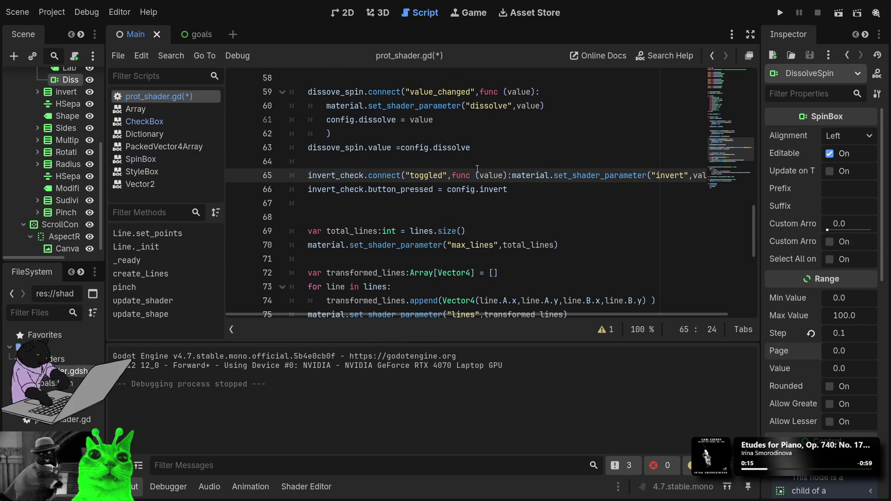
pyautogui.click(513, 175)
pyautogui.press('Return')
pyautogui.press('End')
pyautogui.press('Left')
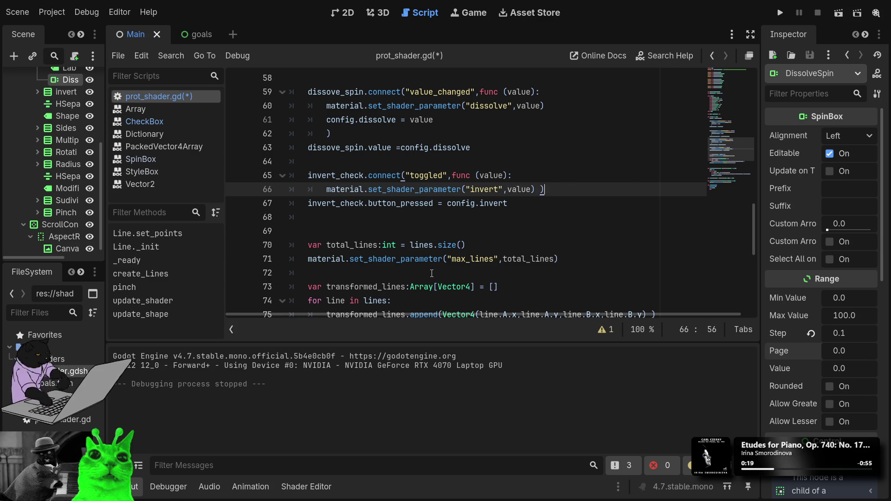
pyautogui.press('Return')
pyautogui.press('Return')
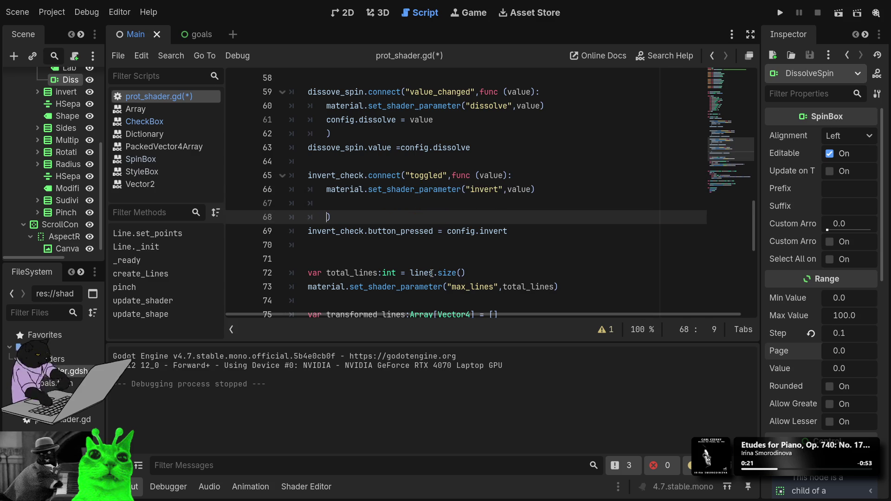
pyautogui.press('Down')
pyautogui.press('Up')
pyautogui.press('Up')
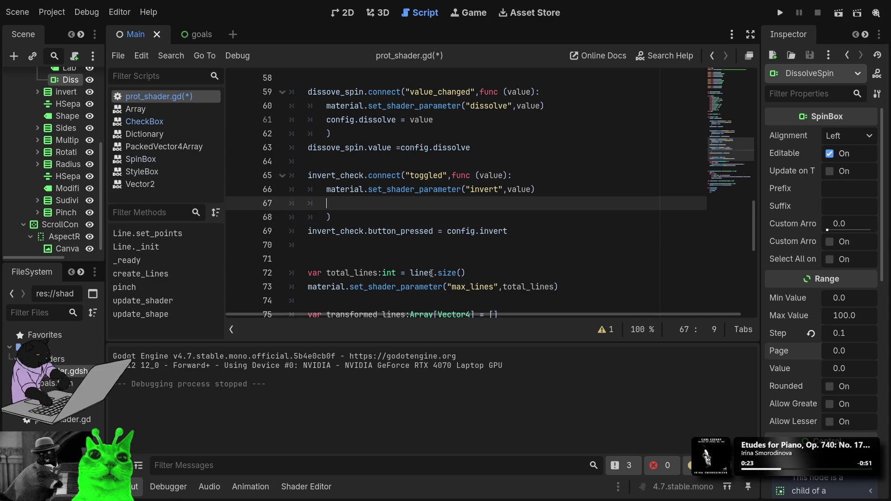
pyautogui.write('config.i')
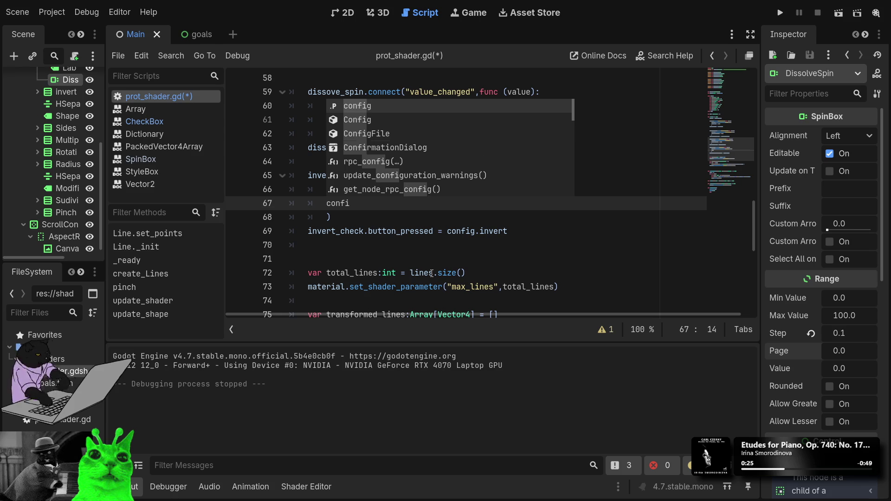
pyautogui.write('nvert = v')
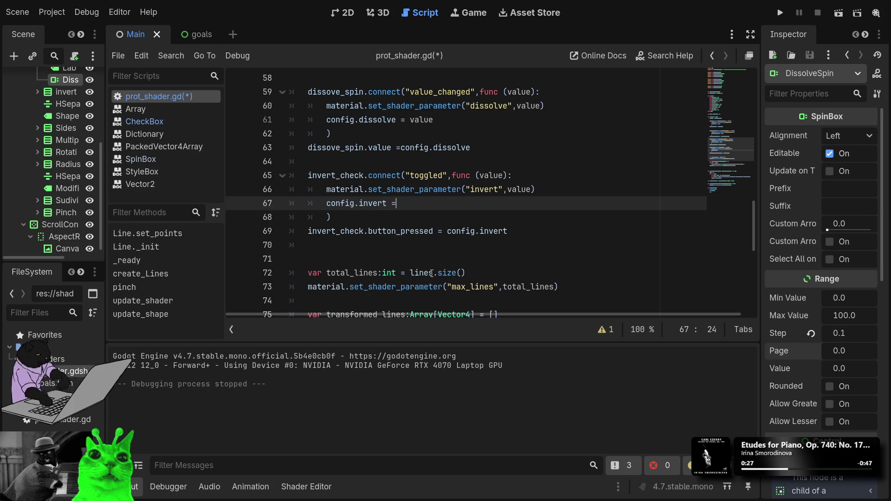
pyautogui.write('alue')
# Step: Collapse the Dissol node in the Scene dock and move below the pinch function
pyautogui.scroll(-3)
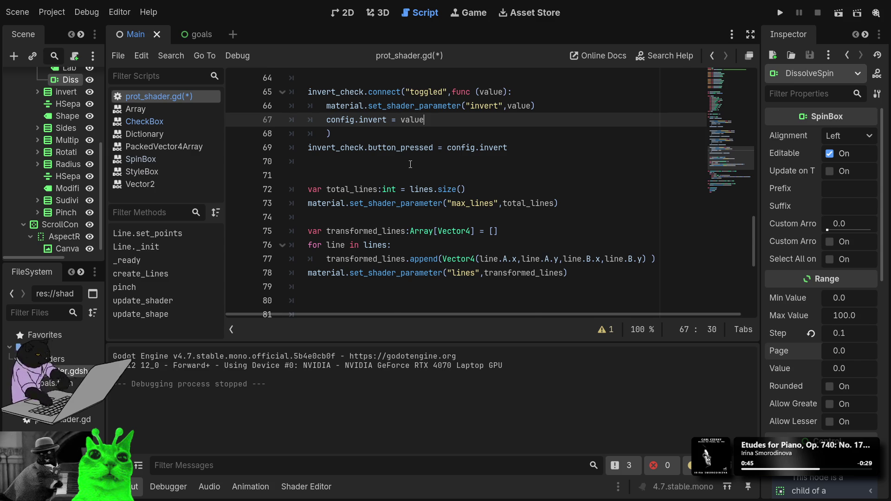
pyautogui.scroll(3)
pyautogui.scroll(3)
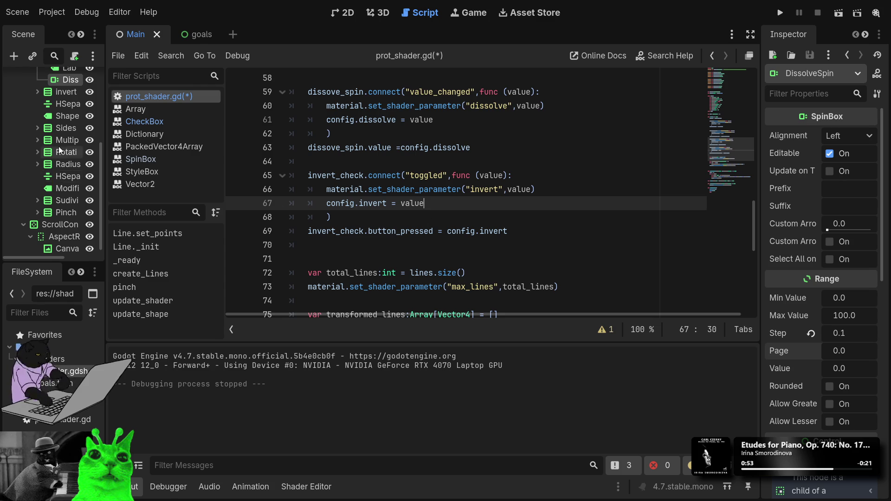
pyautogui.scroll(3)
pyautogui.click(36, 100)
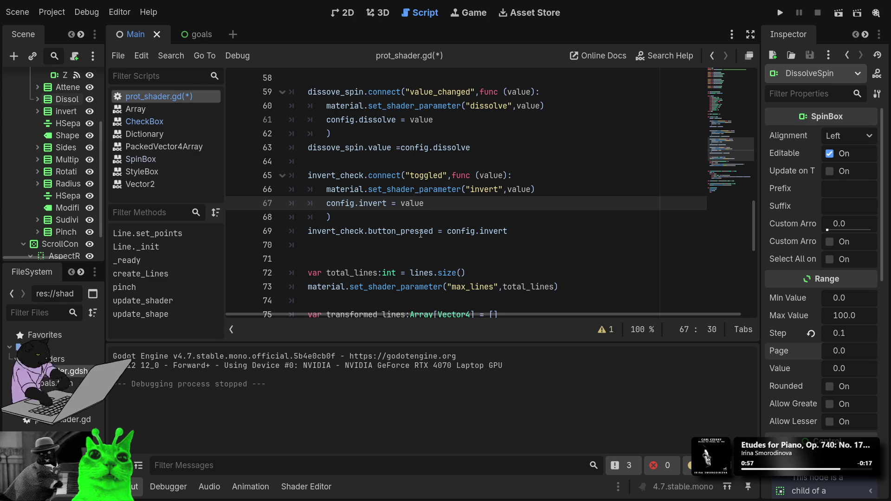
pyautogui.scroll(-3)
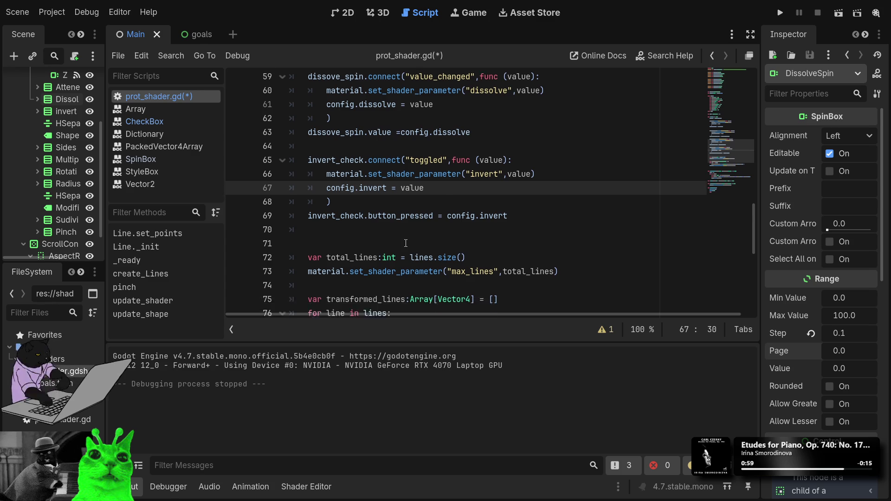
pyautogui.scroll(3)
pyautogui.moveTo(530, 239); pyautogui.dragTo(303, 149)
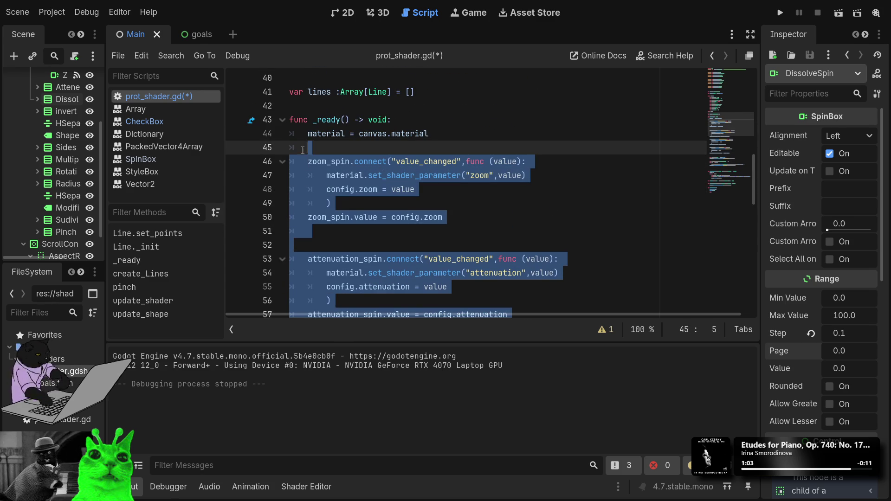
pyautogui.scroll(-3)
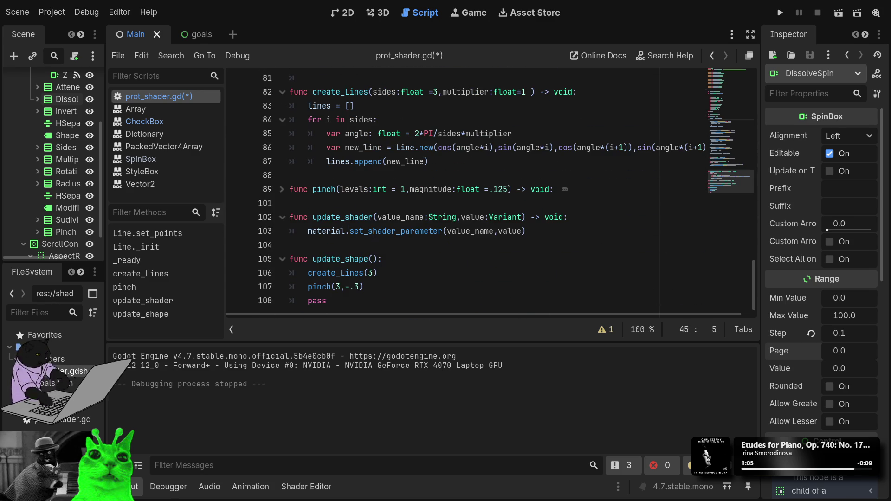
pyautogui.click(365, 252)
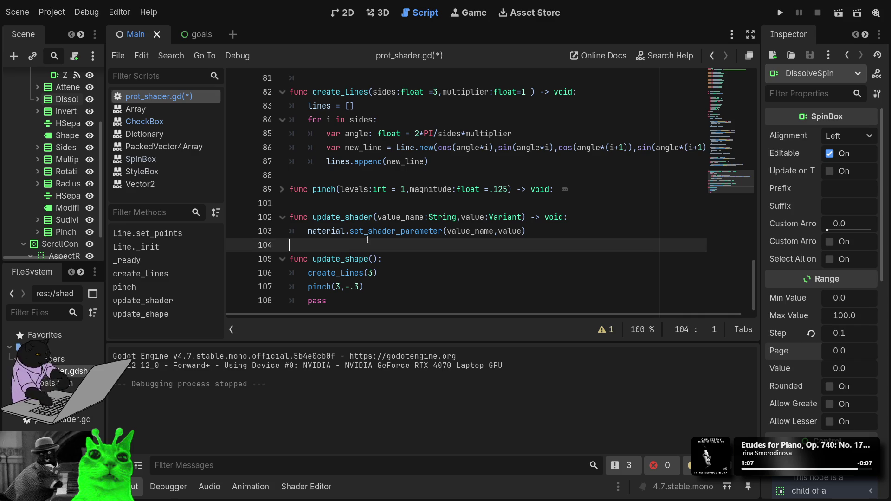
# Step: Declare a new function connect_signals() -> void: below pinch
pyautogui.click(317, 199)
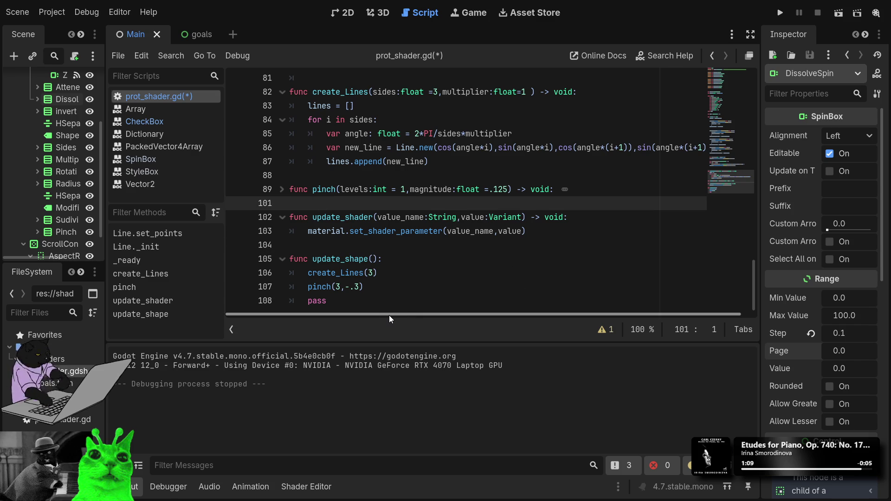
pyautogui.press('Return')
pyautogui.press('Return')
pyautogui.press('Return')
pyautogui.press('Up')
pyautogui.press('Up')
pyautogui.write('func set')
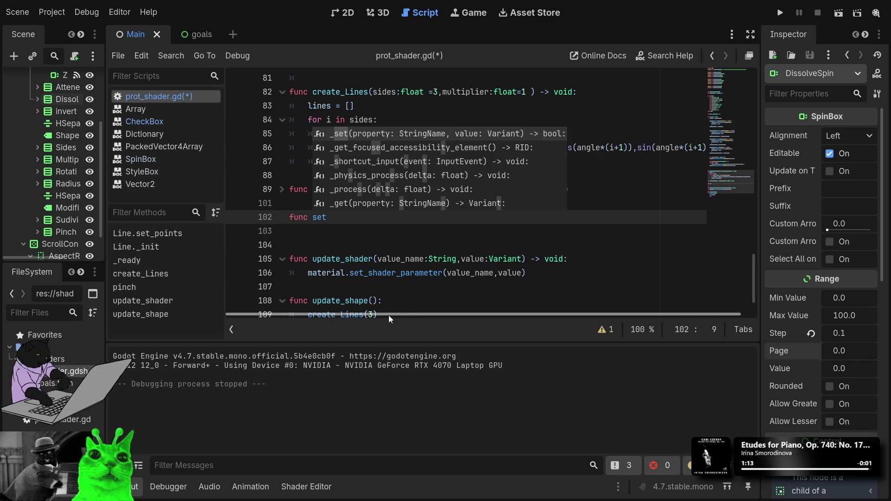
pyautogui.press('BackSpace')
pyautogui.press('BackSpace')
pyautogui.press('BackSpace')
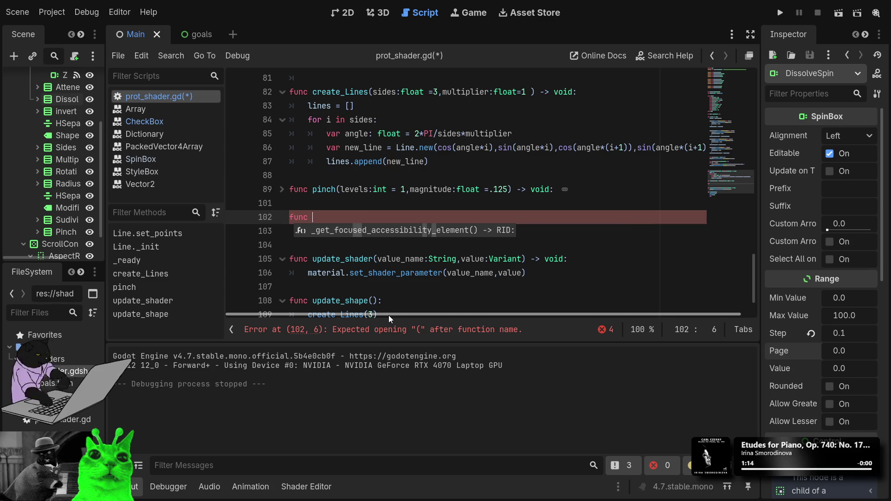
pyautogui.write('connect')
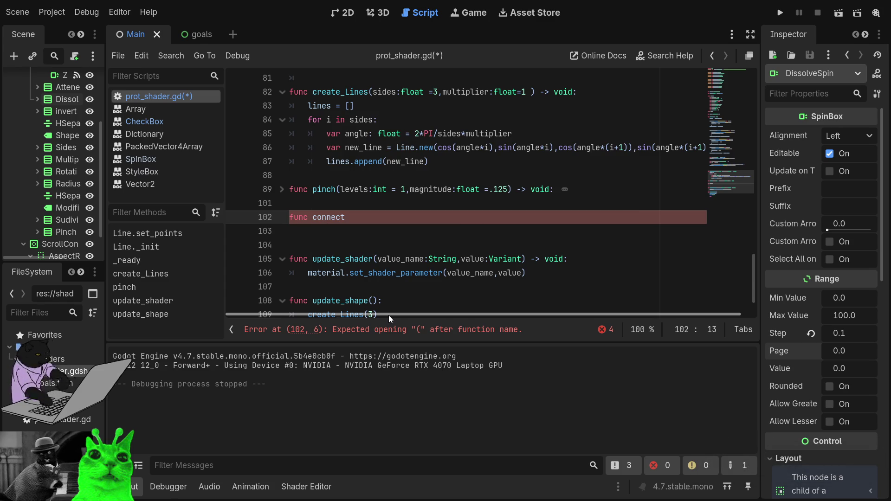
pyautogui.write('_singals')
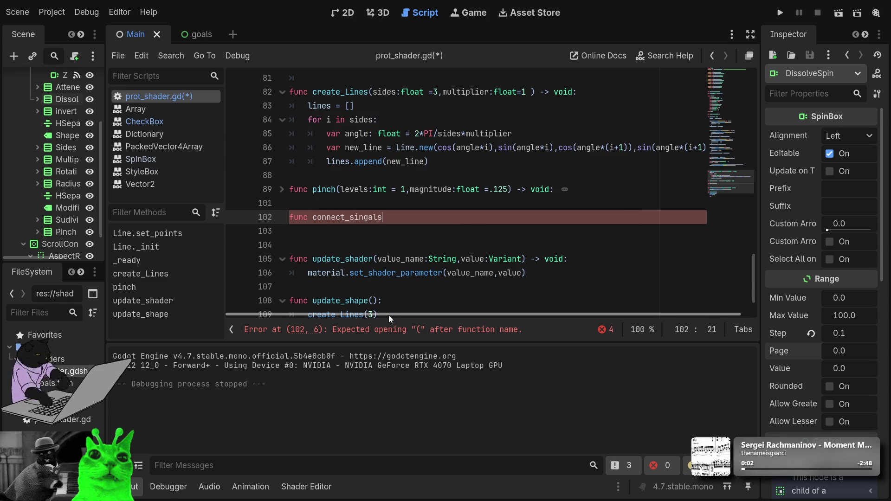
pyautogui.press('BackSpace')
pyautogui.press('BackSpace')
pyautogui.press('BackSpace')
pyautogui.write('g')
pyautogui.write('nals')
pyautogui.write('(')
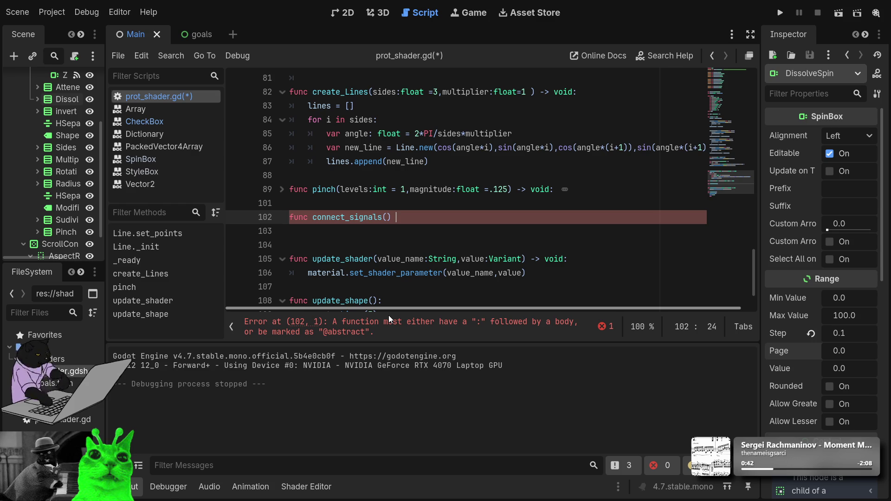
pyautogui.write('-> void:')
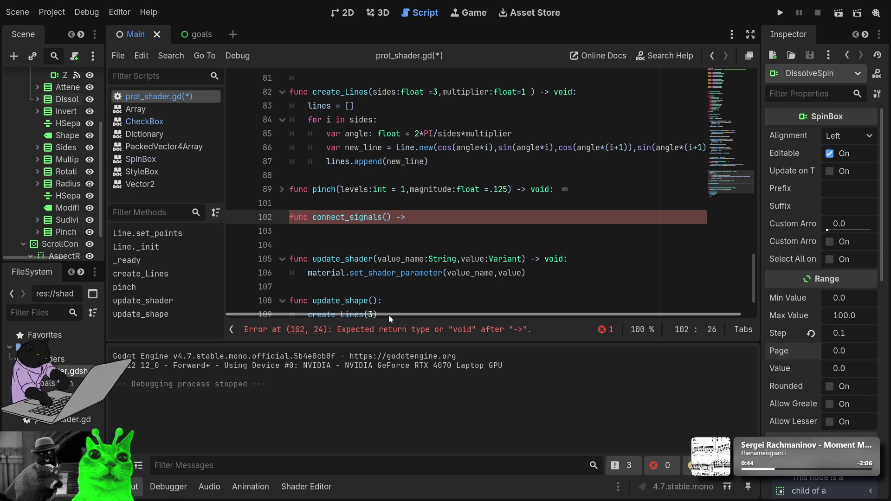
pyautogui.press('Return')
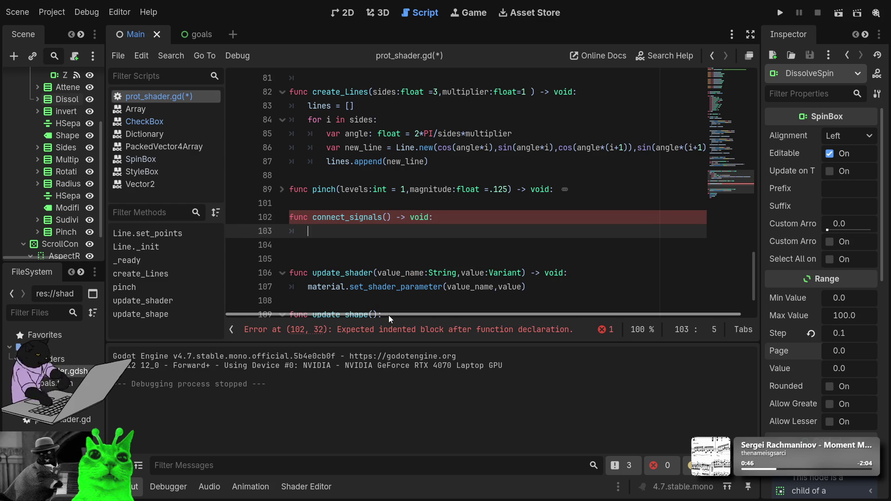
# Step: Remove the stray config.attenuation line pasted into the new function body
pyautogui.write('config.attenuation = value')
pyautogui.press('Up')
pyautogui.hotkey('shift', 'End')
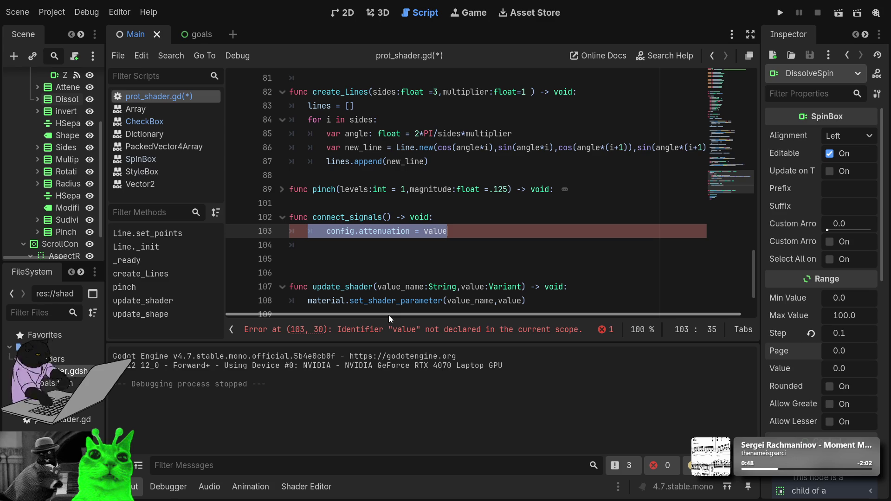
pyautogui.press('Delete')
pyautogui.press('BackSpace')
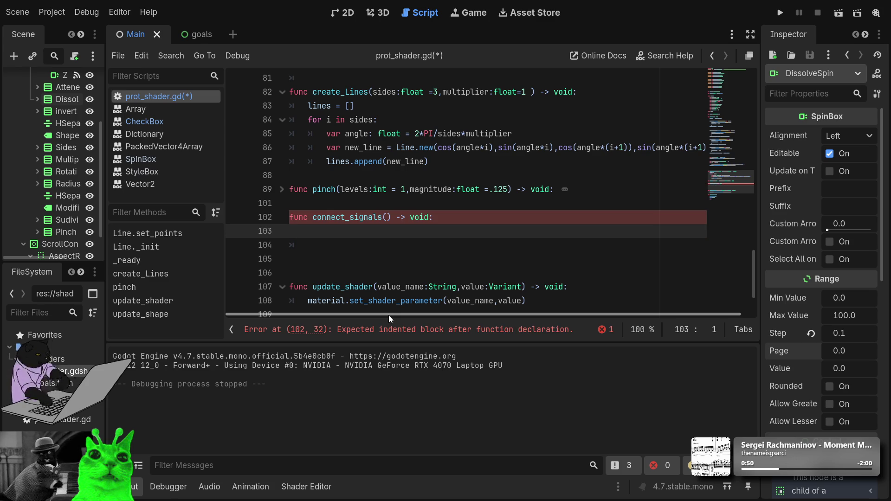
# Step: Move the zoom, attenuation, dissolve and invert connection block from _ready into connect_signals
pyautogui.scroll(3)
pyautogui.scroll(3)
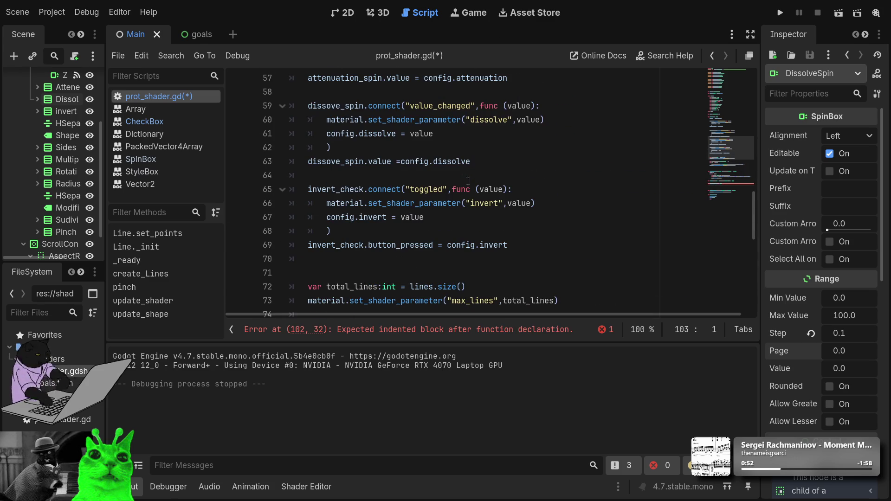
pyautogui.moveTo(523, 246); pyautogui.dragTo(290, 176)
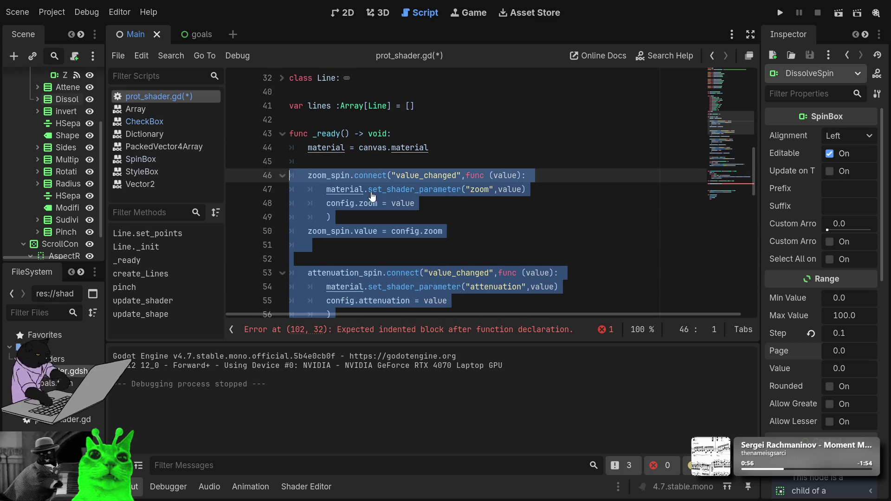
pyautogui.press('BackSpace')
pyautogui.scroll(-3)
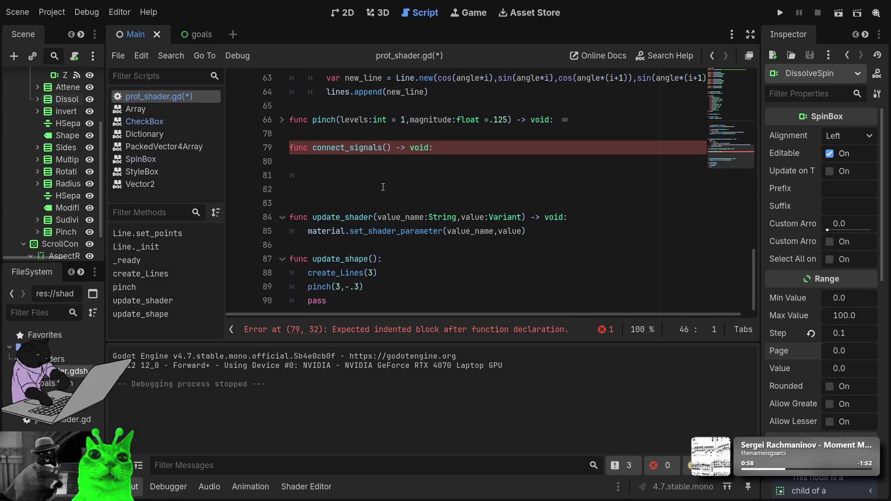
pyautogui.click(400, 171)
pyautogui.press('BackSpace')
pyautogui.press('BackSpace')
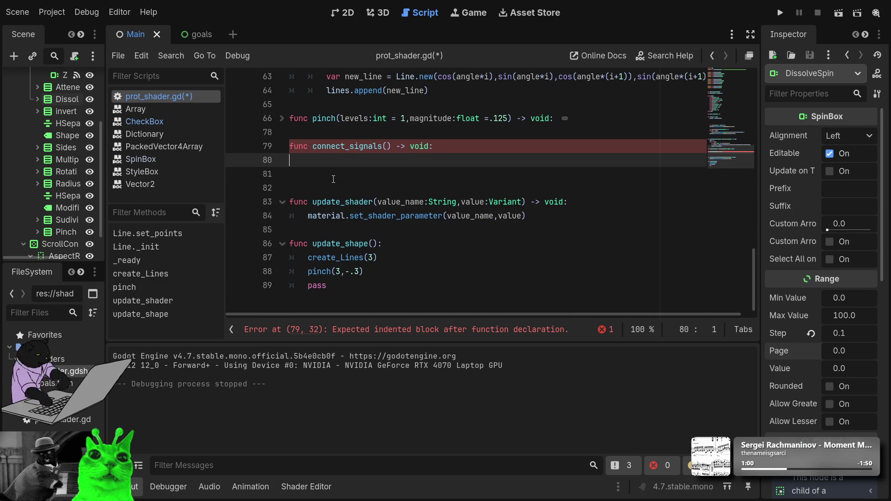
pyautogui.hotkey('ctrl', 'v')
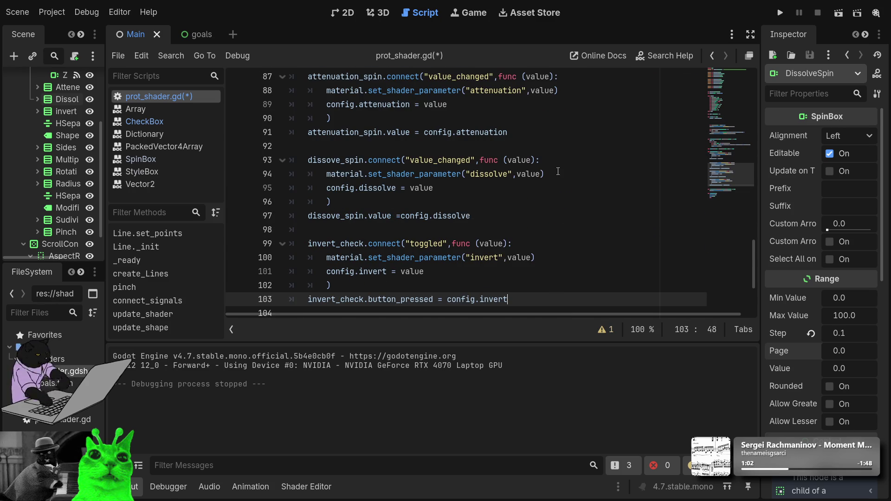
# Step: Check connect_signals' extent and open a new line after the invert_check connection
pyautogui.scroll(-3)
pyautogui.scroll(3)
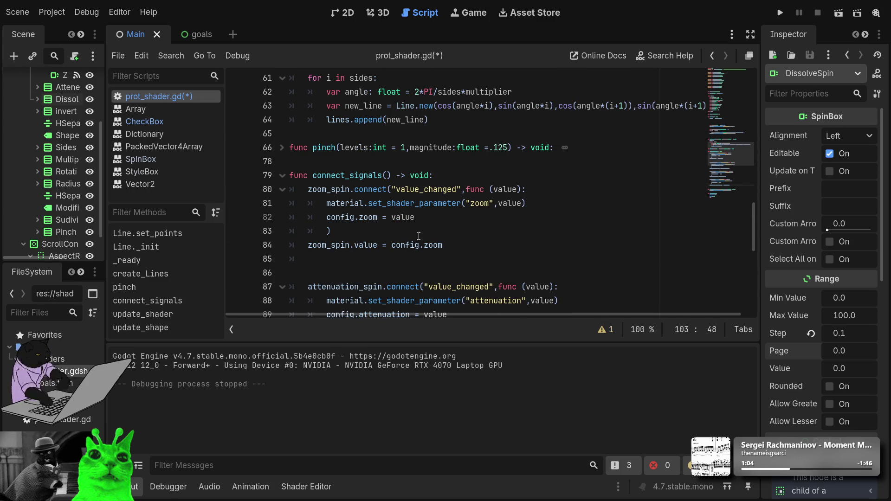
pyautogui.click(282, 175)
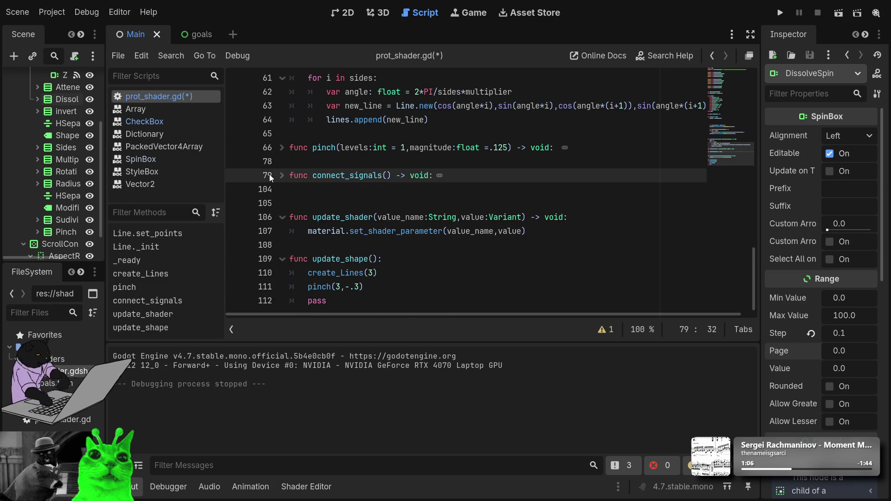
pyautogui.click(283, 176)
pyautogui.scroll(-3)
pyautogui.click(339, 175)
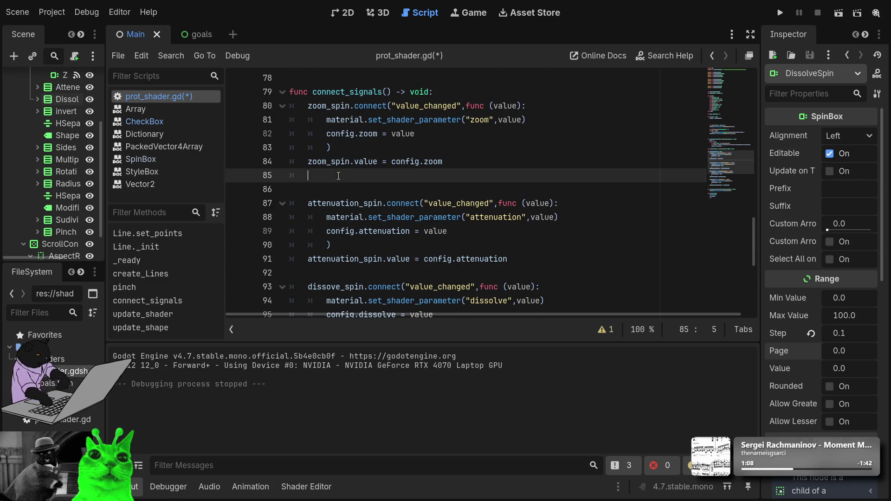
pyautogui.scroll(-3)
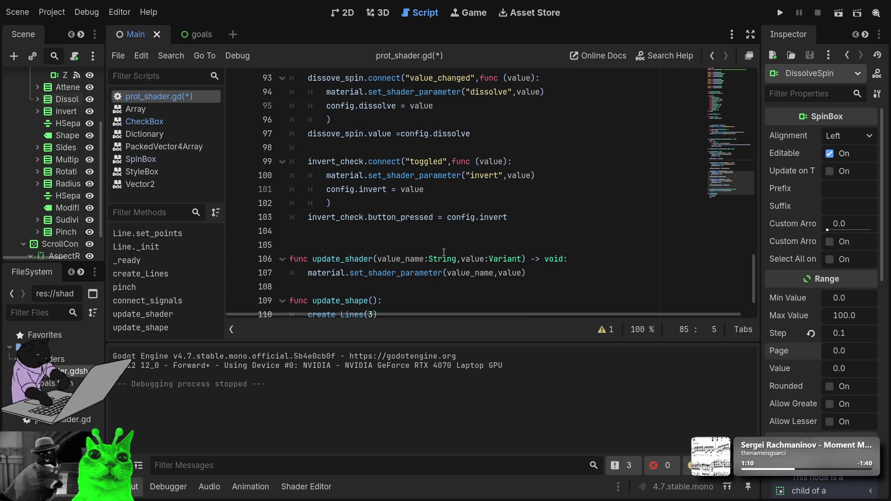
pyautogui.click(547, 217)
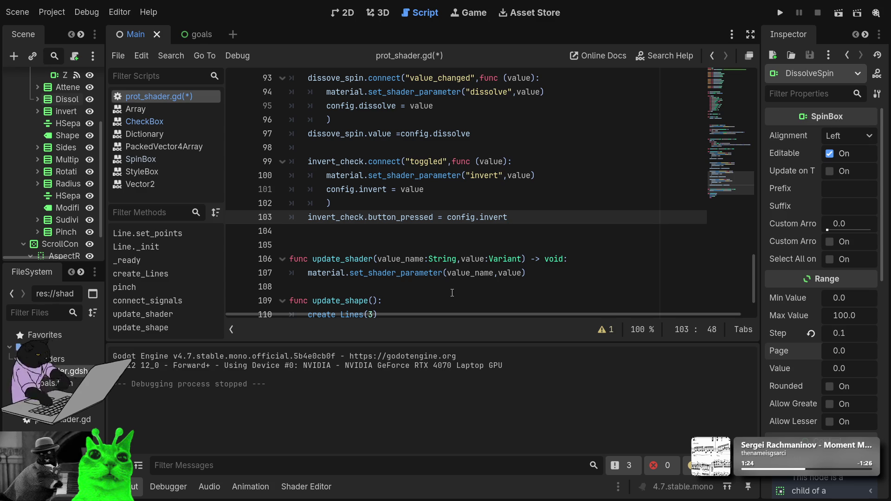
pyautogui.press('Return')
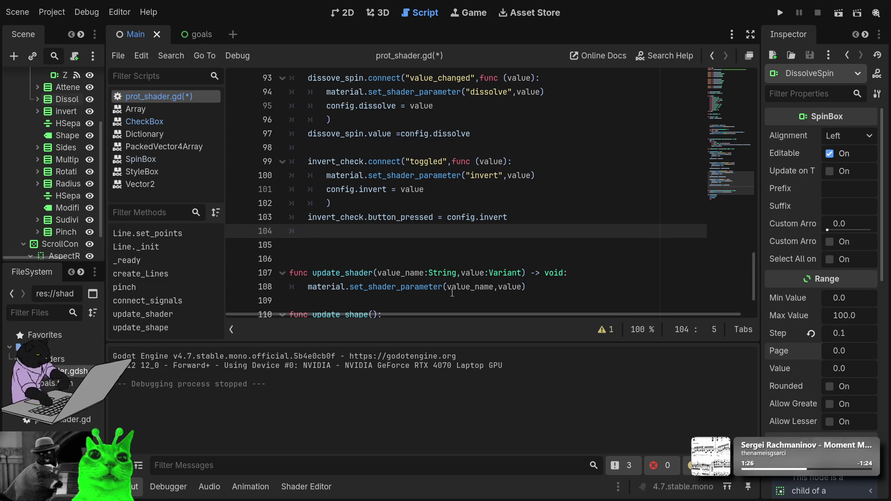
# Step: Start a sides_spin.connect line, then replace it with the copied dissove_spin connection block
pyautogui.write('side')
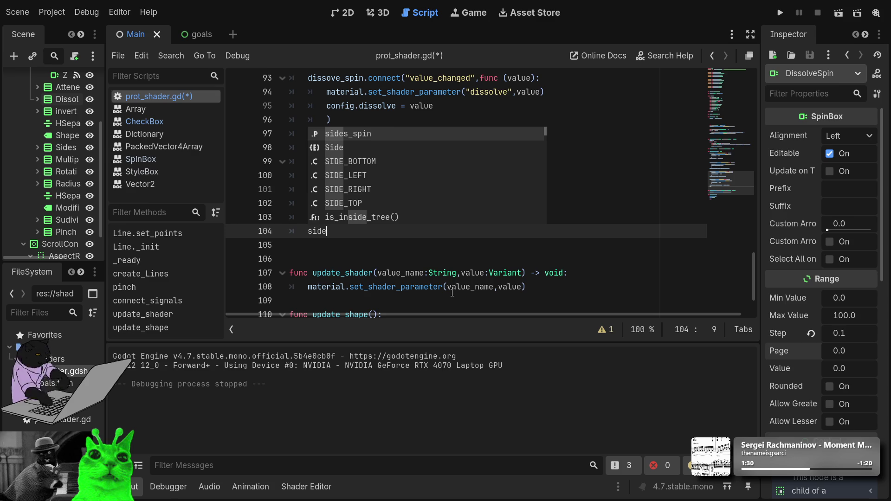
pyautogui.press('Return')
pyautogui.write('.')
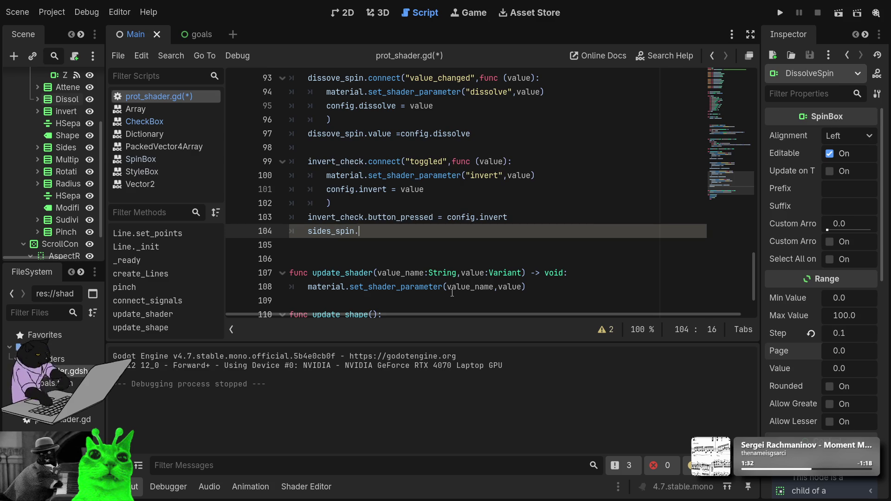
pyautogui.write('con')
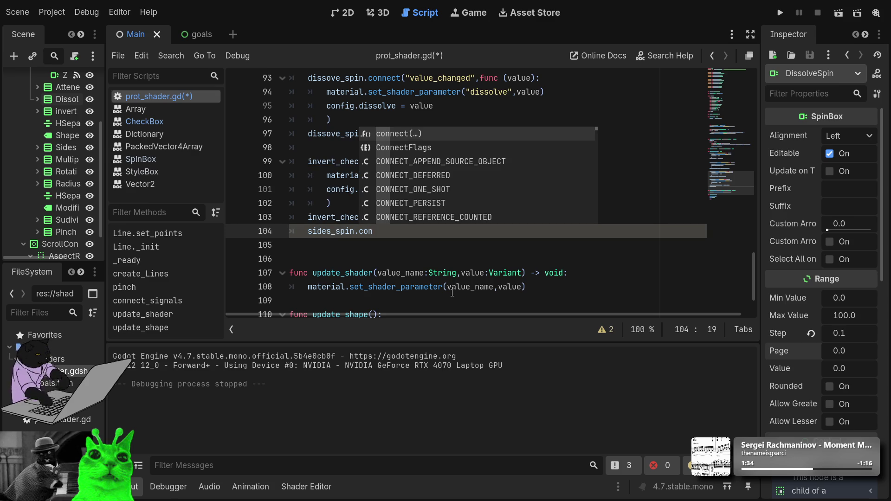
pyautogui.press('Return')
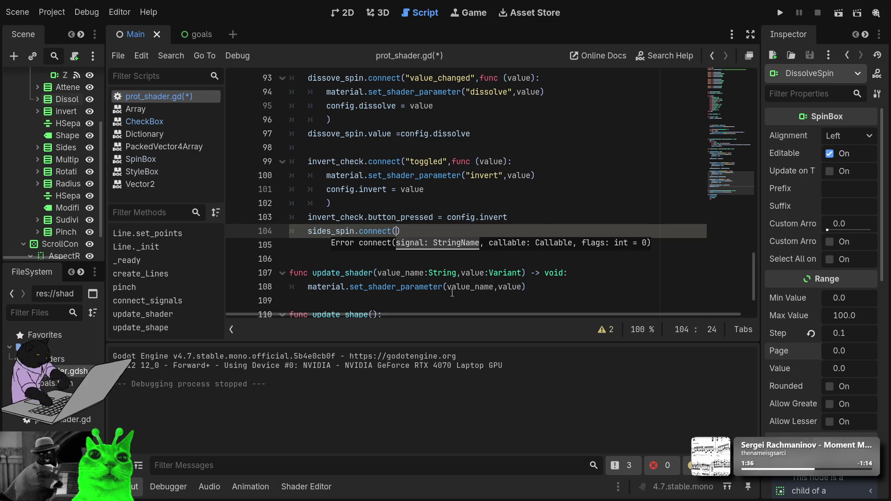
pyautogui.moveTo(471, 134); pyautogui.dragTo(298, 84)
pyautogui.moveTo(409, 235); pyautogui.dragTo(279, 234)
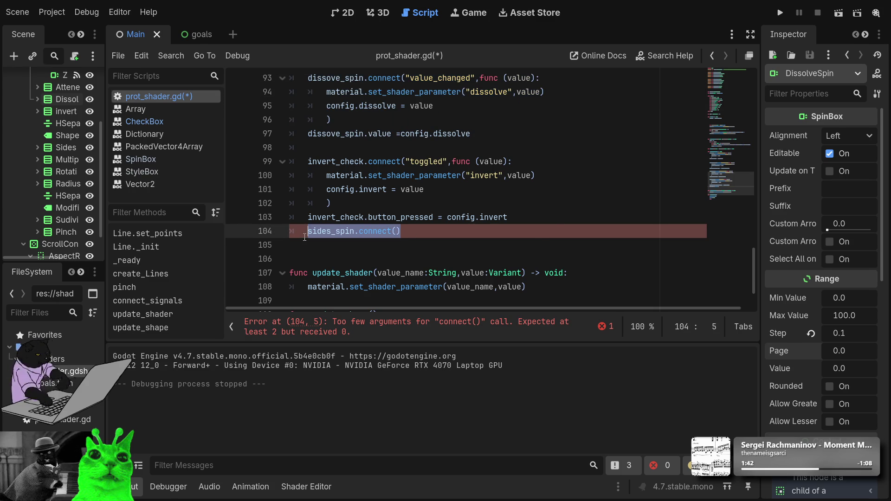
pyautogui.hotkey('ctrl', 'v')
# Step: Rename dissove_spin to side in the pasted block's connect line
pyautogui.click(512, 261)
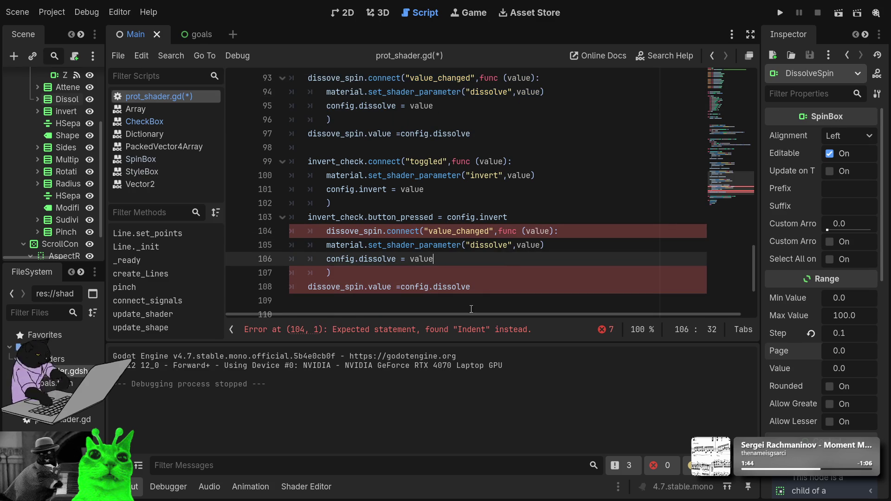
pyautogui.click(391, 231)
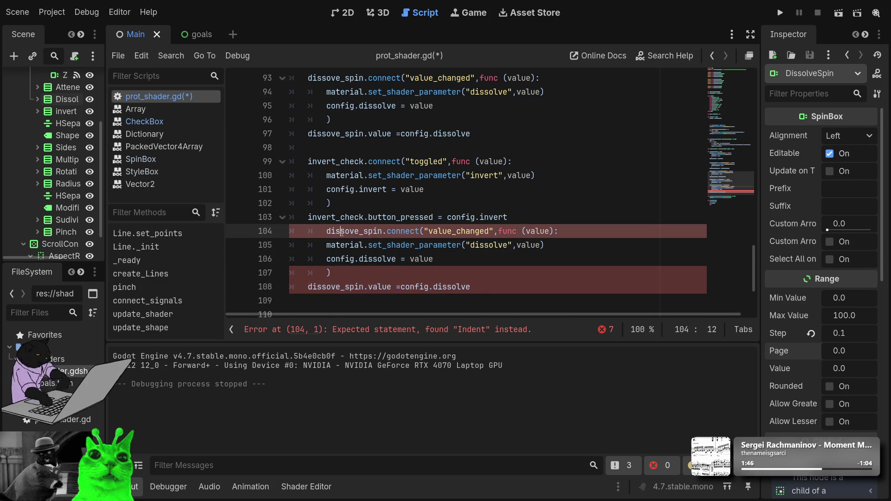
pyautogui.doubleClick(342, 231)
pyautogui.press('Left')
pyautogui.press('Delete')
pyautogui.press('Delete')
pyautogui.press('Delete')
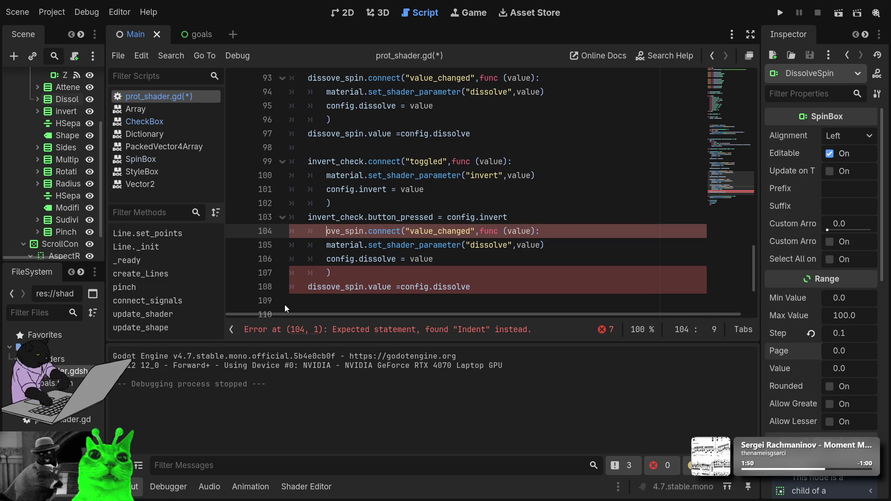
pyautogui.write('side')
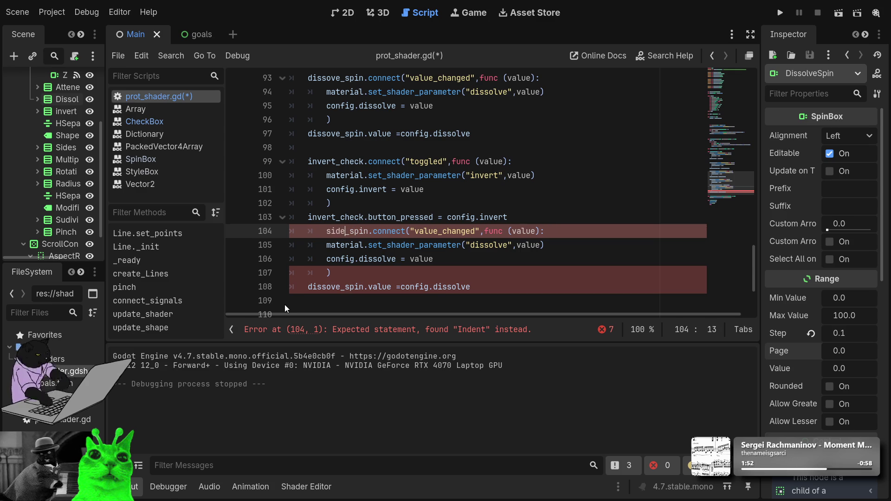
pyautogui.press('Down')
pyautogui.press('Down')
pyautogui.press('Down')
pyautogui.press('Up')
pyautogui.press('Up')
pyautogui.press('Up')
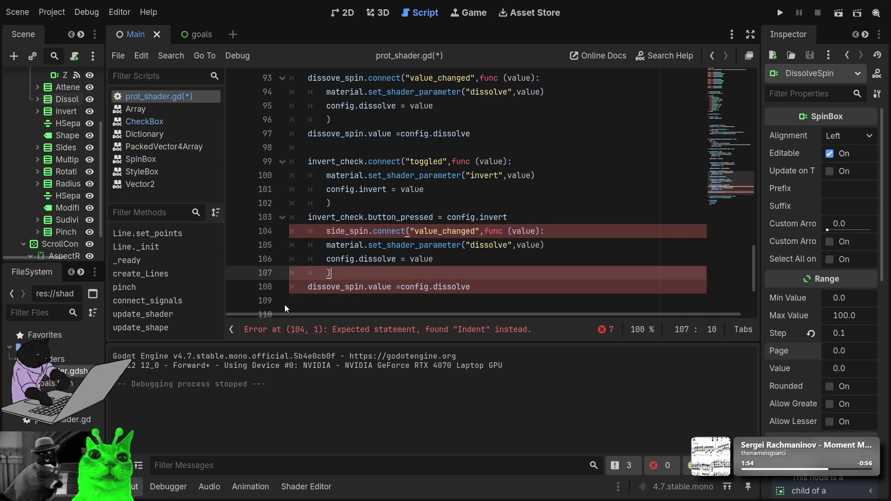
pyautogui.press('Down')
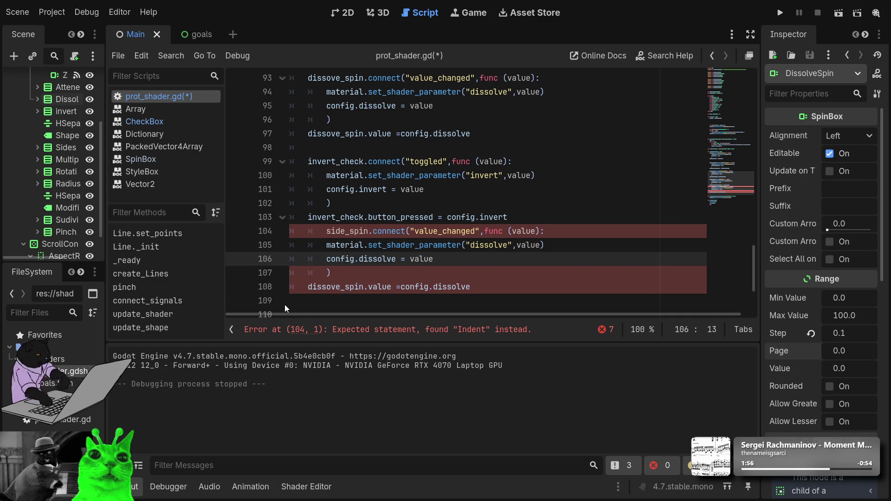
pyautogui.press('Up')
pyautogui.press('Up')
# Step: Unindent the pasted block and fix the name to sides_spin on line 104
pyautogui.press('Home')
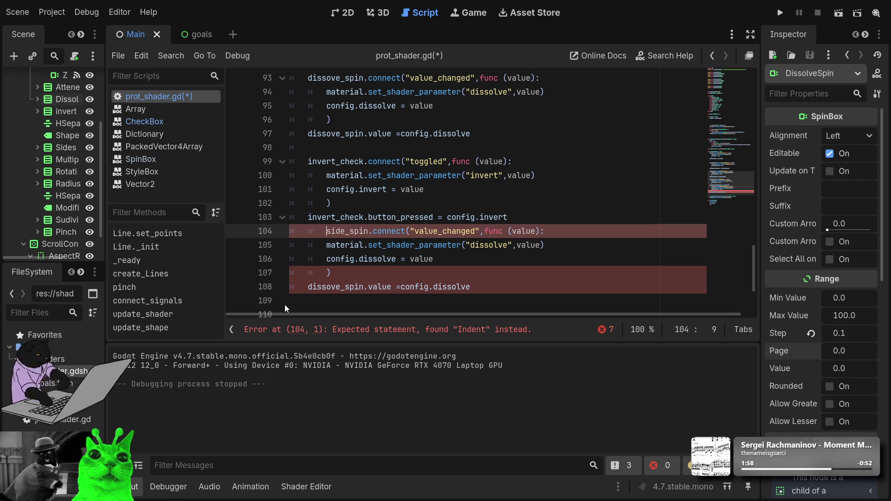
pyautogui.press('BackSpace')
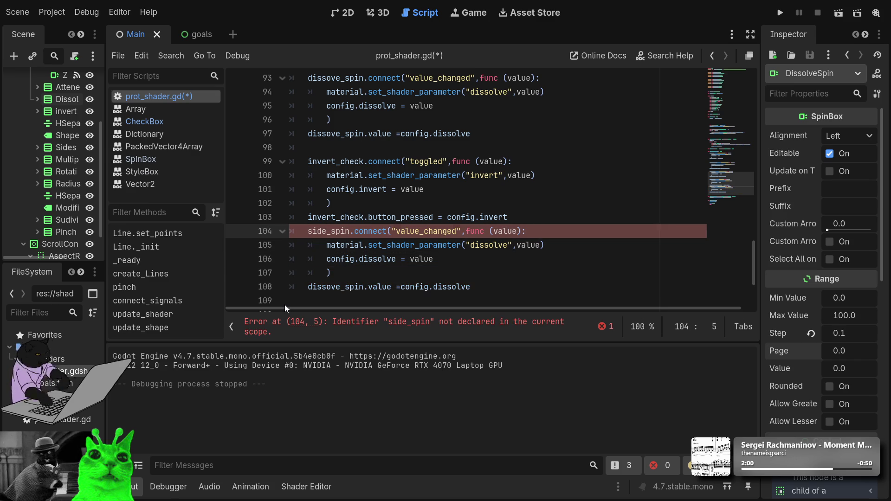
pyautogui.press('Down')
pyautogui.press('Down')
pyautogui.press('Down')
pyautogui.press('Up')
pyautogui.press('Up')
pyautogui.press('Up')
pyautogui.press('Right')
pyautogui.press('Right')
pyautogui.press('Right')
pyautogui.write('s')
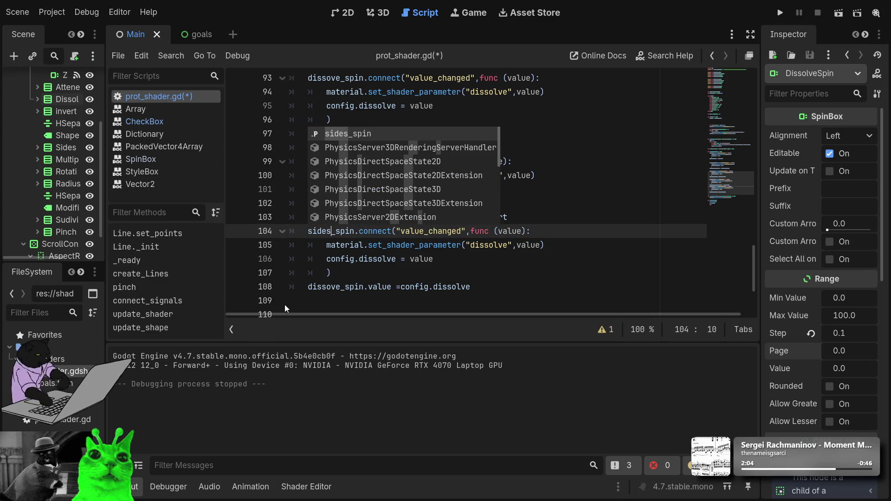
# Step: Change line 108 to side_spin.value = config.sides
pyautogui.press('Escape')
pyautogui.press('Down')
pyautogui.press('Down')
pyautogui.press('Down')
pyautogui.press('Right')
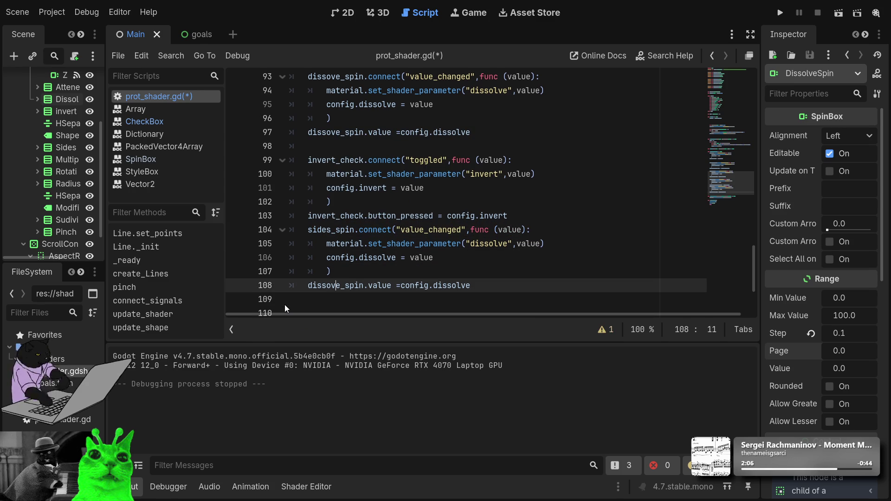
pyautogui.hotkey('shift', 'Home')
pyautogui.write('side')
pyautogui.press('End')
pyautogui.hotkey('ctrl', 'shift', 'Left')
pyautogui.write('s')
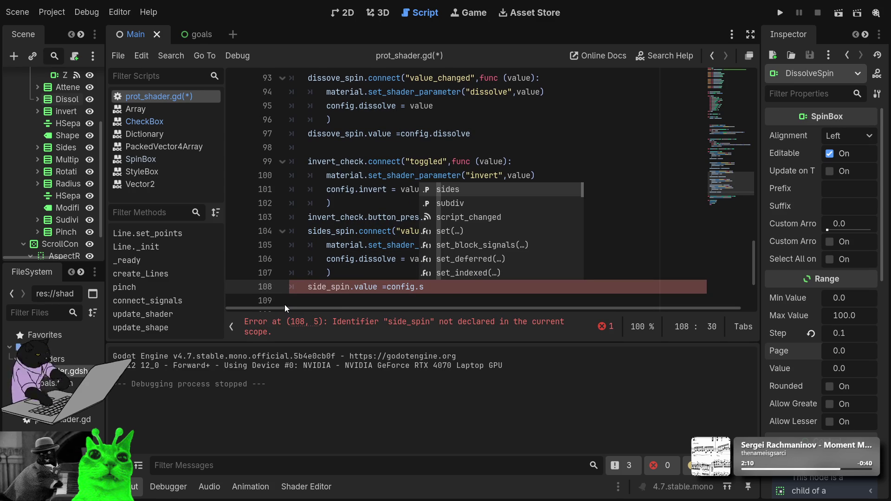
pyautogui.press('Return')
pyautogui.press('Up')
pyautogui.press('Up')
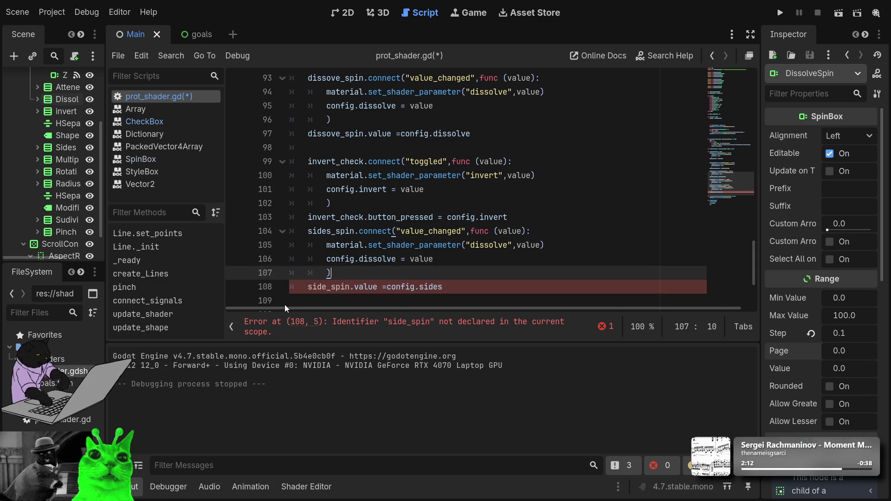
pyautogui.press('Left')
pyautogui.press('Left')
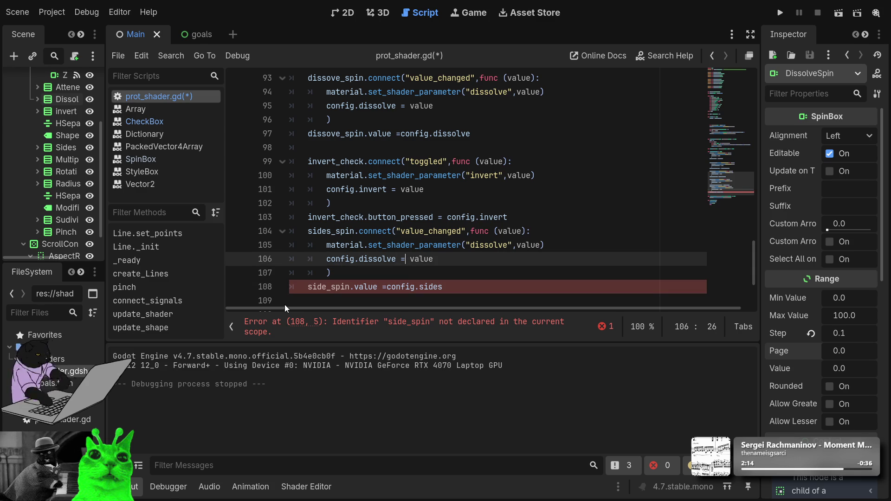
pyautogui.press('Down')
pyautogui.press('Down')
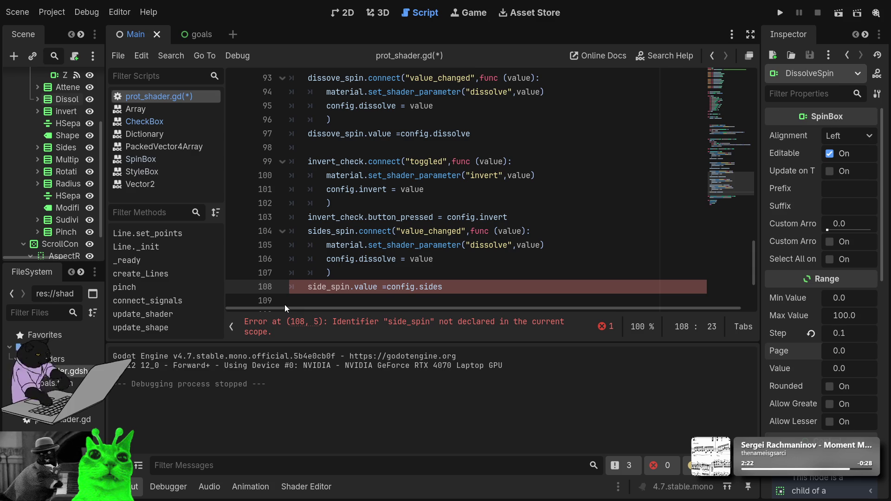
pyautogui.scroll(-3)
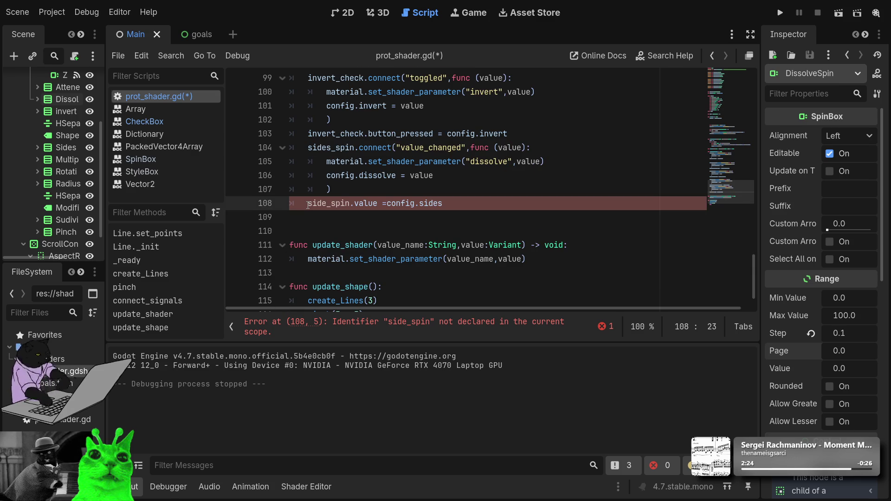
# Step: Correct line 108 to sides_spin.value and store the value in config.sides on line 106
pyautogui.click(308, 205)
pyautogui.write('s')
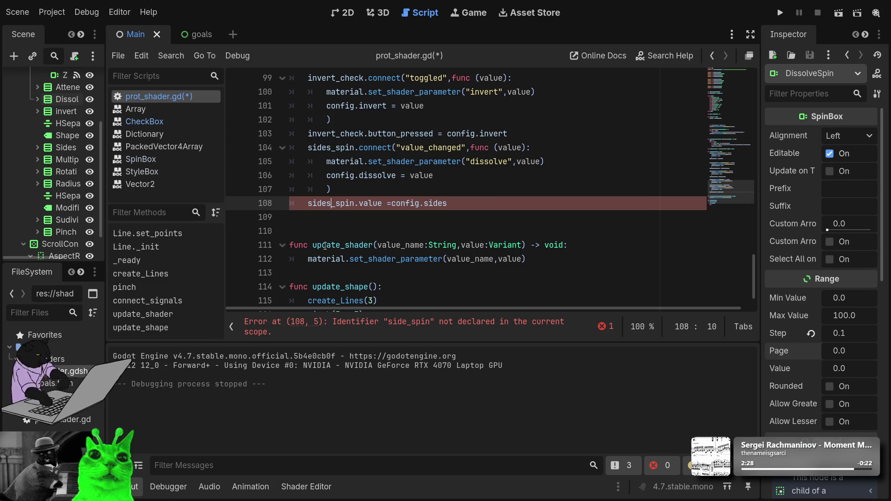
pyautogui.click(389, 219)
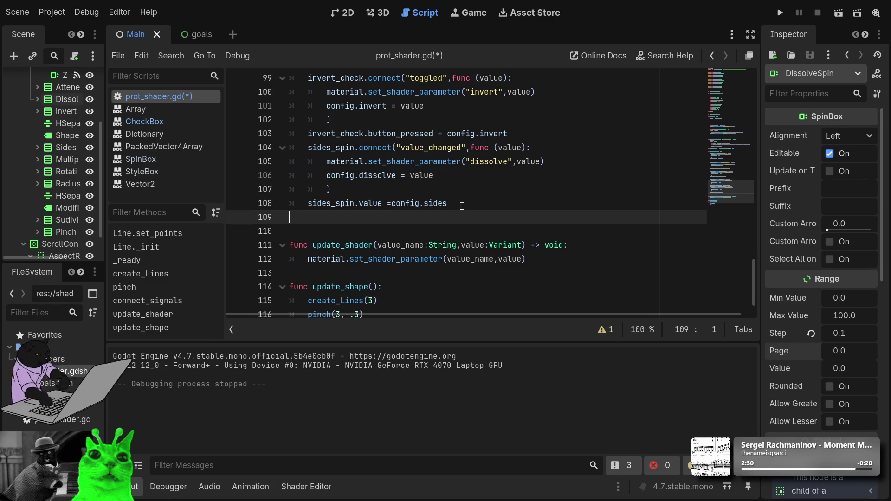
pyautogui.doubleClick(437, 205)
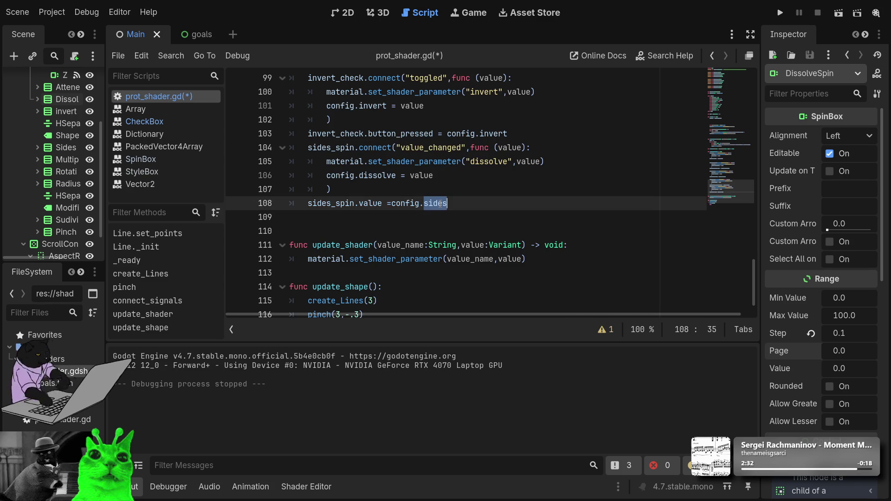
pyautogui.doubleClick(375, 173)
pyautogui.hotkey('ctrl', 'v')
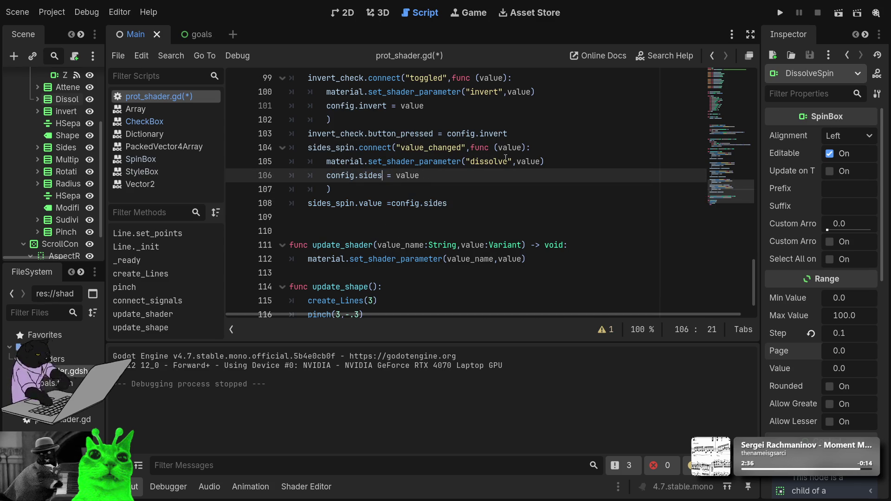
# Step: Delete the dissolve shader parameter line from the sides_spin callback
pyautogui.scroll(3)
pyautogui.doubleClick(489, 203)
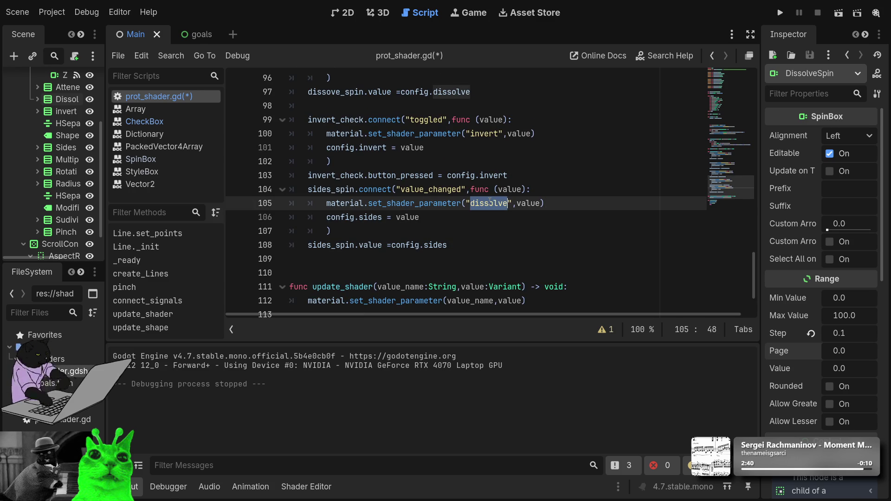
pyautogui.press('Home')
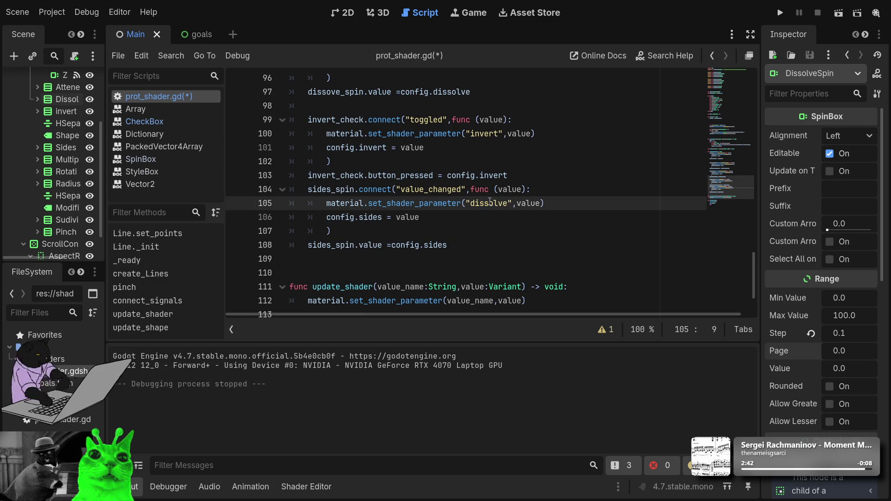
pyautogui.hotkey('shift', 'End')
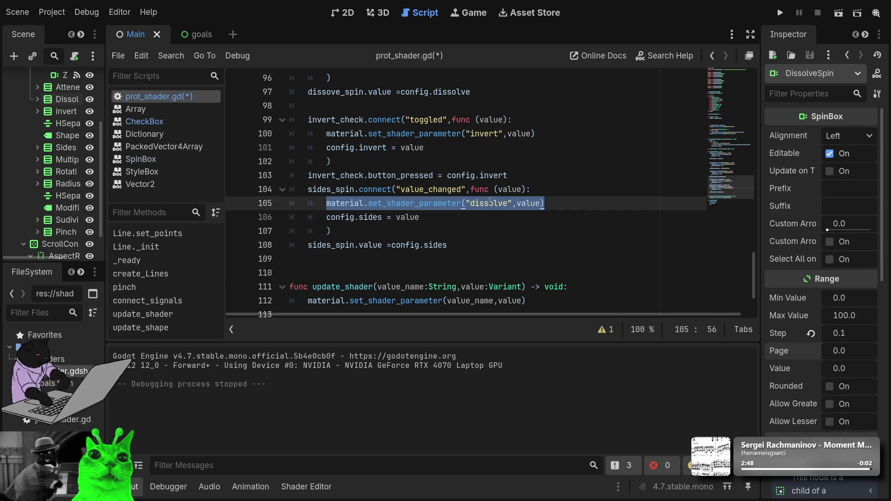
pyautogui.press('BackSpace')
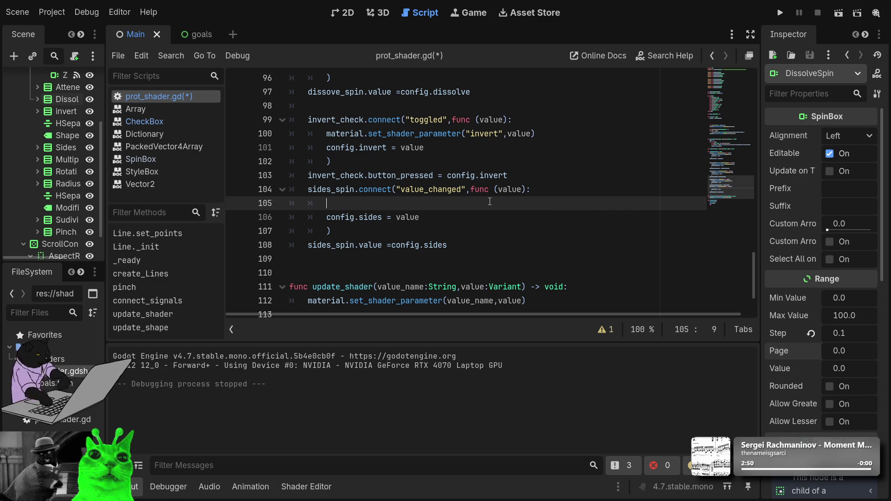
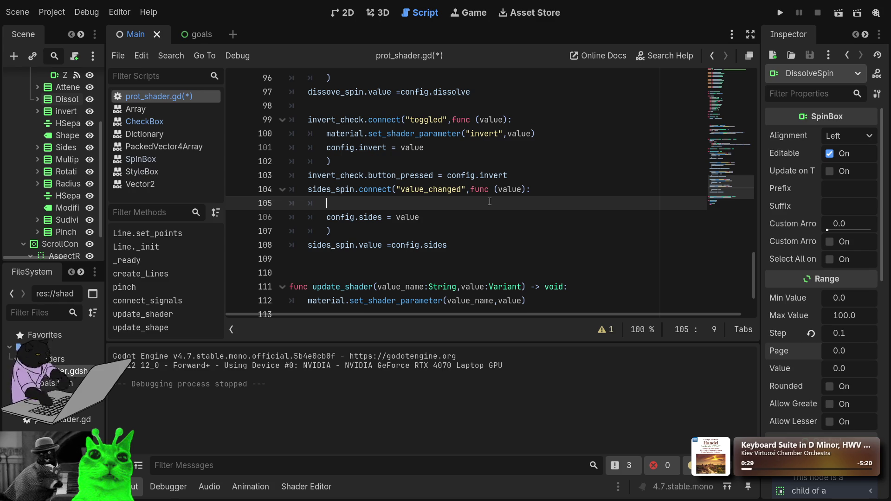
# Step: Replace the hard-coded 3 in create_Lines with config.sides
pyautogui.scroll(-3)
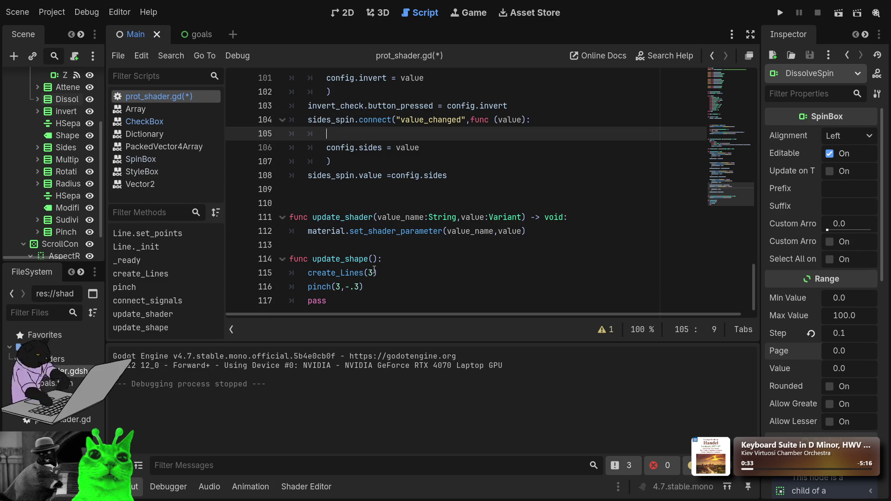
pyautogui.click(375, 272)
pyautogui.press('BackSpace')
pyautogui.write('conf')
pyautogui.write('ig.')
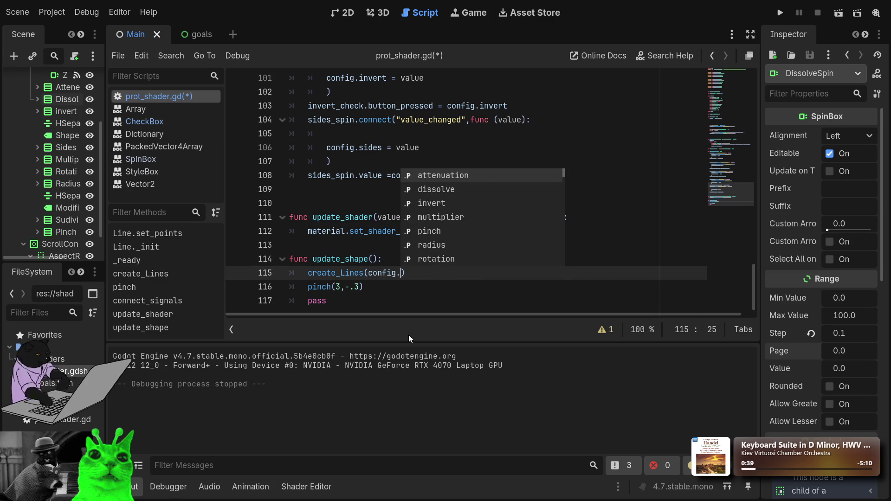
pyautogui.write('side')
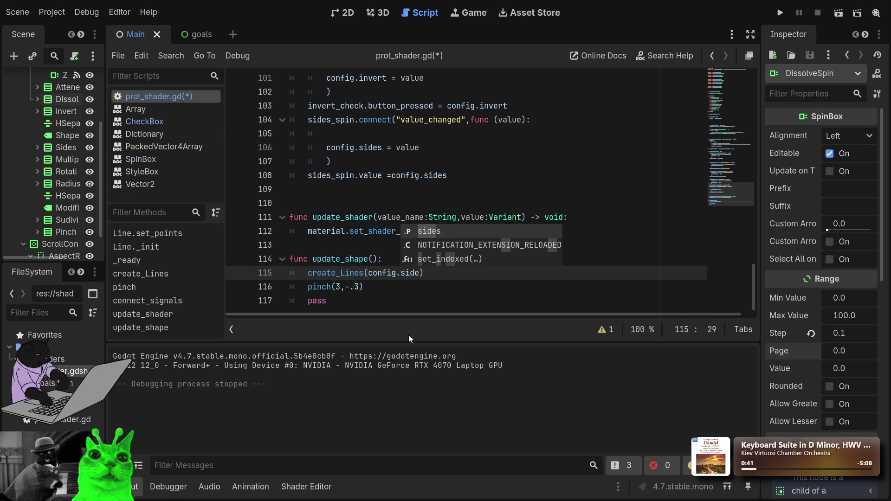
pyautogui.press('Return')
# Step: Replace the pinch call's 3 and -.3 arguments with config.subdiv and config.pinch
pyautogui.press('Down')
pyautogui.press('Left')
pyautogui.press('Left')
pyautogui.press('Left')
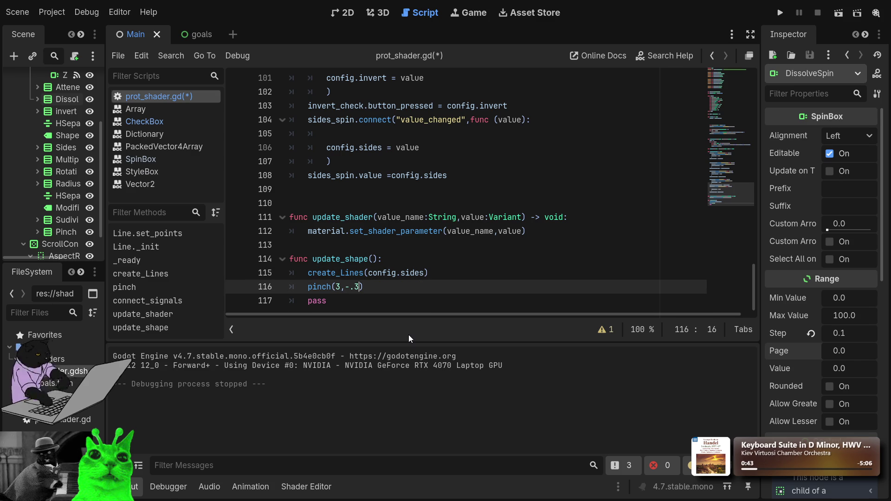
pyautogui.press('BackSpace')
pyautogui.write('confi')
pyautogui.write('g.')
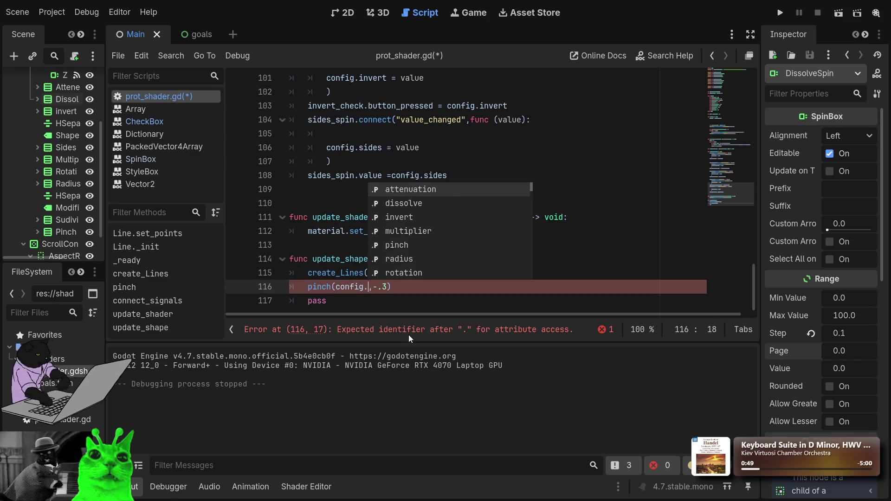
pyautogui.write('subdiv')
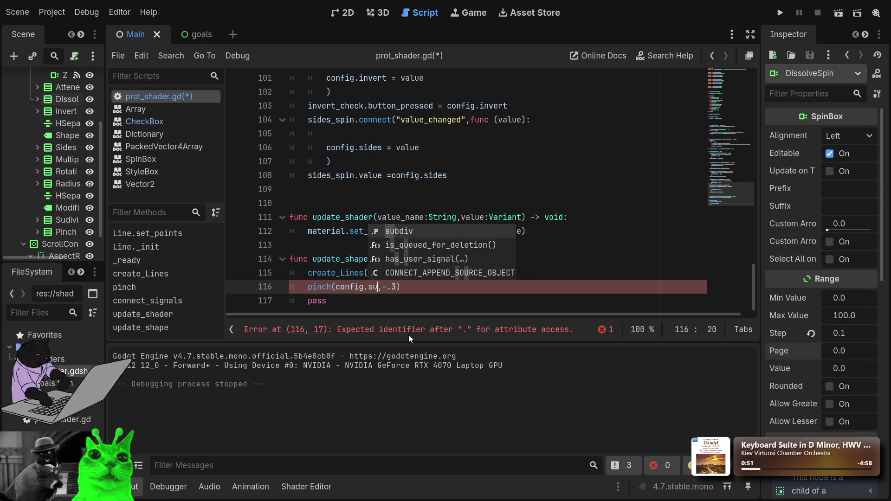
pyautogui.press('End')
pyautogui.press('Left')
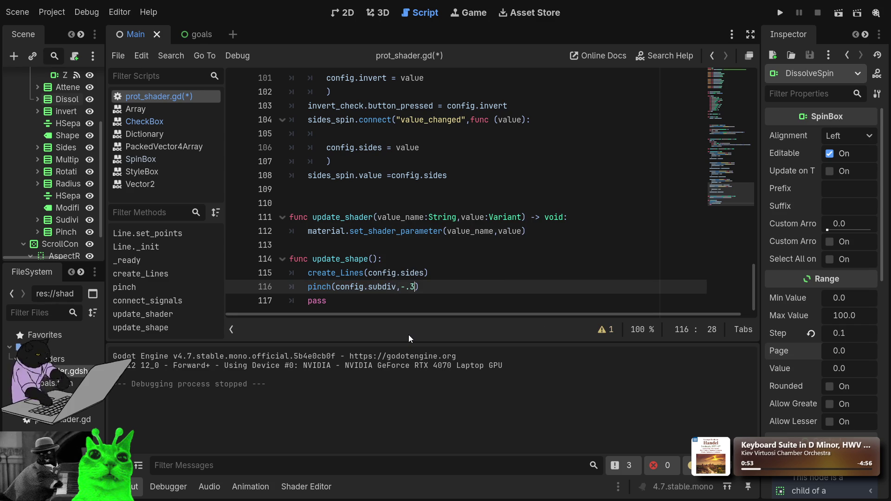
pyautogui.hotkey('shift', 'Left')
pyautogui.hotkey('shift', 'Left')
pyautogui.hotkey('shift', 'Left')
pyautogui.hotkey('shift', 'Right')
pyautogui.hotkey('shift', 'Right')
pyautogui.hotkey('shift', 'Right')
pyautogui.hotkey('shift', 'Right')
pyautogui.hotkey('shift', 'Right')
pyautogui.hotkey('shift', 'Right')
pyautogui.write('conf')
pyautogui.write('ig.pin')
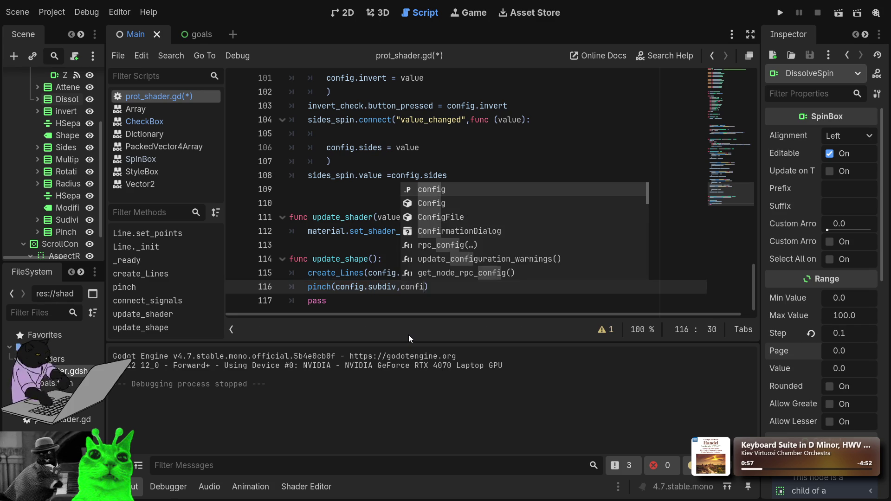
pyautogui.write('ch')
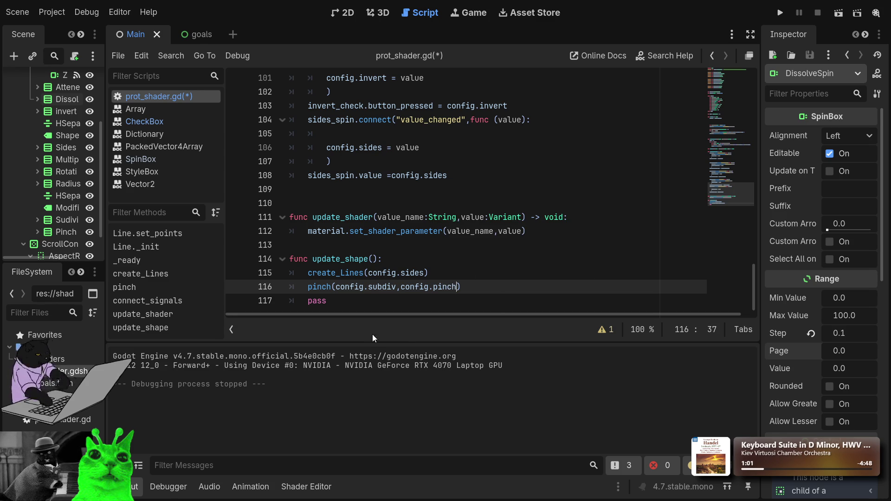
pyautogui.scroll(3)
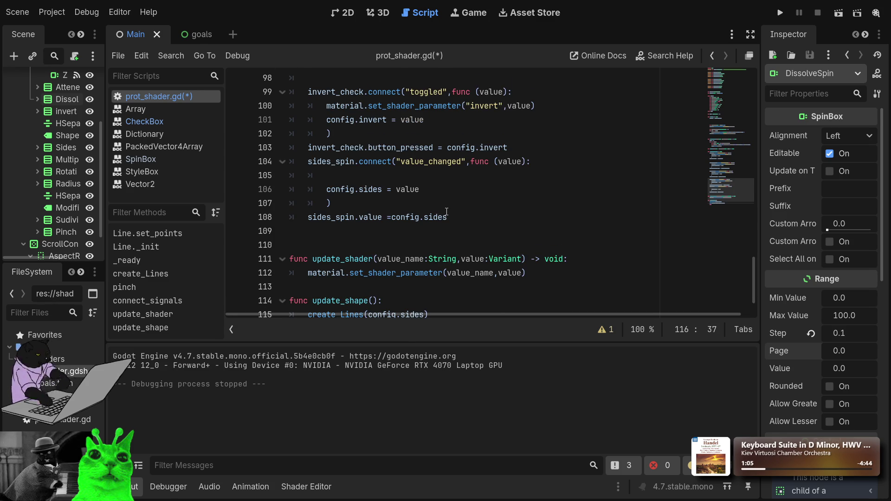
pyautogui.click(376, 174)
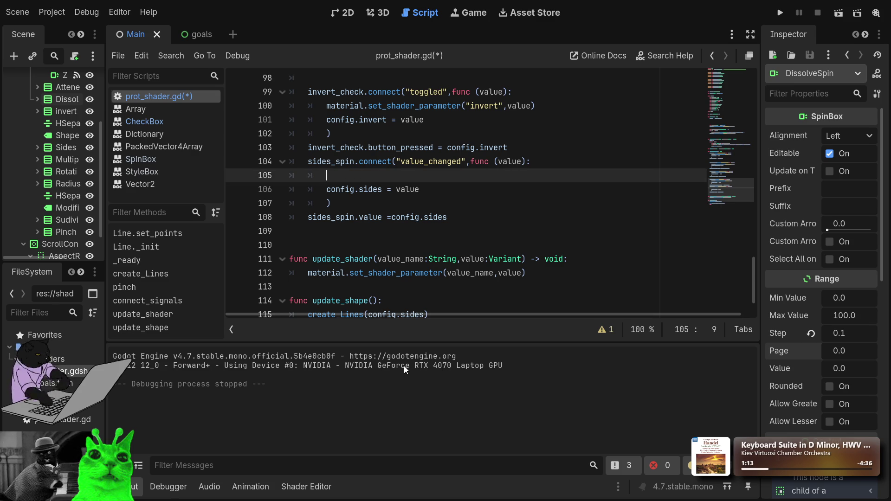
# Step: Insert an update_shape() call right after config.sides = value in the sides handler
pyautogui.write('up')
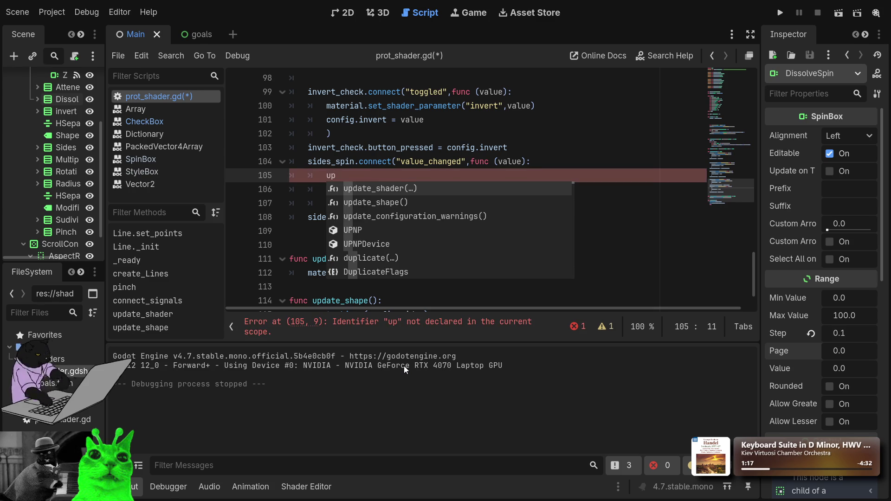
pyautogui.press('Down')
pyautogui.press('Return')
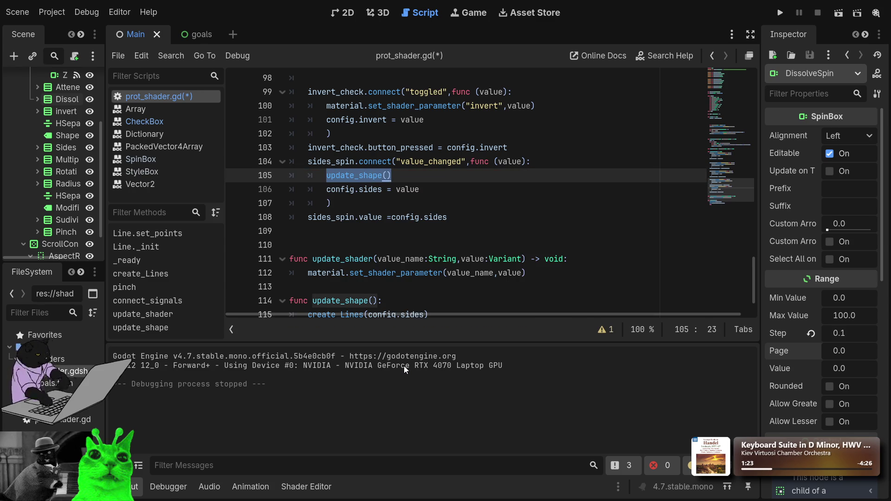
pyautogui.press('BackSpace')
pyautogui.press('Down')
pyautogui.press('End')
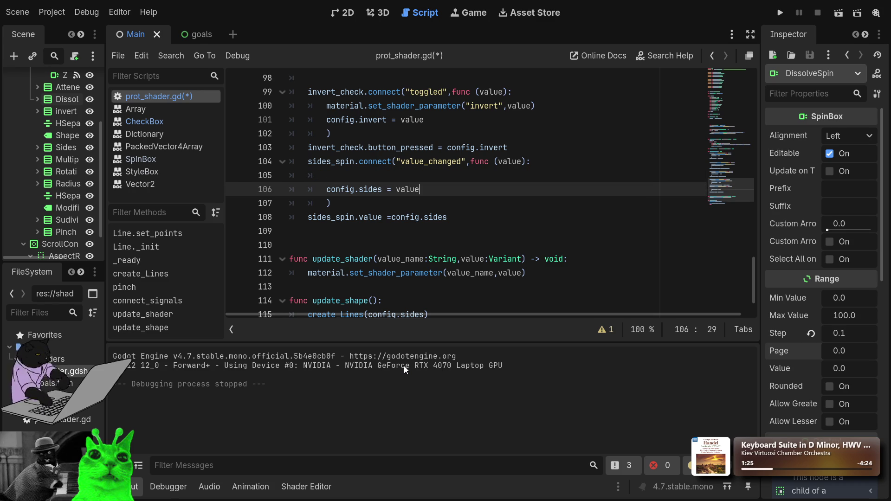
pyautogui.press('Return')
pyautogui.write('update_shape()')
pyautogui.press('Home')
# Step: Remove the empty line above config.sides and fix that line's indentation
pyautogui.press('Up')
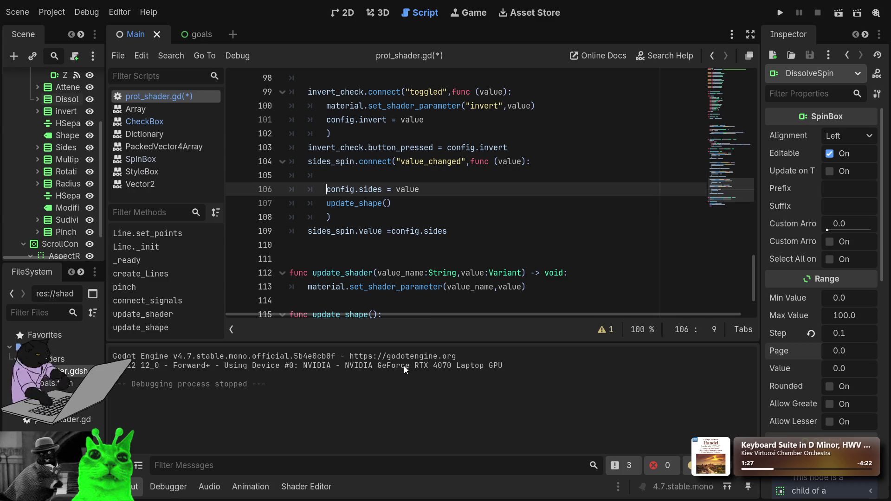
pyautogui.press('Up')
pyautogui.press('Delete')
pyautogui.press('BackSpace')
pyautogui.press('BackSpace')
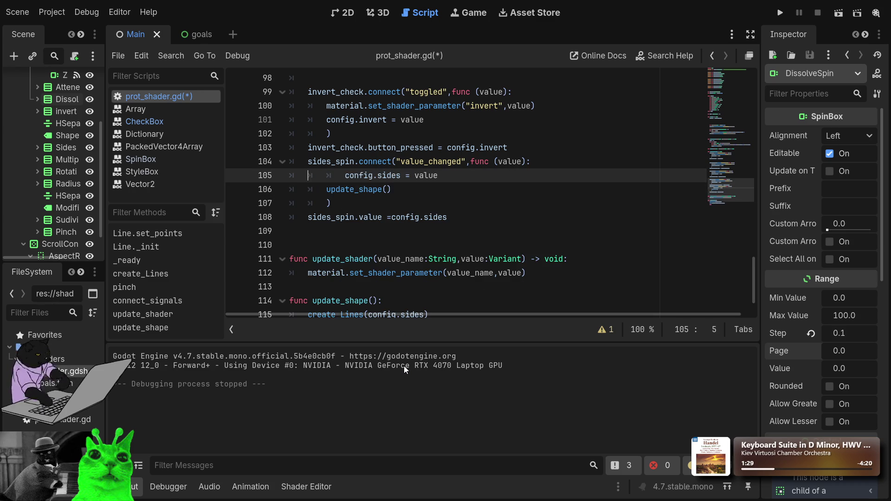
# Step: Delete the placeholder pass statement at the end of update_shape
pyautogui.scroll(-3)
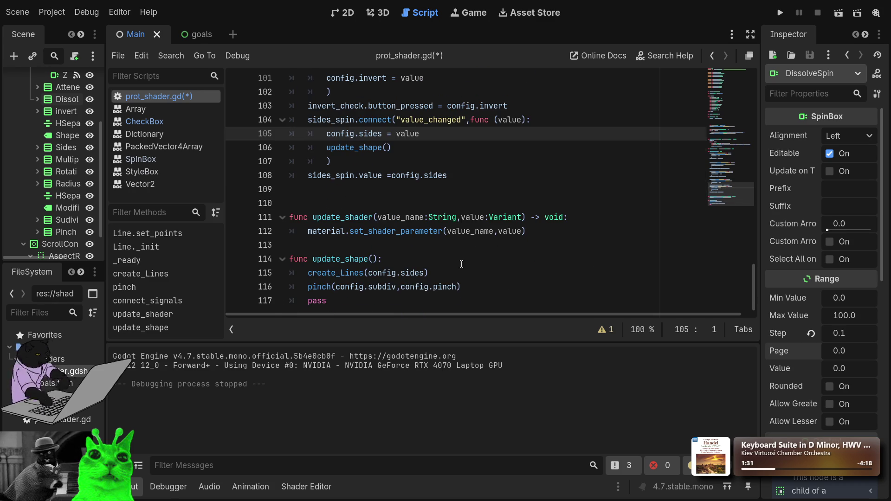
pyautogui.click(418, 301)
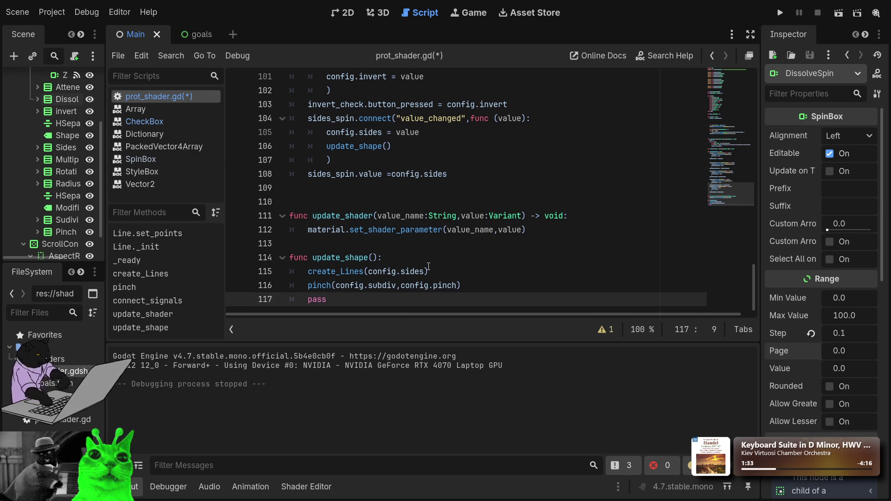
pyautogui.press('ctrl')
pyautogui.hotkey('ctrl', 'BackSpace')
pyautogui.scroll(3)
pyautogui.scroll(3)
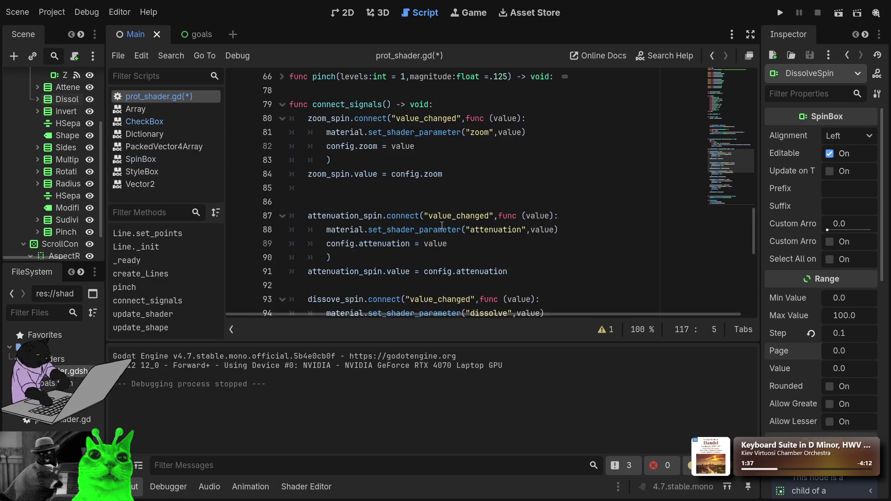
pyautogui.scroll(3)
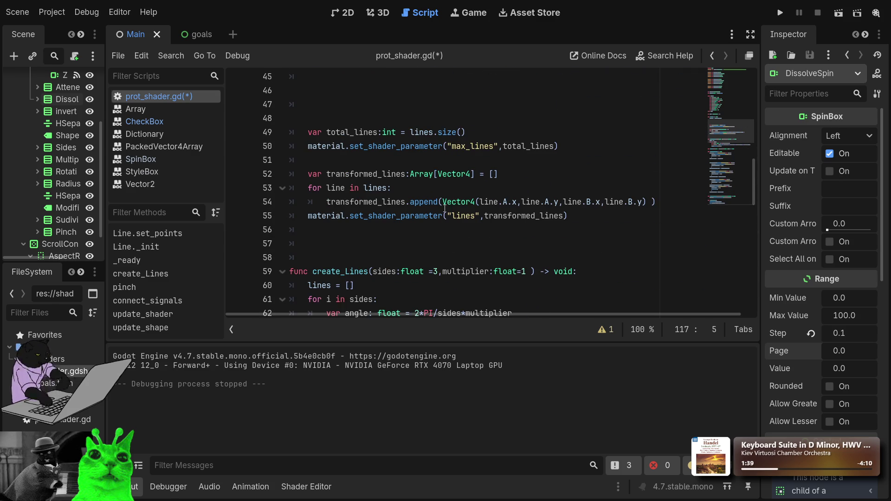
pyautogui.moveTo(597, 221); pyautogui.dragTo(282, 136)
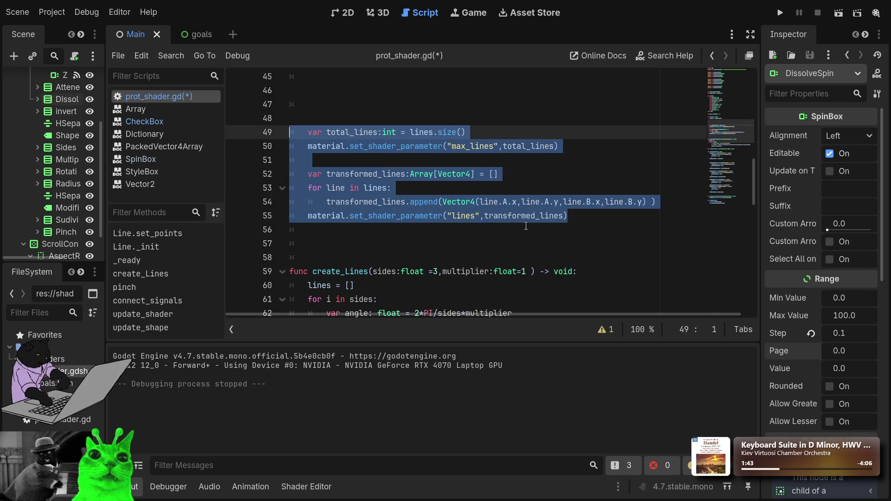
# Step: Cut the max_lines and lines shader-upload code out of _ready and remove leftover blank lines
pyautogui.hotkey('ctrl', 'x')
pyautogui.scroll(3)
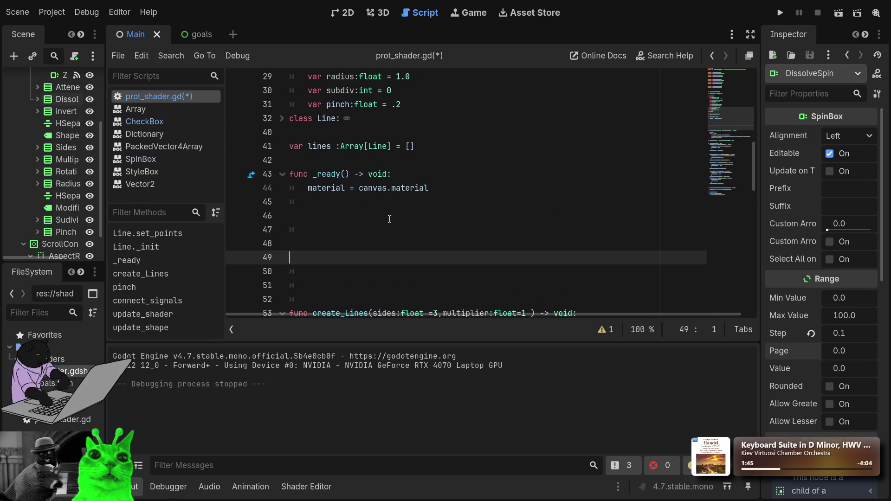
pyautogui.click(386, 220)
pyautogui.press('Delete')
pyautogui.press('Delete')
pyautogui.press('Delete')
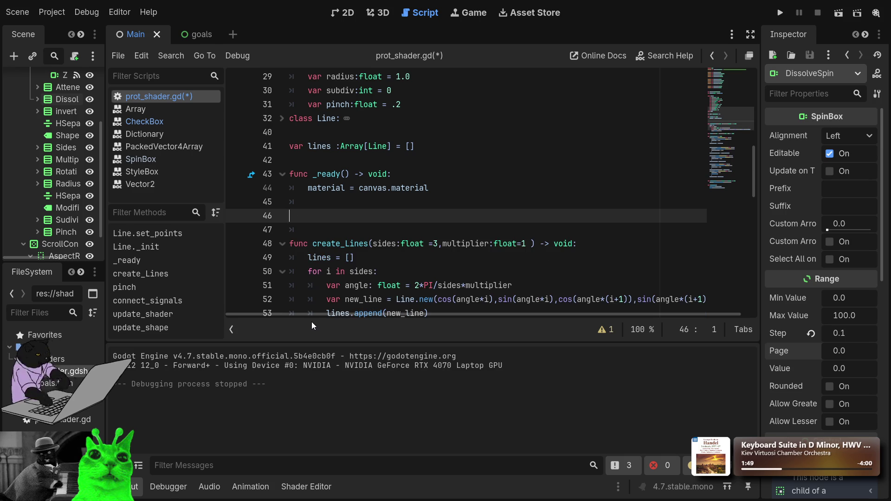
pyautogui.press('BackSpace')
pyautogui.press('BackSpace')
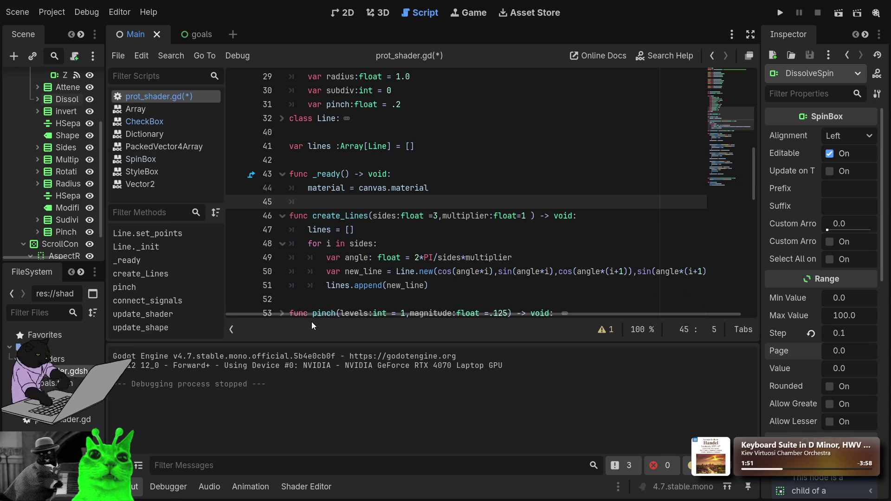
pyautogui.press('Home')
# Step: Paste the shader-upload code after the pinch call in update_shape, fix its indentation, and run
pyautogui.scroll(-3)
pyautogui.scroll(-3)
pyautogui.click(418, 270)
pyautogui.click(492, 288)
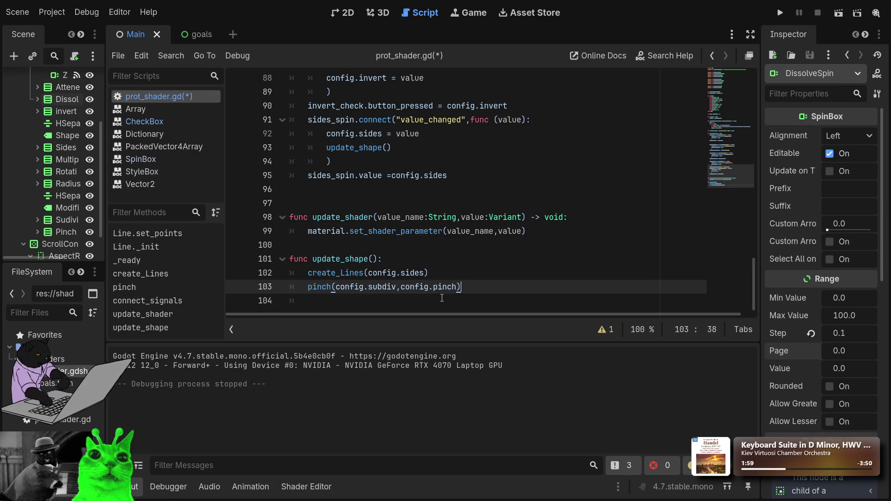
pyautogui.hotkey('ctrl', 'v')
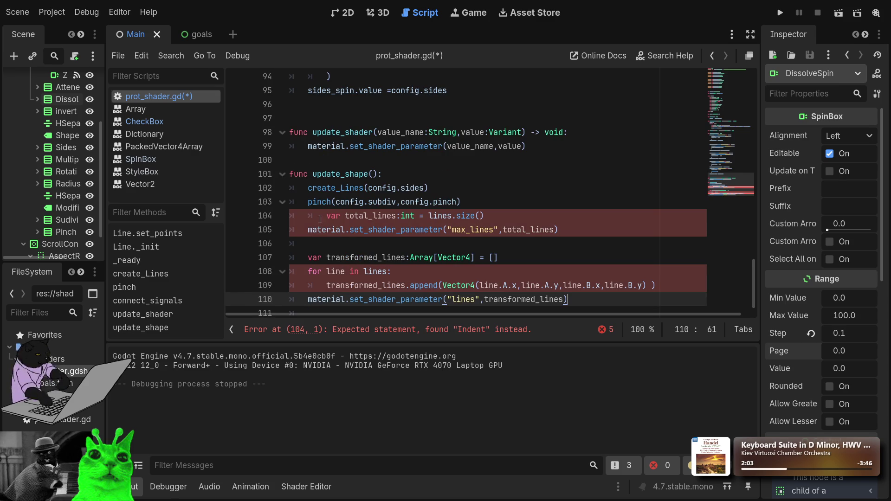
pyautogui.click(320, 218)
pyautogui.press('Delete')
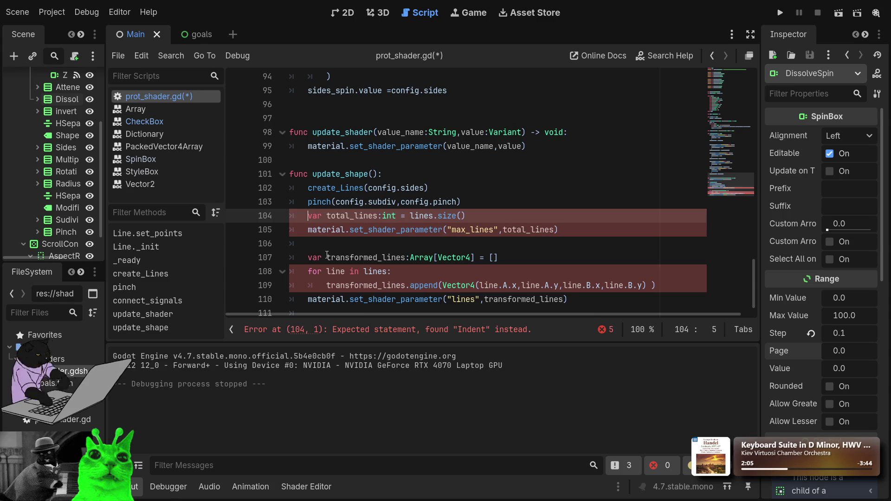
pyautogui.press('Down')
pyautogui.press('Down')
pyautogui.press('Down')
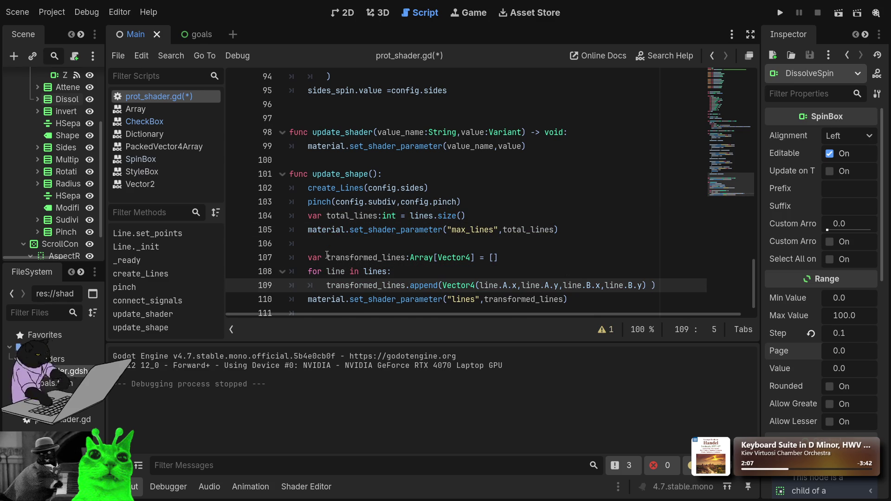
pyautogui.click(784, 12)
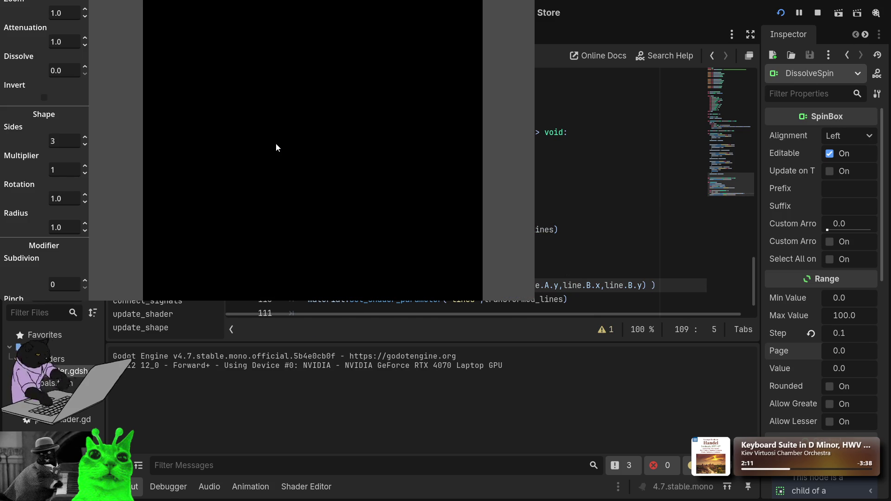
# Step: In the running game set Attenuation 1.1, raise Dissolve, enable Invert, Sides 5, Multiplier 2, then stop
pyautogui.click(85, 40)
pyautogui.click(86, 67)
pyautogui.click(44, 97)
pyautogui.click(85, 140)
pyautogui.click(85, 138)
pyautogui.click(85, 166)
pyautogui.press('F8')
pyautogui.click(438, 229)
pyautogui.scroll(-3)
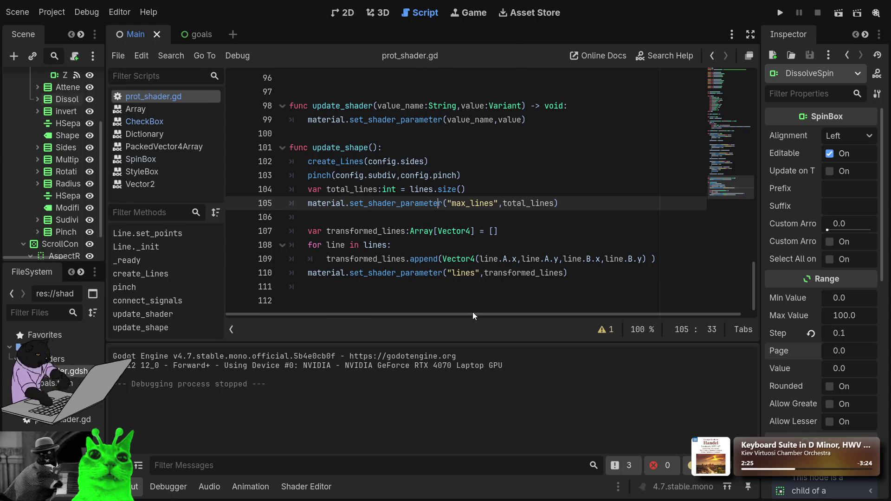
# Step: Scroll through prot_shader.gd to find where connect_signals should be called
pyautogui.click(333, 306)
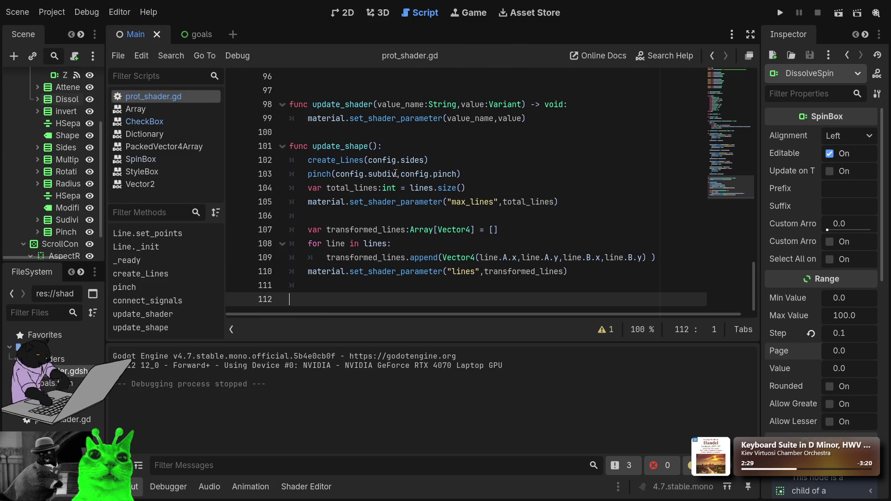
pyautogui.scroll(3)
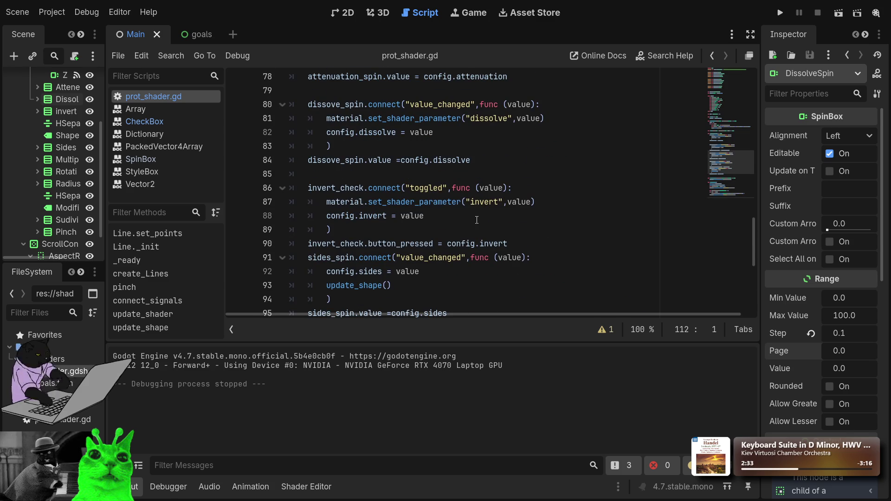
pyautogui.scroll(-3)
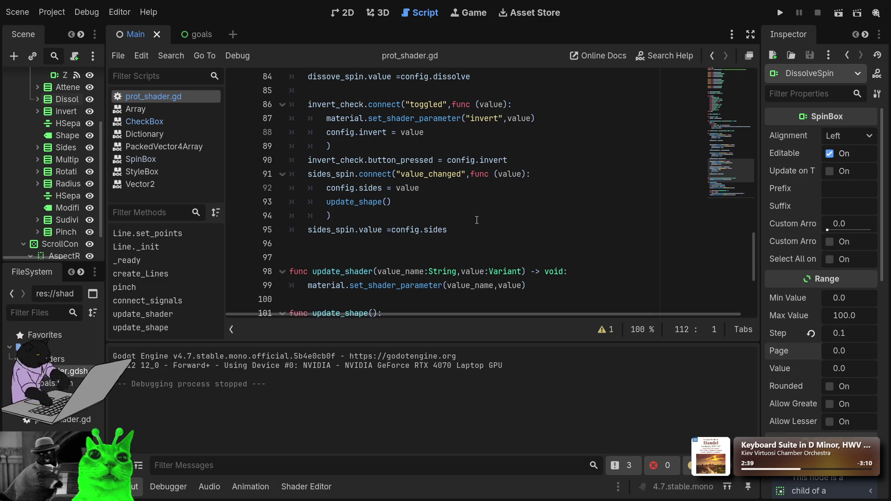
pyautogui.scroll(-3)
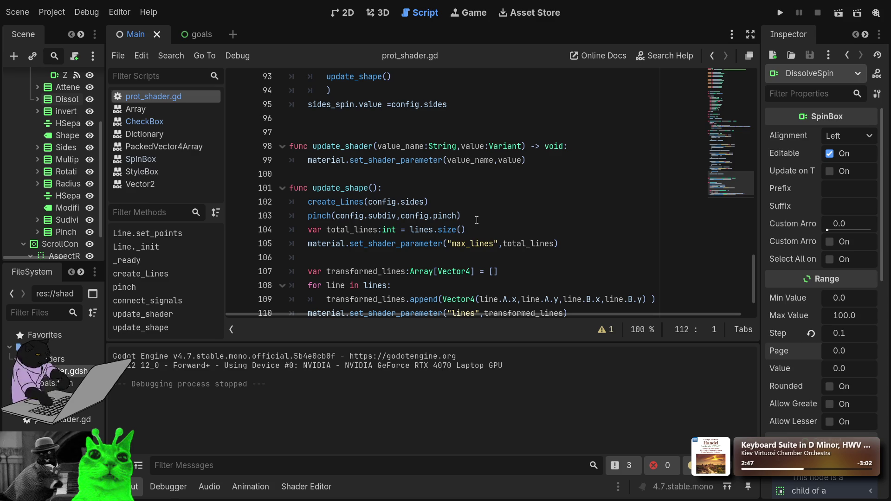
pyautogui.scroll(3)
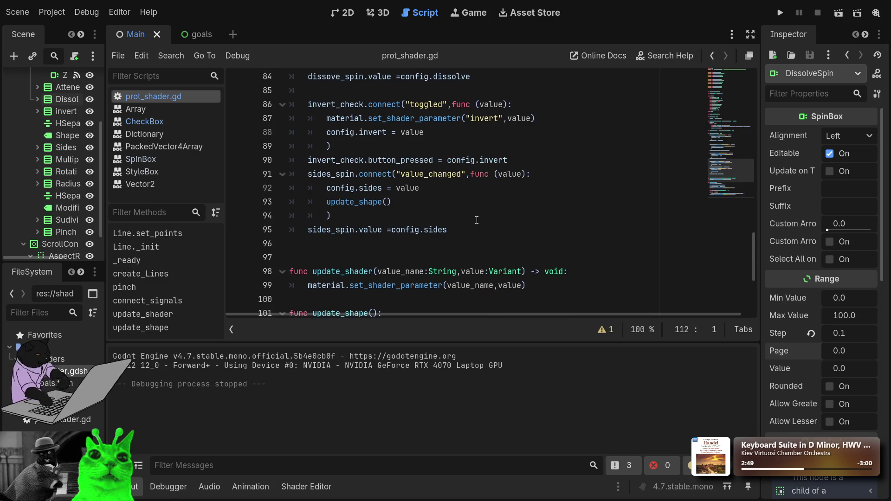
pyautogui.scroll(3)
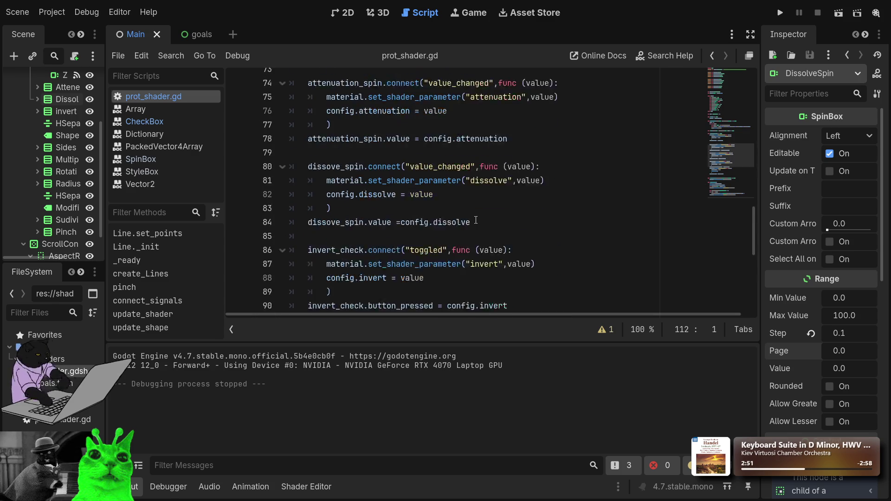
pyautogui.scroll(3)
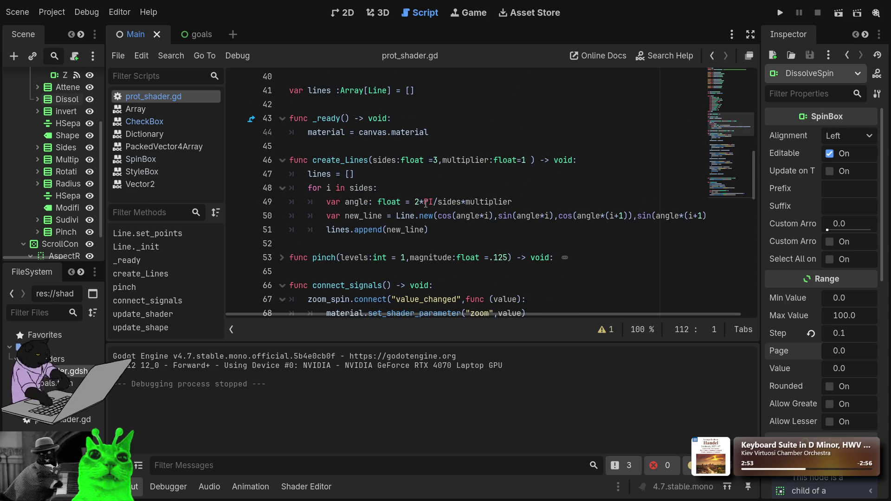
pyautogui.scroll(-3)
pyautogui.scroll(-3)
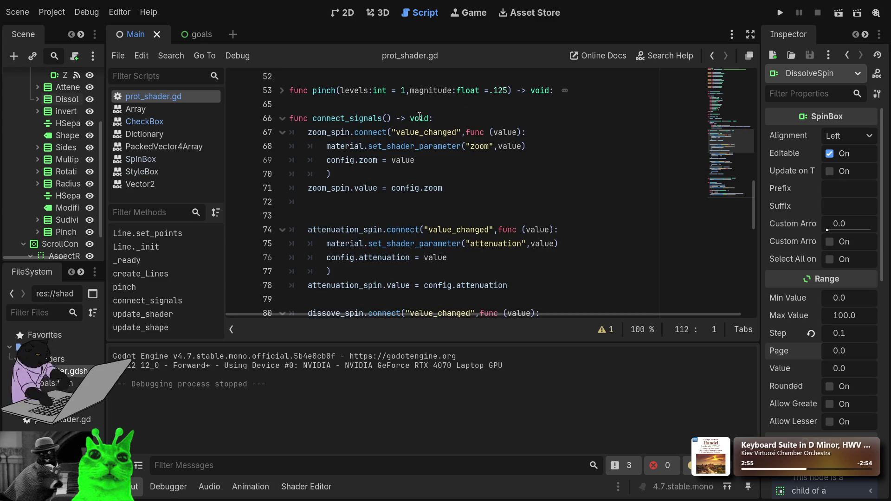
pyautogui.scroll(-3)
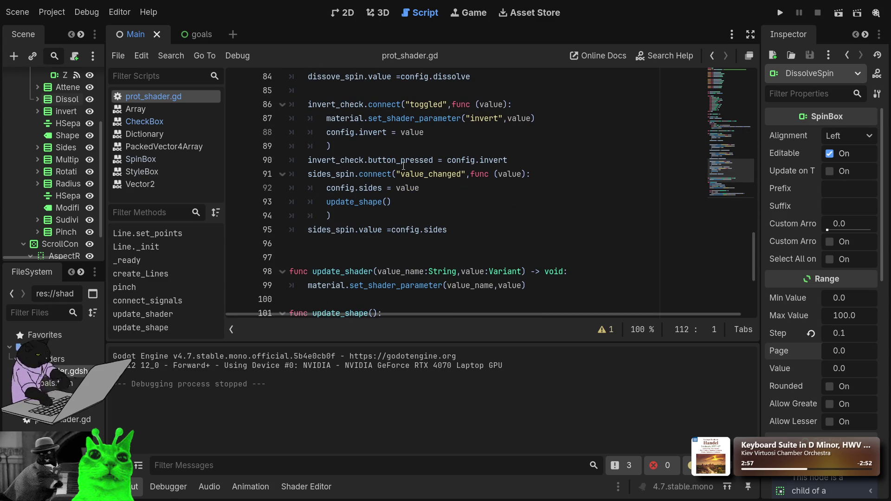
pyautogui.click(366, 234)
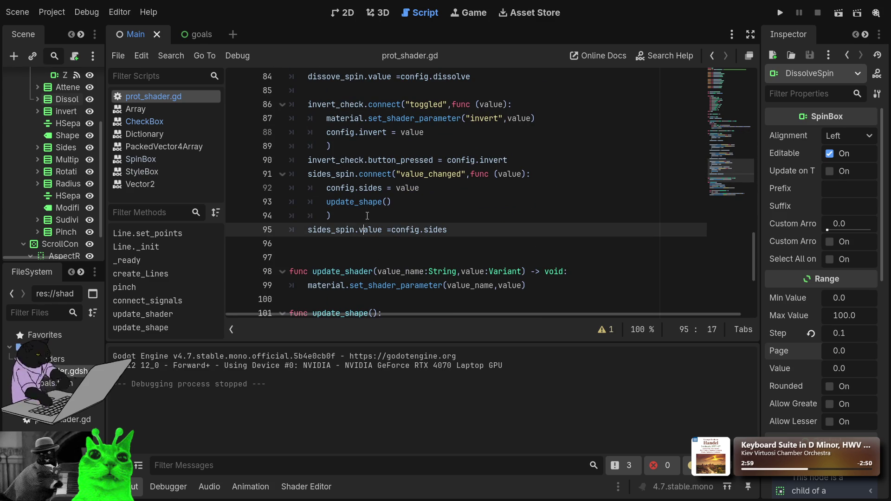
pyautogui.click(368, 213)
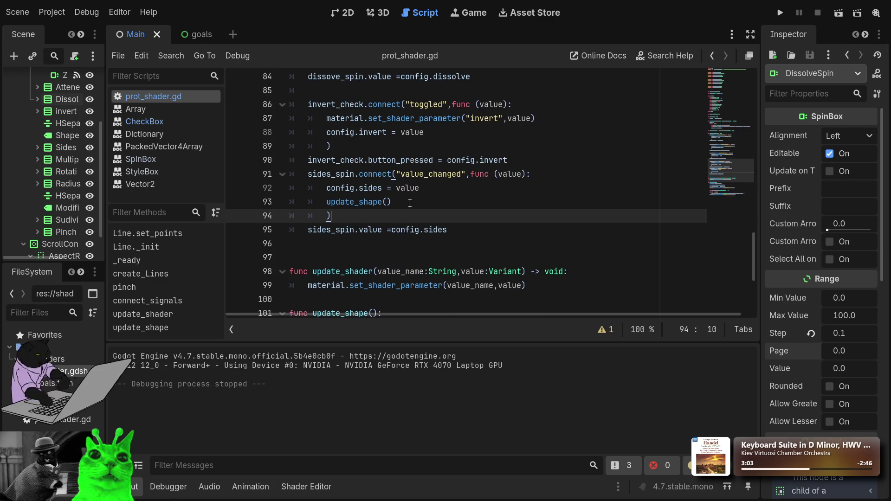
pyautogui.scroll(3)
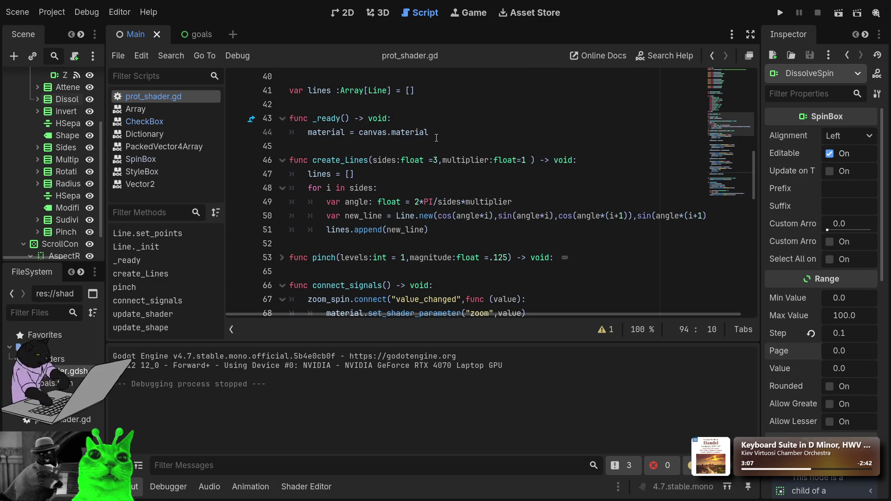
# Step: Add a connect_signals() call after line 44 in _ready, then save and run the project
pyautogui.click(436, 135)
pyautogui.press('Return')
pyautogui.write('conf')
pyautogui.press('BackSpace')
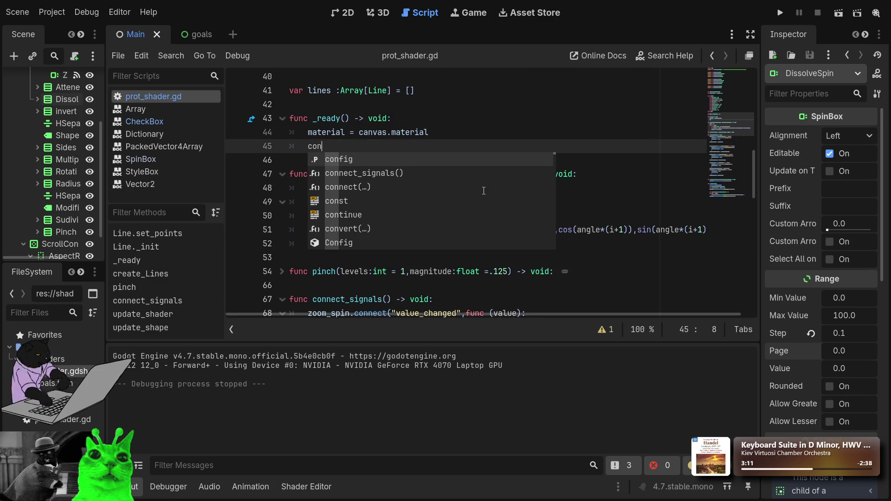
pyautogui.press('Down')
pyautogui.press('Return')
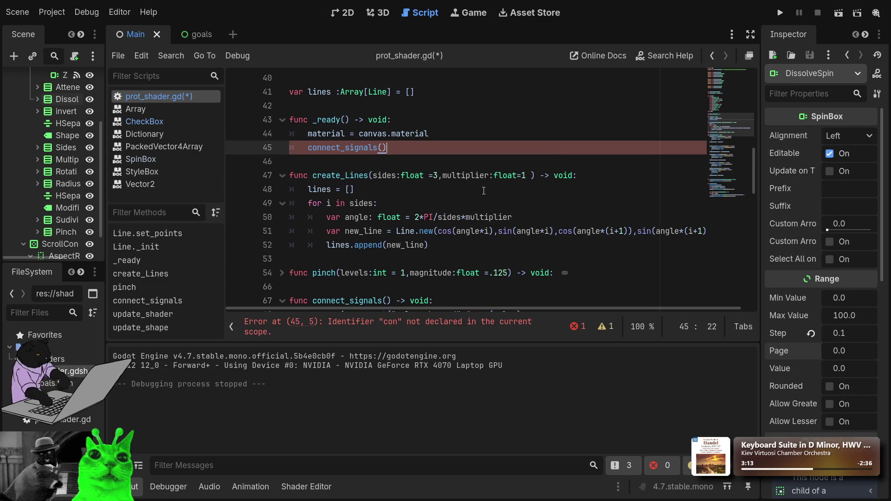
pyautogui.click(779, 12)
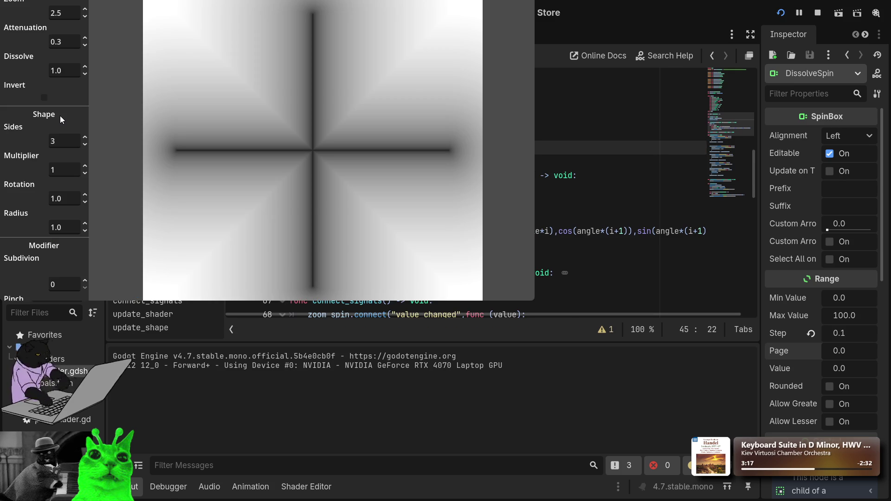
# Step: Step Sides through 4, 3, 6, 12 and 7 to watch the polygon reshape live
pyautogui.click(85, 137)
pyautogui.click(85, 145)
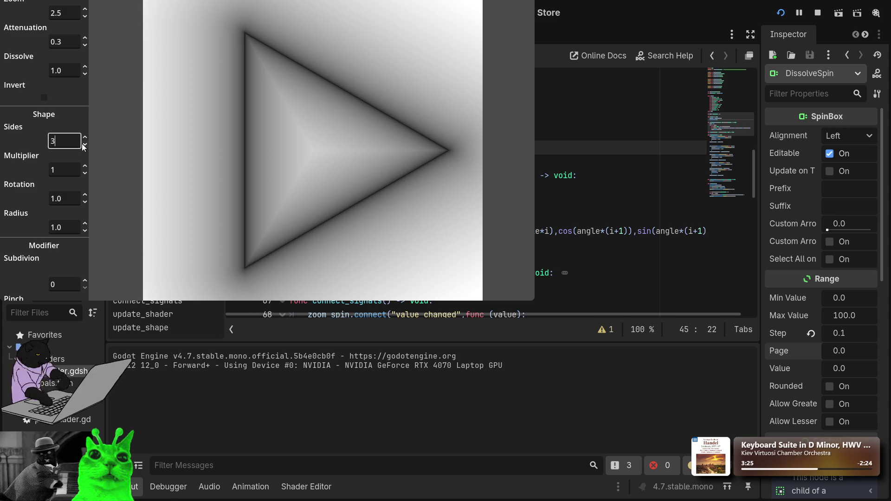
pyautogui.click(85, 138)
pyautogui.click(85, 138)
pyautogui.click(85, 138)
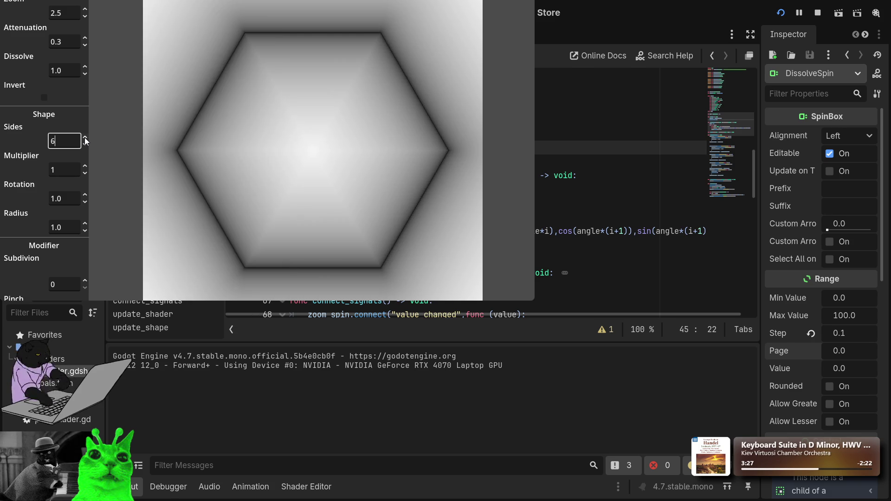
pyautogui.click(85, 138)
pyautogui.click(84, 138)
pyautogui.click(85, 138)
pyautogui.click(85, 138)
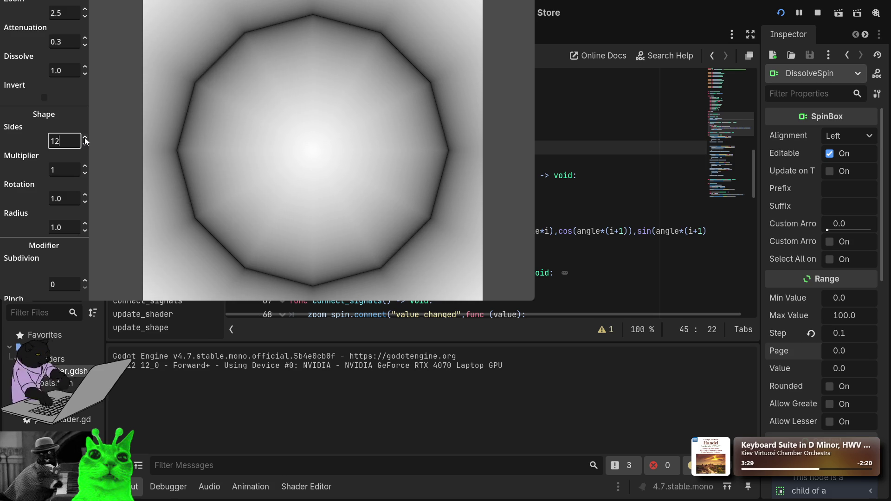
pyautogui.click(85, 145)
pyautogui.click(85, 145)
pyautogui.click(84, 146)
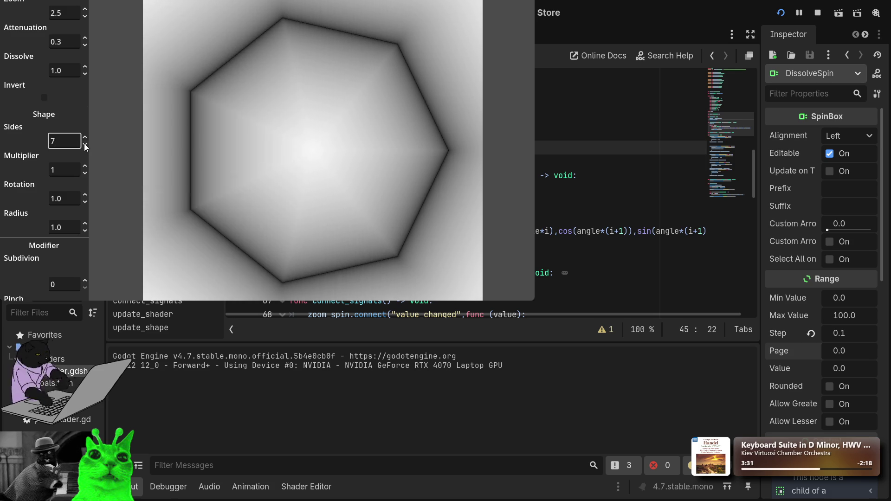
pyautogui.click(85, 146)
pyautogui.click(85, 145)
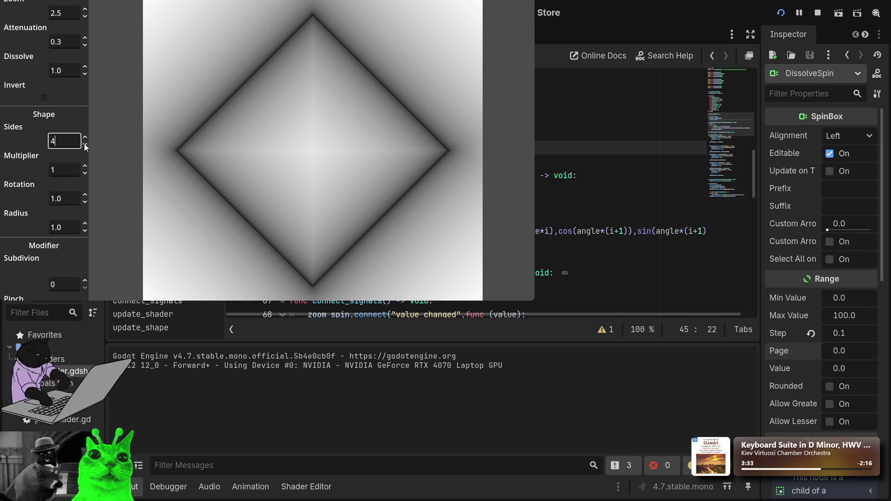
# Step: Test Multiplier at 2, then 0, back to 2, and up to 6
pyautogui.click(85, 168)
pyautogui.click(88, 177)
pyautogui.click(87, 164)
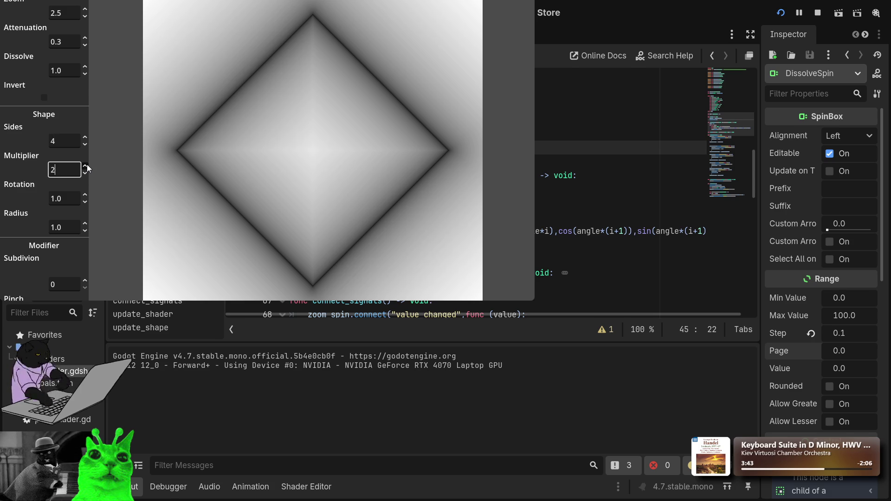
pyautogui.click(85, 195)
pyautogui.click(85, 195)
pyautogui.click(85, 165)
# Step: Raise Radius to 1.2, click into the Subdivision and Sides fields, then stop the game
pyautogui.click(86, 223)
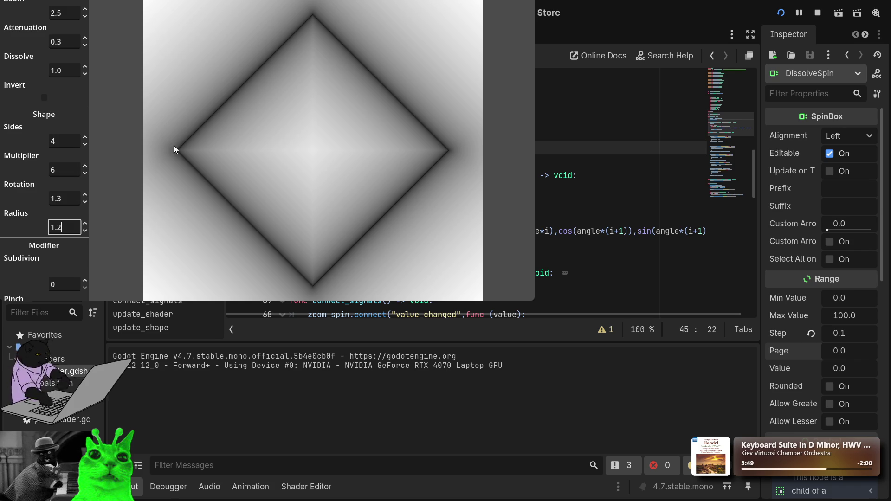
pyautogui.click(85, 281)
pyautogui.click(67, 139)
pyautogui.scroll(3)
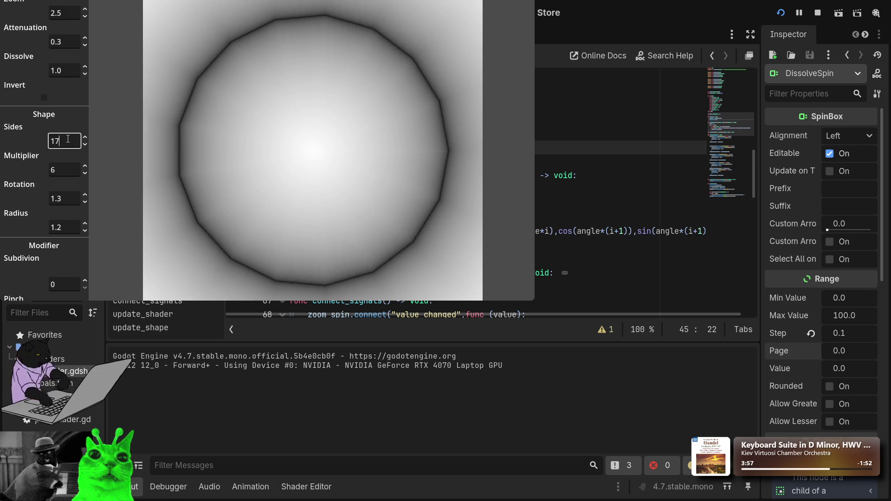
pyautogui.scroll(-3)
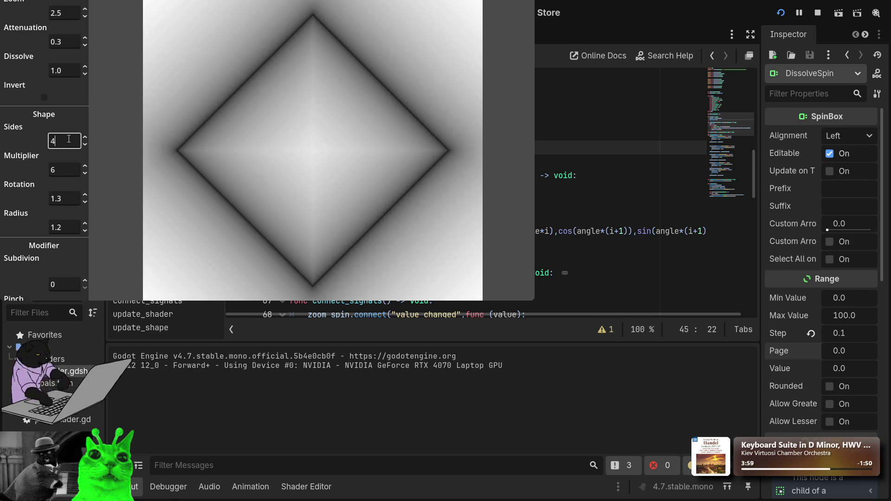
pyautogui.scroll(3)
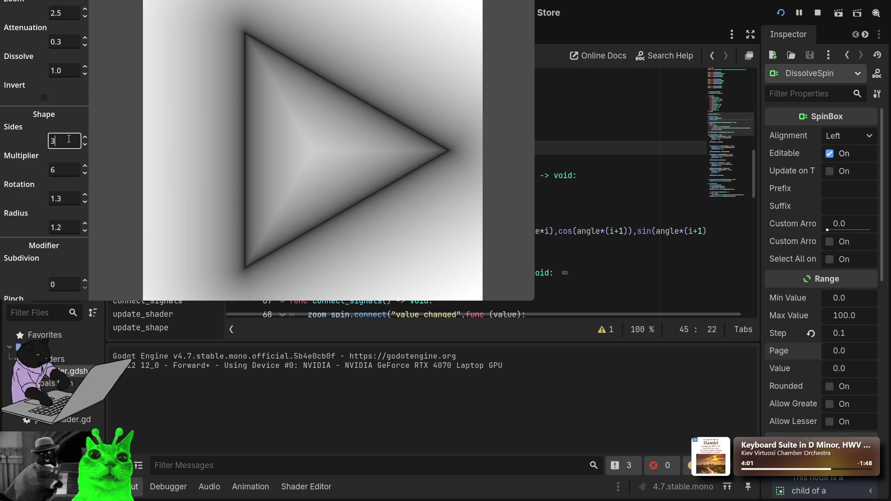
pyautogui.scroll(-3)
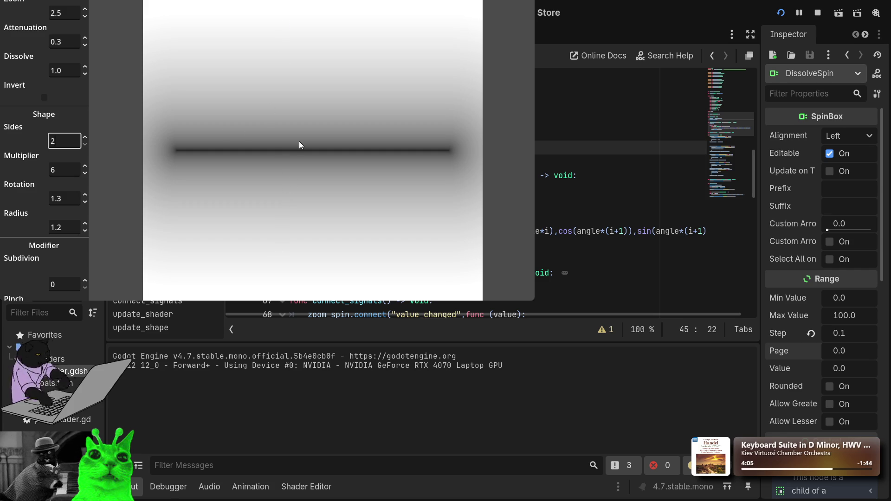
pyautogui.press('F8')
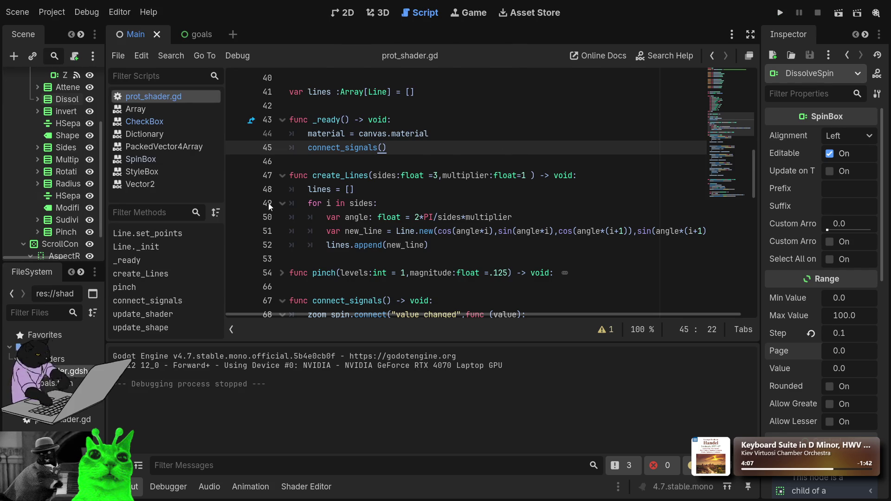
# Step: Look up Line's set_points, then toggle DissolveSpin's Update on Text Changed on and back off
pyautogui.scroll(-3)
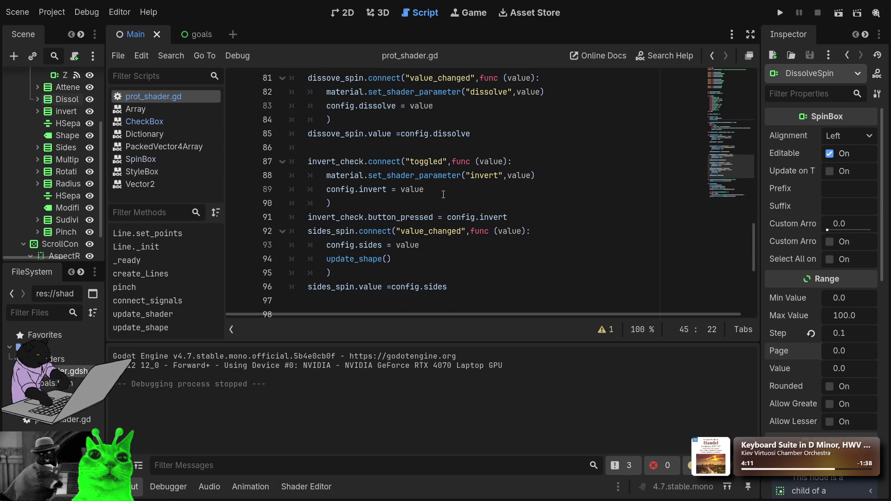
pyautogui.scroll(-3)
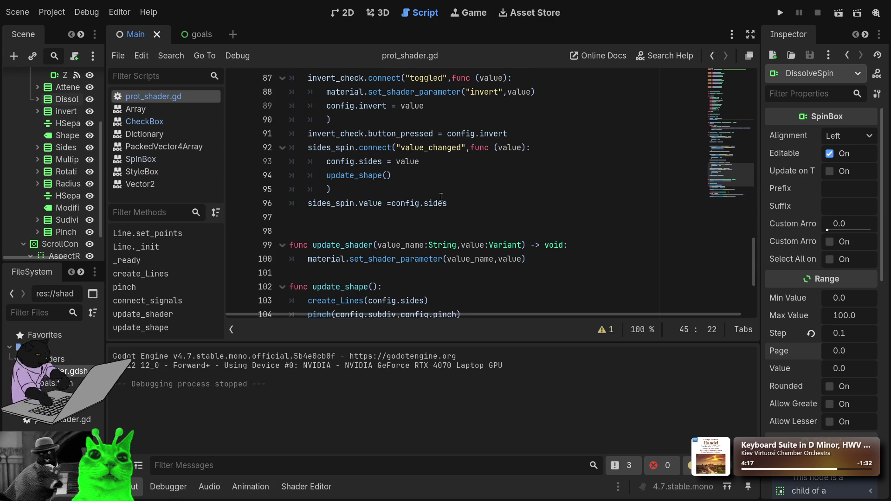
pyautogui.click(205, 233)
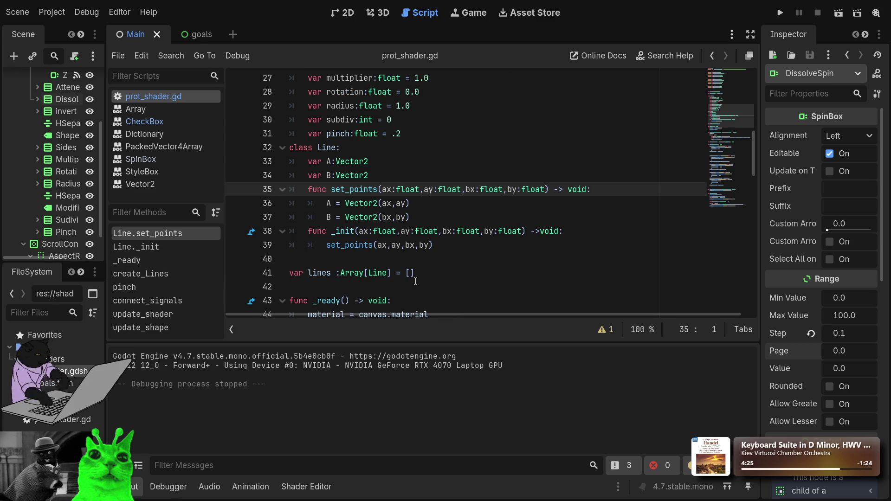
pyautogui.click(409, 273)
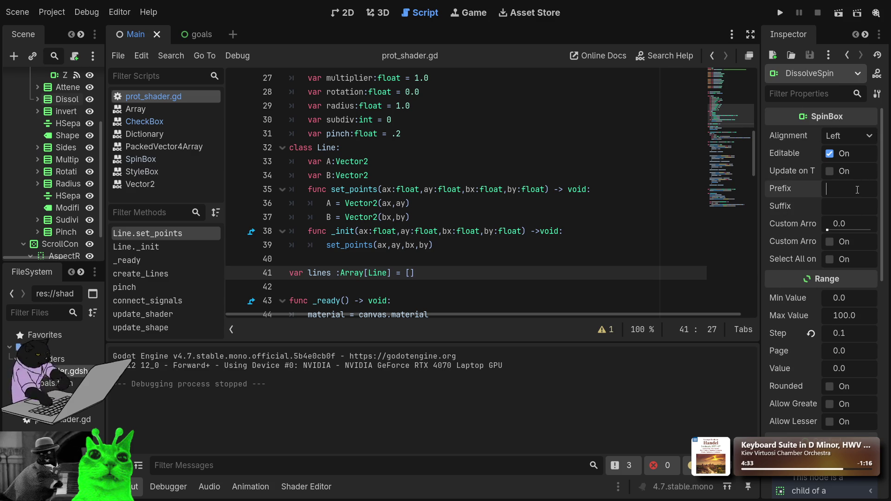
pyautogui.click(858, 170)
pyautogui.click(864, 169)
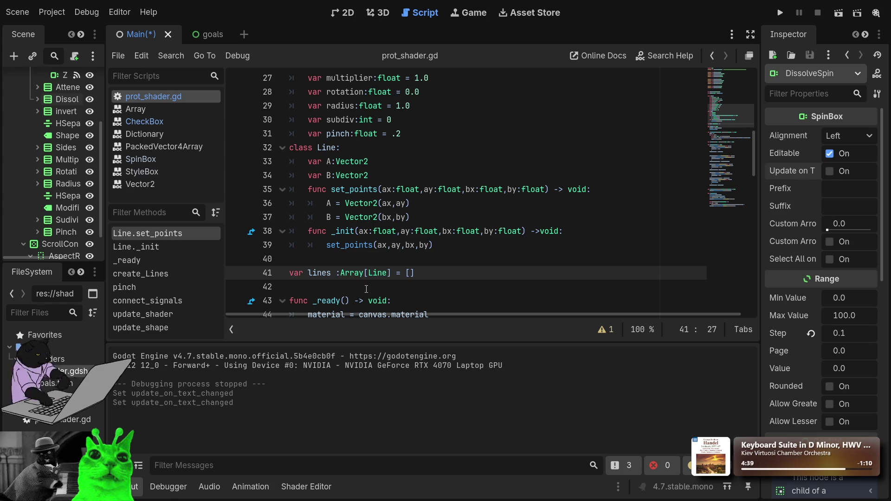
# Step: Review prot_shader.gd and collapse the connect_signals function on line 67
pyautogui.click(510, 286)
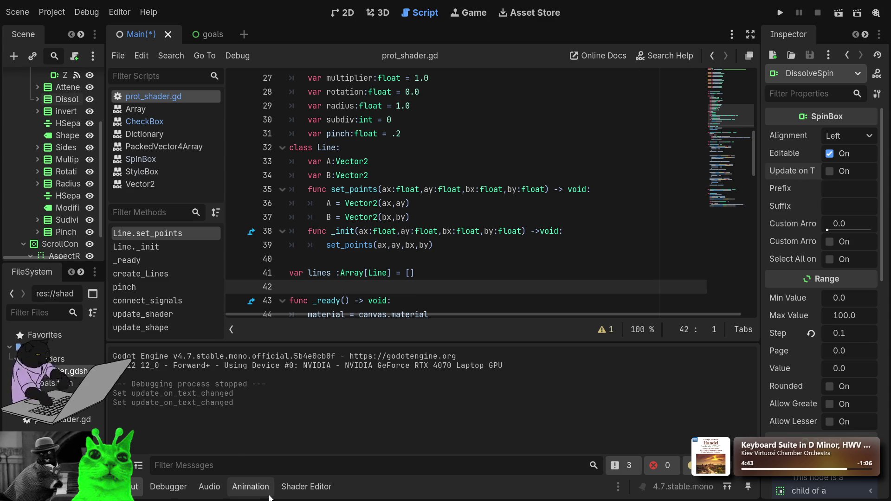
pyautogui.scroll(3)
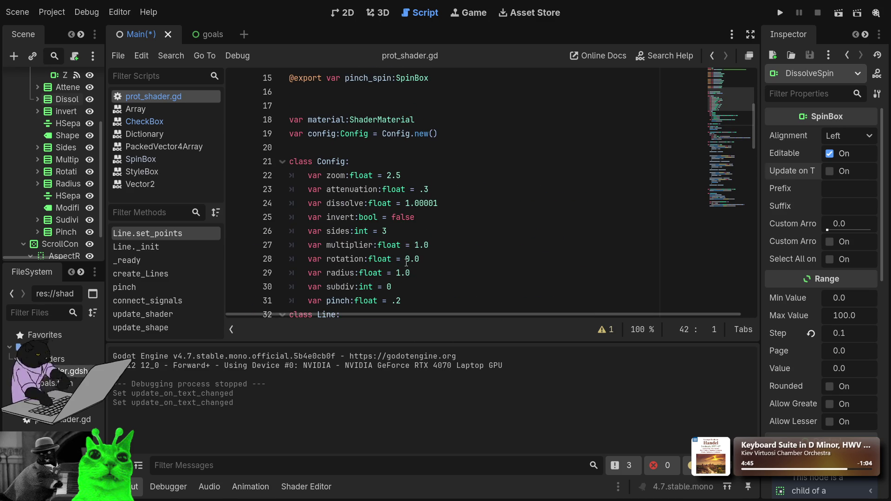
pyautogui.scroll(-3)
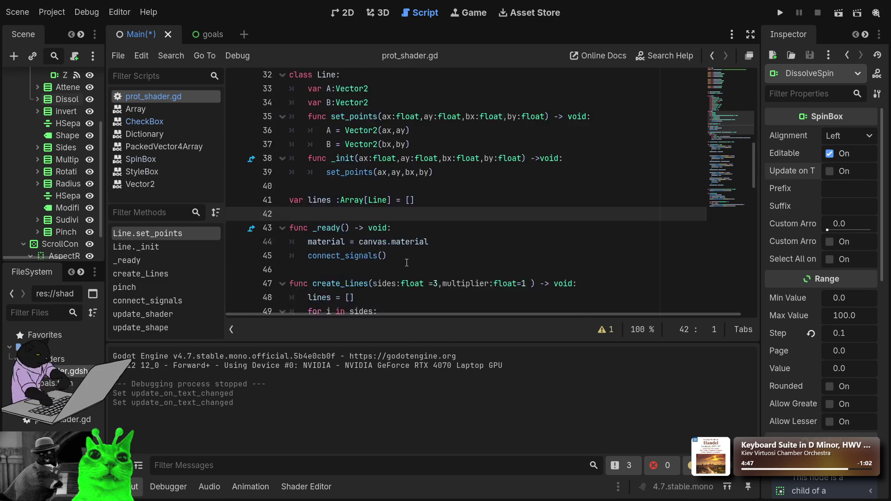
pyautogui.scroll(-3)
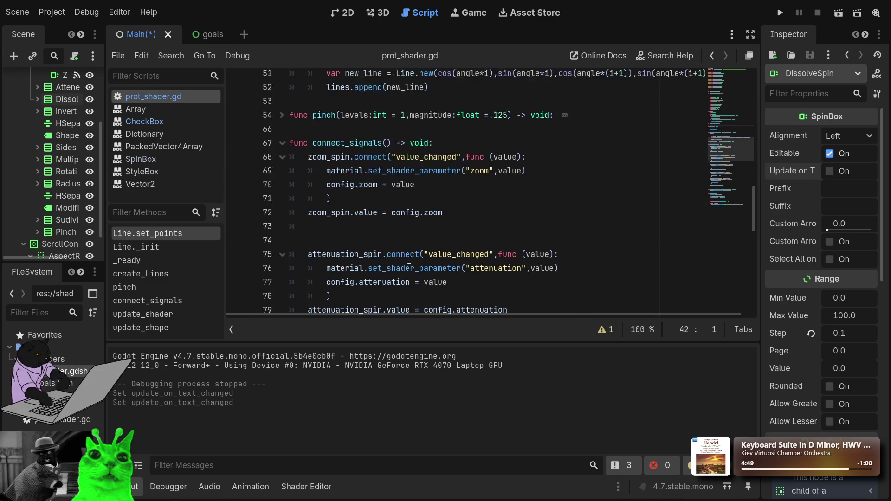
pyautogui.scroll(-3)
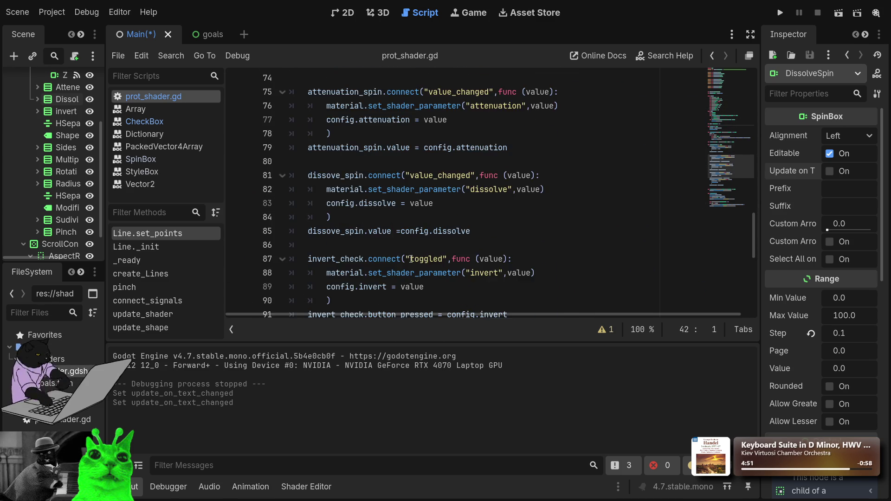
pyautogui.scroll(-3)
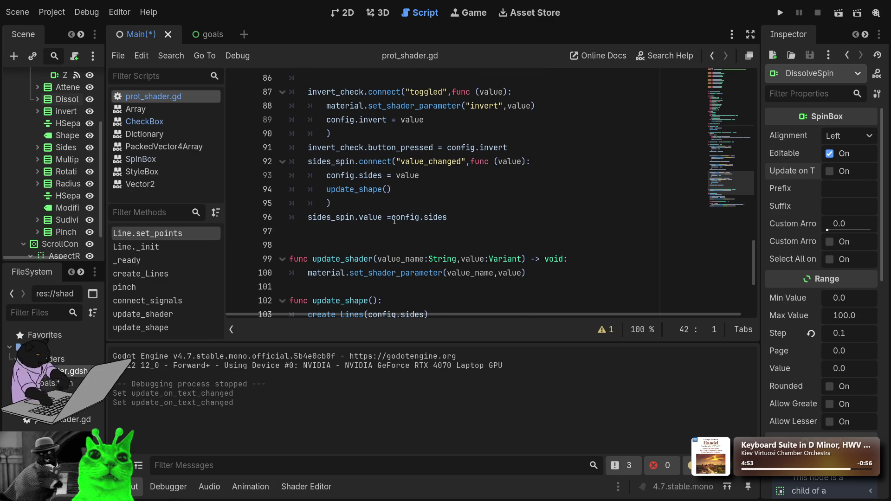
pyautogui.click(394, 221)
pyautogui.scroll(-3)
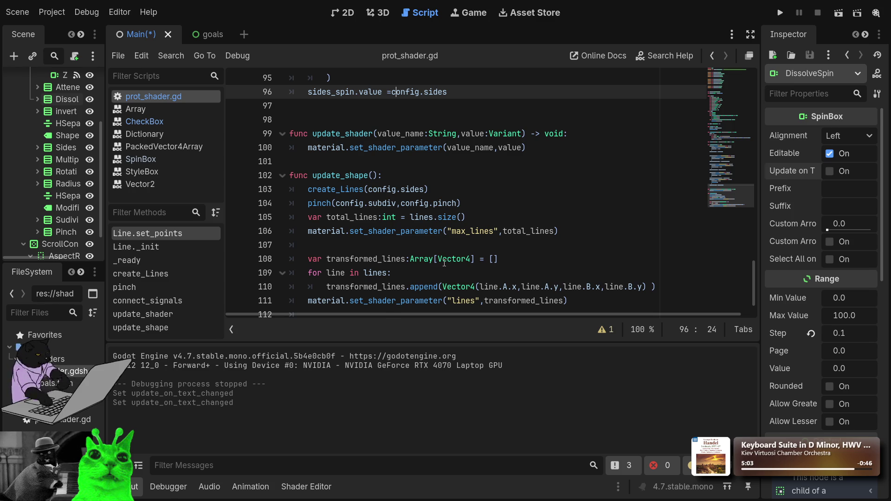
pyautogui.scroll(3)
pyautogui.scroll(3)
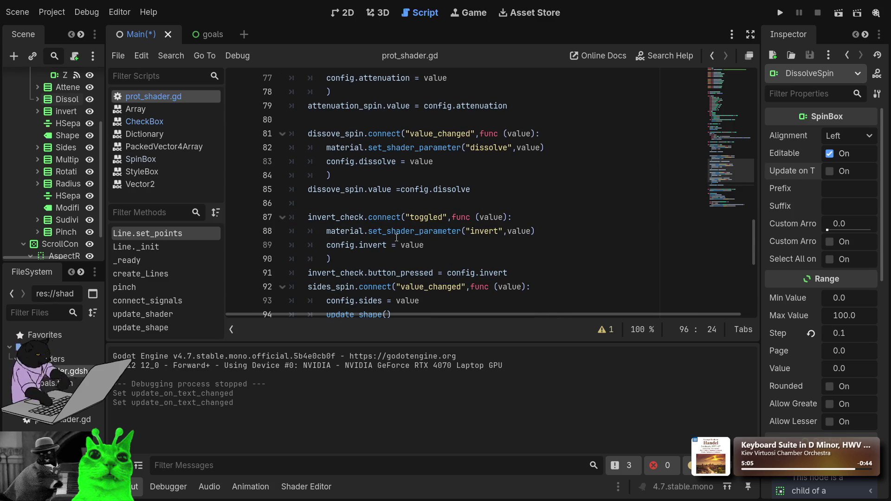
pyautogui.scroll(3)
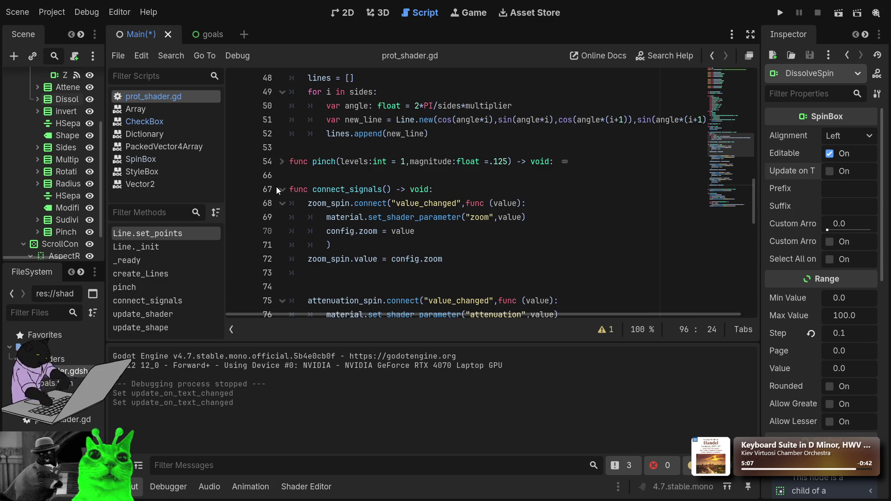
pyautogui.click(281, 190)
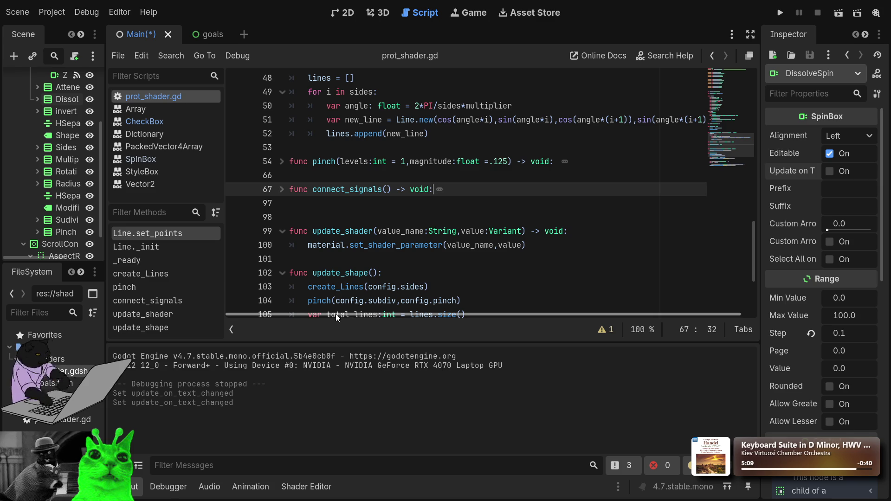
pyautogui.scroll(3)
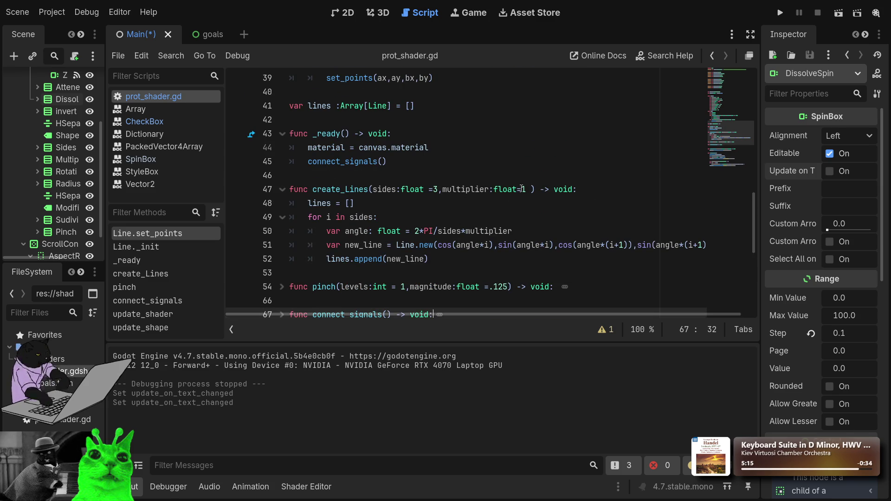
# Step: Add ',rotation:float=0' after multiplier in create_Lines' parameter list on line 47
pyautogui.click(530, 189)
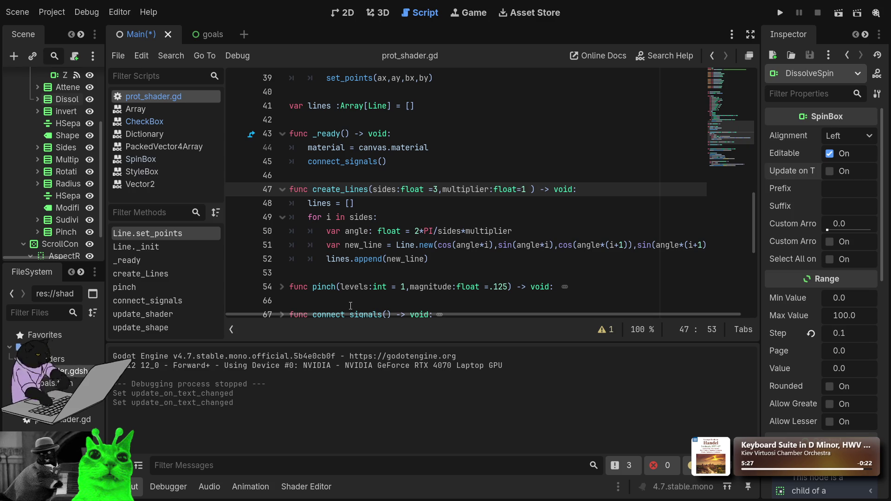
pyautogui.write(',')
pyautogui.write('rotation')
pyautogui.write(':float')
pyautogui.press('BackSpace')
pyautogui.write('=0')
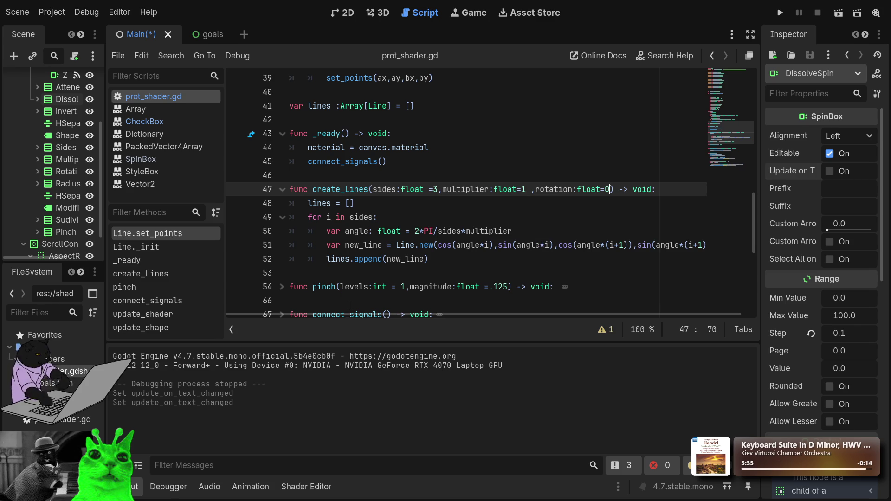
# Step: Re-enter the =0 default for rotation and move to the first cosine term on line 51
pyautogui.click(560, 179)
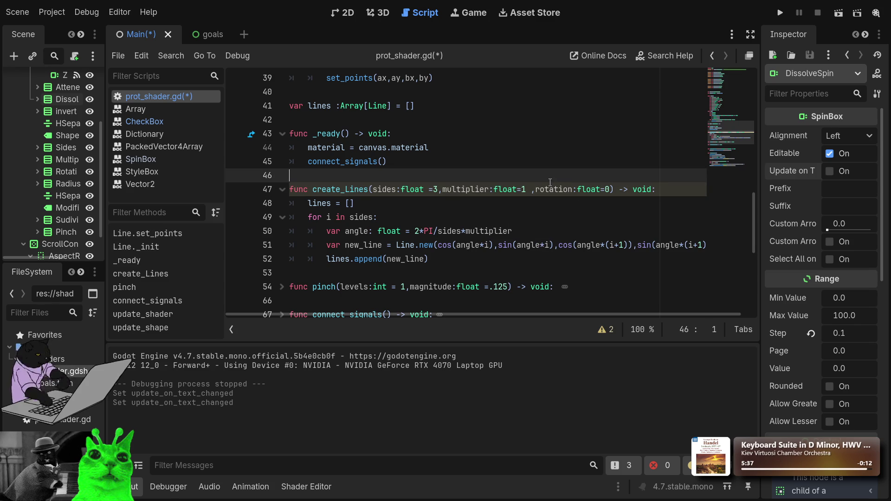
pyautogui.click(553, 198)
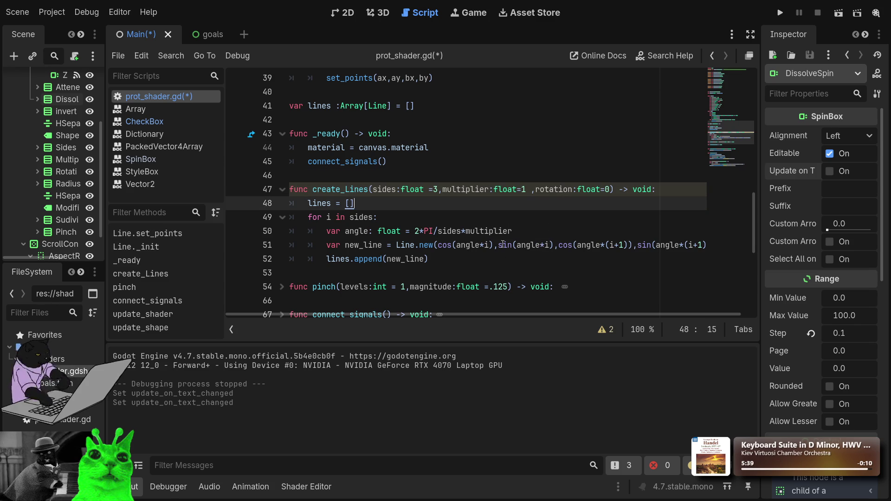
pyautogui.click(609, 191)
pyautogui.press('BackSpace')
pyautogui.press('BackSpace')
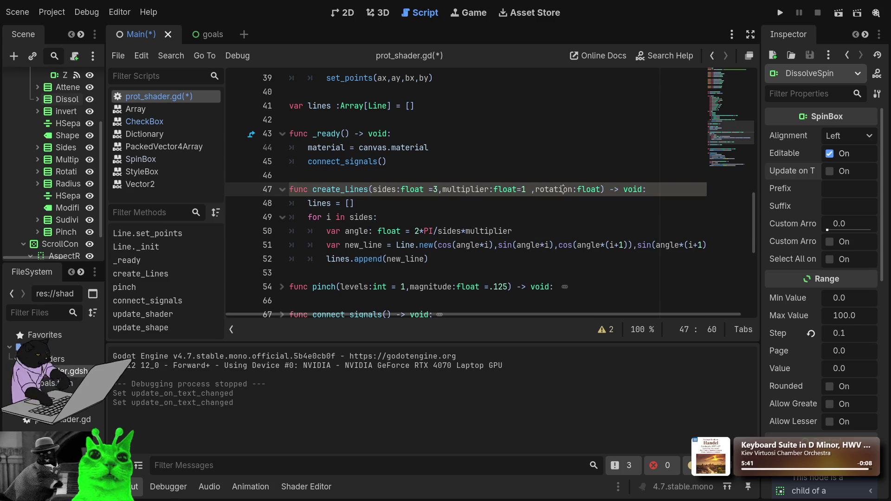
pyautogui.doubleClick(562, 189)
pyautogui.click(493, 245)
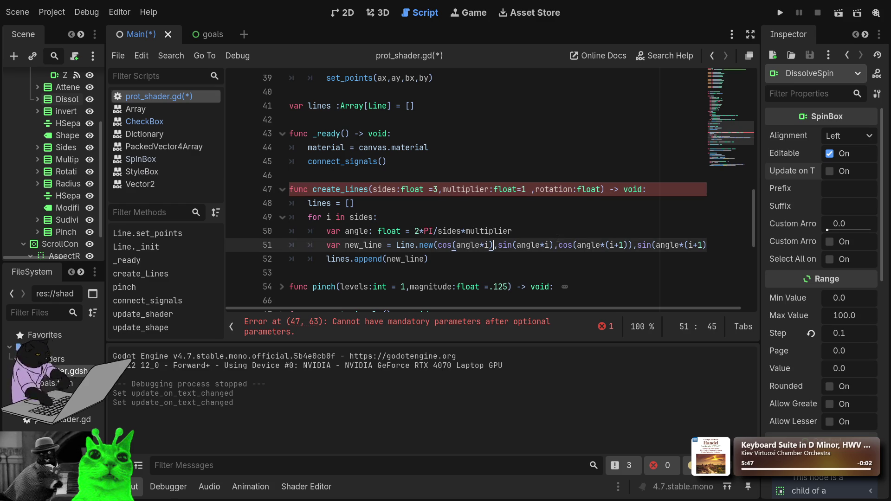
pyautogui.click(608, 189)
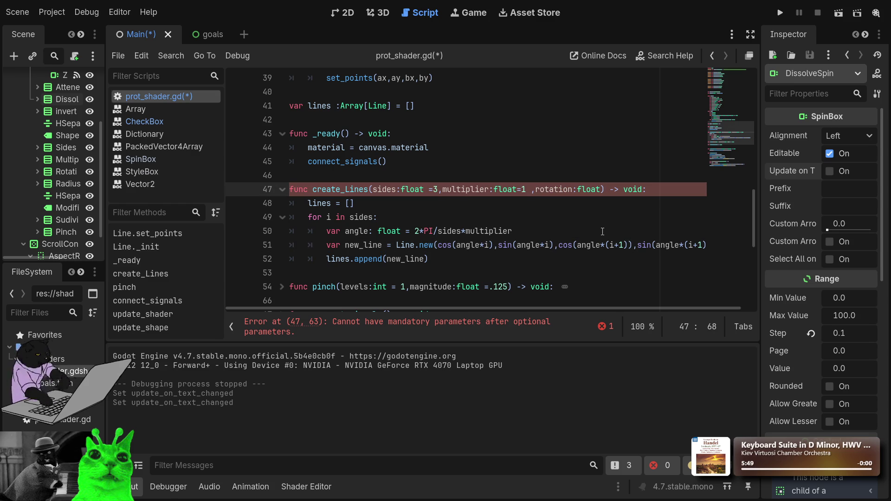
pyautogui.write('=0')
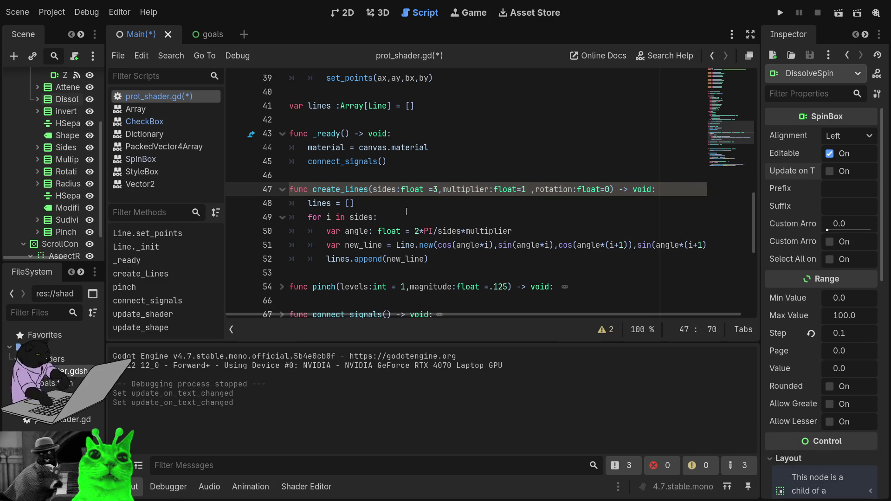
pyautogui.click(487, 245)
# Step: Add '+ rotation' to the first cosine and sine angles in the Line.new call on line 51
pyautogui.write('+ ')
pyautogui.write('rotation')
pyautogui.hotkey('ctrl', 'shift', 'Left')
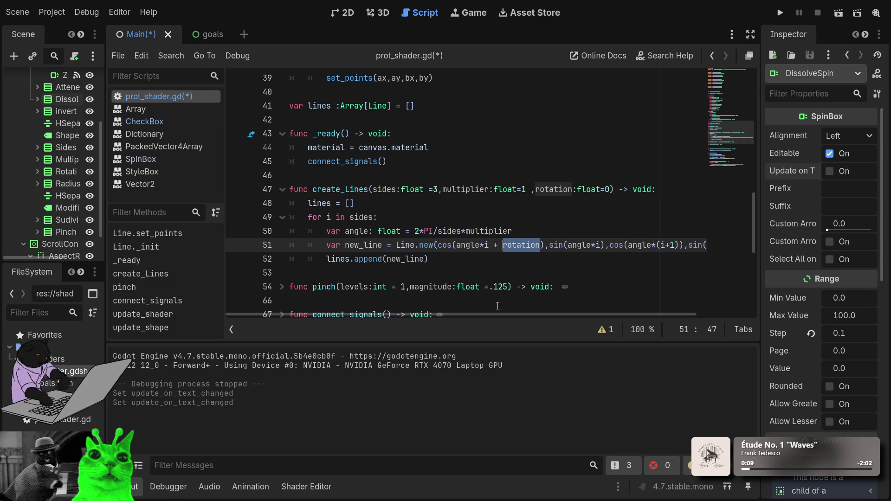
pyautogui.press('Right')
pyautogui.press('Right')
pyautogui.press('Right')
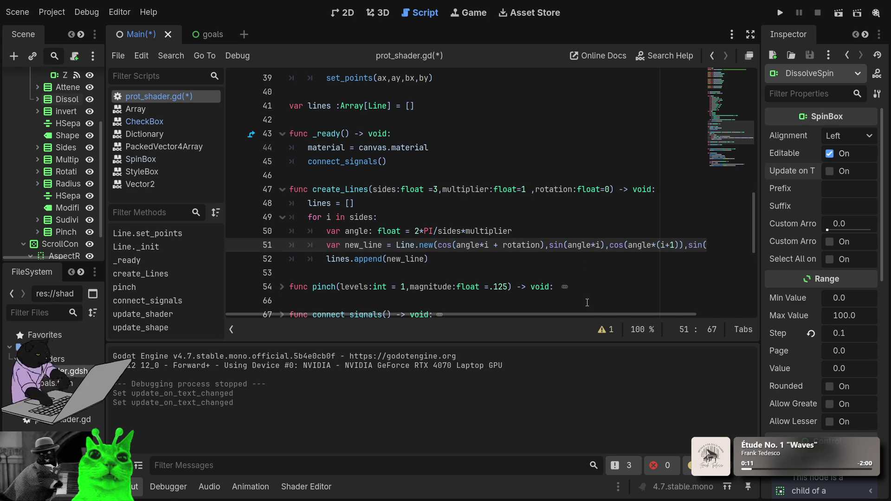
pyautogui.write('+rotation')
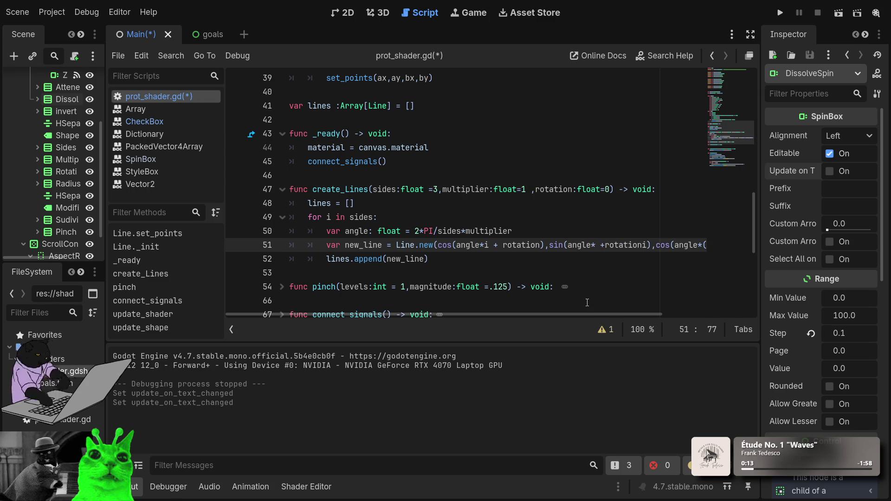
pyautogui.hotkey('ctrl', 'BackSpace')
pyautogui.press('BackSpace')
pyautogui.press('BackSpace')
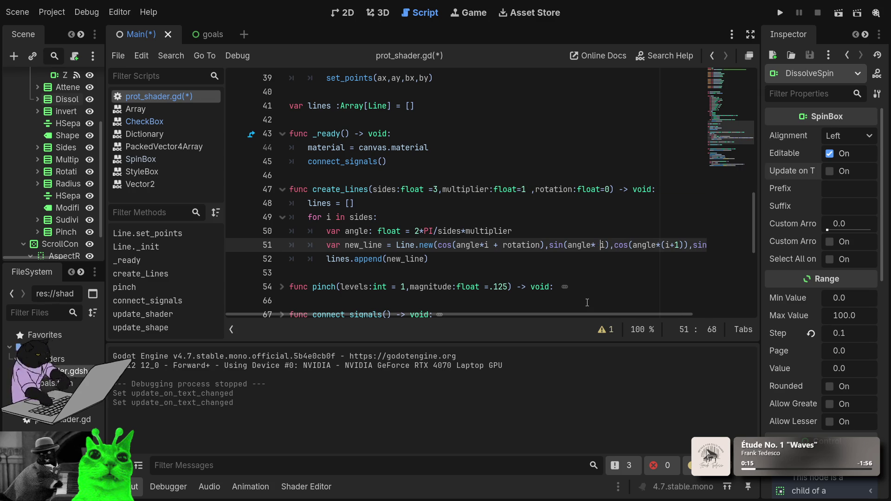
pyautogui.press('Right')
pyautogui.write('+rotation')
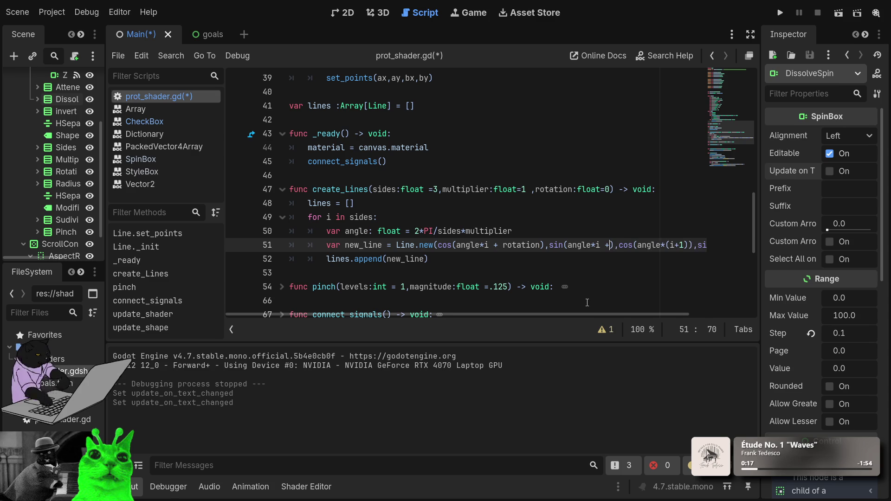
pyautogui.hotkey('ctrl', 'Left')
# Step: Add '+rotation' to the second cosine and last sine angles on line 51
pyautogui.press('End')
pyautogui.press('Left')
pyautogui.press('Left')
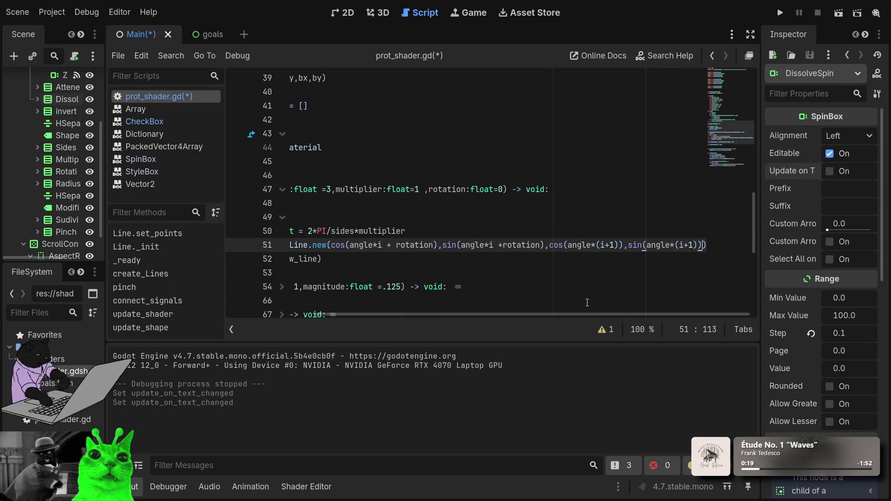
pyautogui.press('Home')
pyautogui.press('End')
pyautogui.hotkey('ctrl', 'Left')
pyautogui.hotkey('ctrl', 'Left')
pyautogui.hotkey('ctrl', 'Left')
pyautogui.press('Left')
pyautogui.press('Left')
pyautogui.write('+rotation')
pyautogui.hotkey('ctrl', 'shift', 'Left')
pyautogui.press('End')
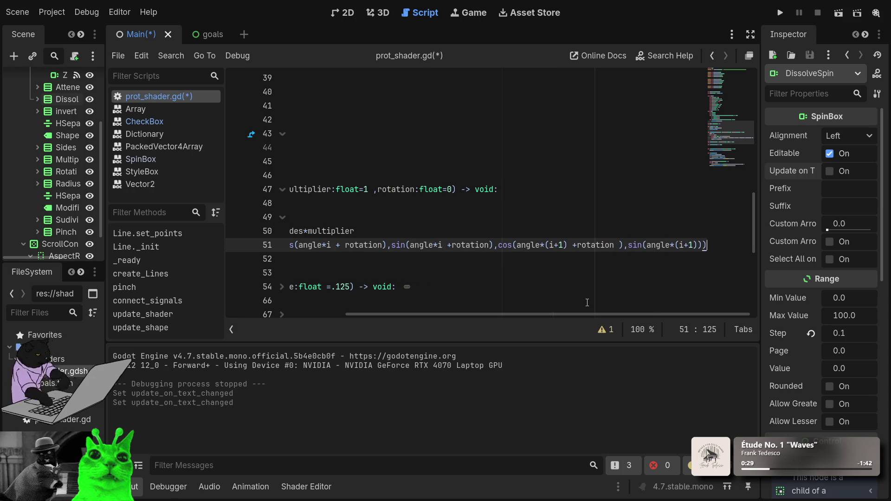
pyautogui.press('Left')
pyautogui.write('+rotation')
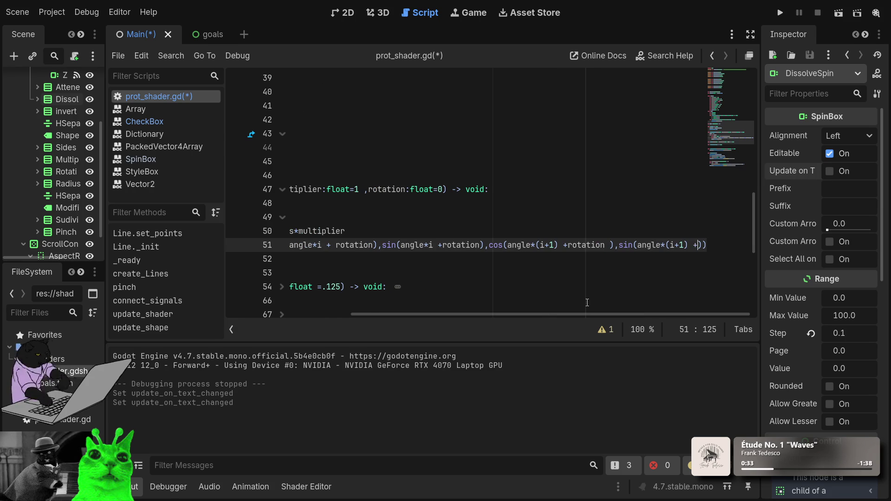
# Step: Scroll the script down to the update_shape function
pyautogui.press('Home')
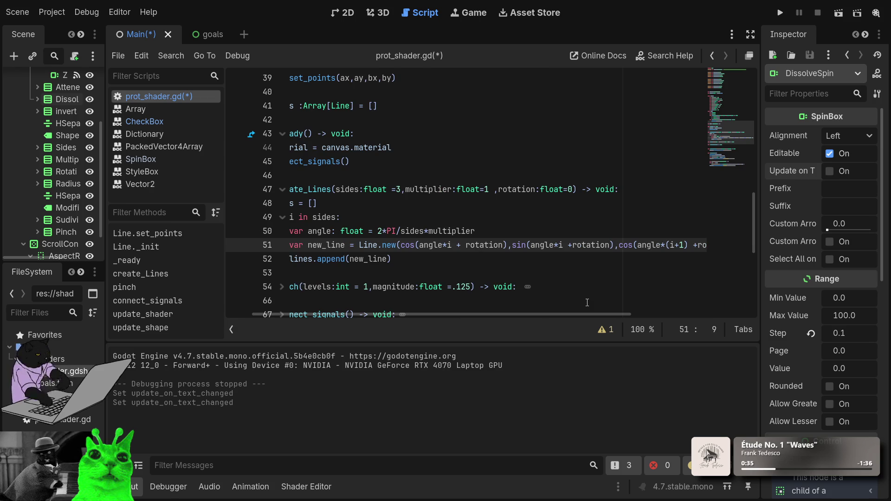
pyautogui.hscroll(-3)
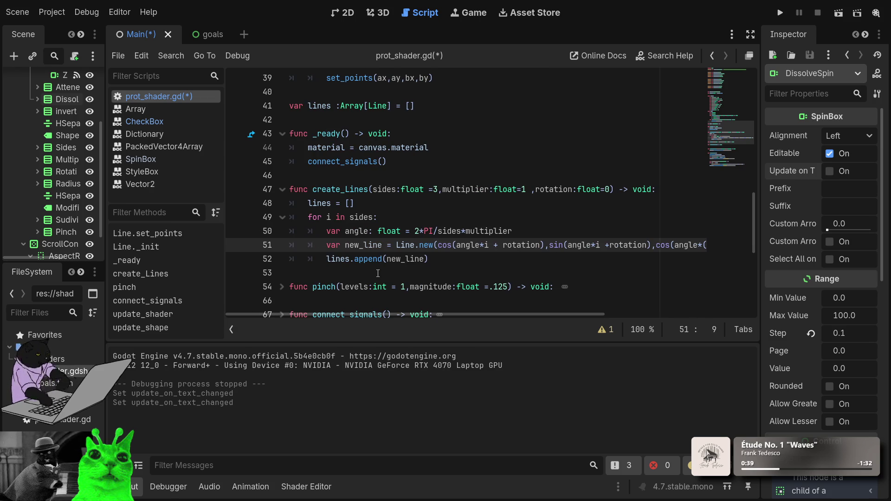
pyautogui.scroll(-3)
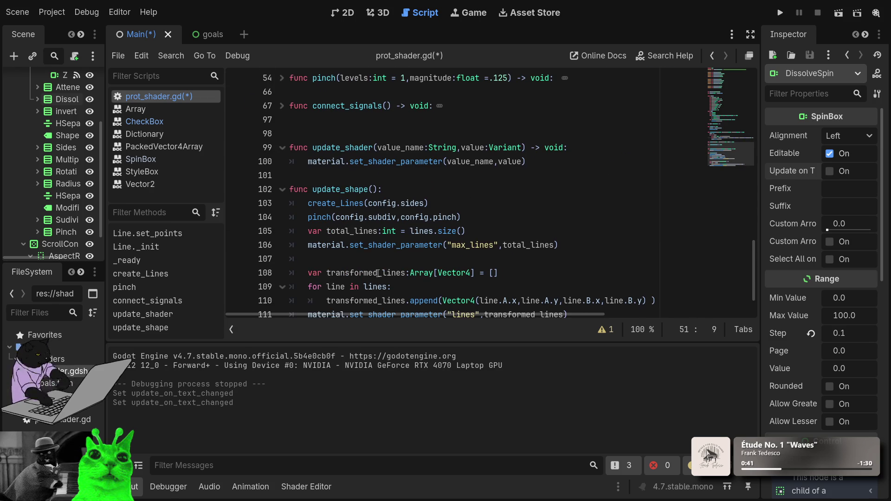
# Step: Change the call on line 103 to create_Lines(config.sides,config.multiplier,config.subdiv)
pyautogui.click(426, 203)
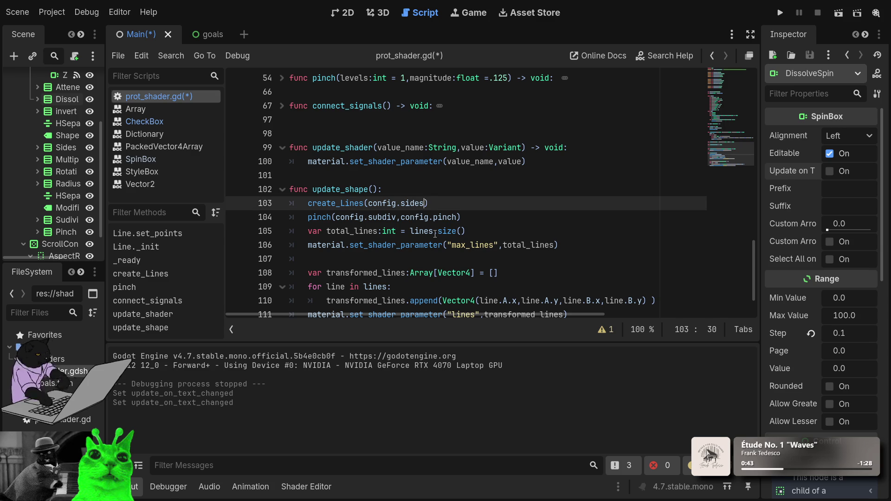
pyautogui.write(',config.b')
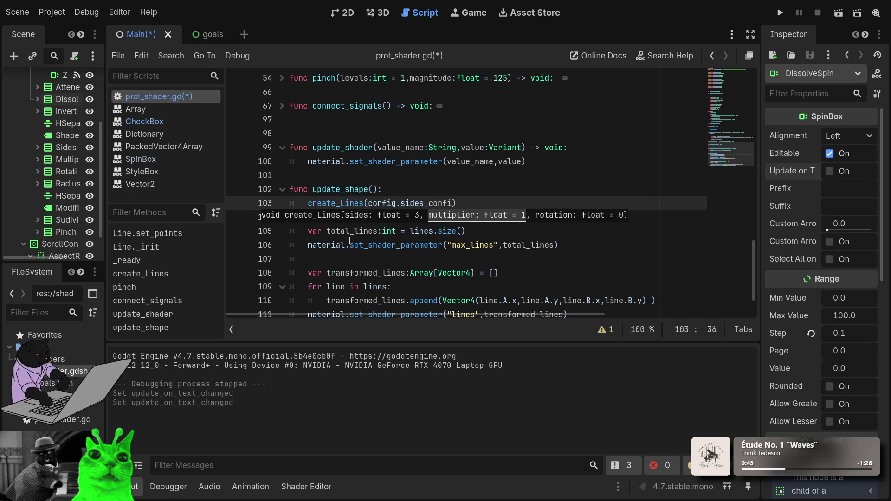
pyautogui.press('BackSpace')
pyautogui.write('mu')
pyautogui.press('Return')
pyautogui.write(',conf')
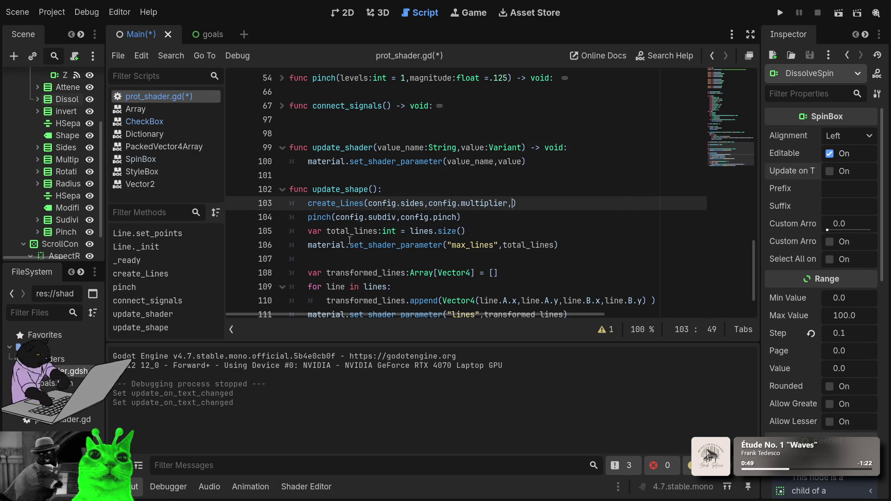
pyautogui.write('ig.')
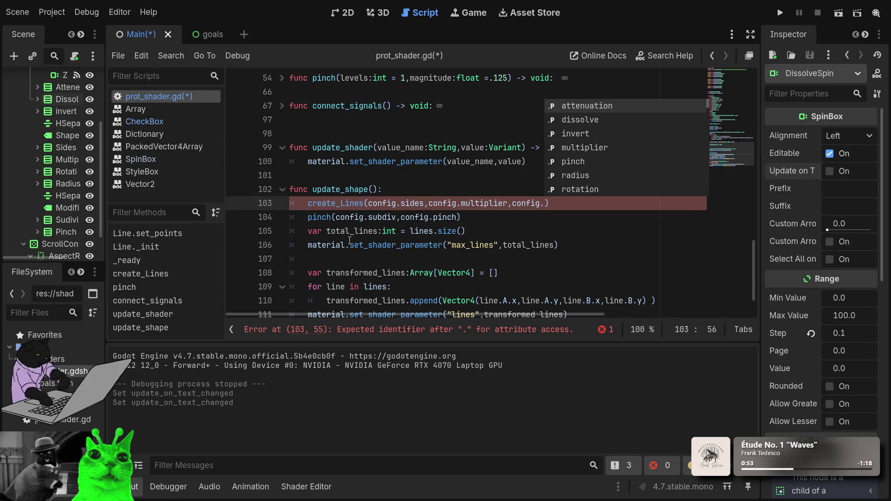
pyautogui.write('su')
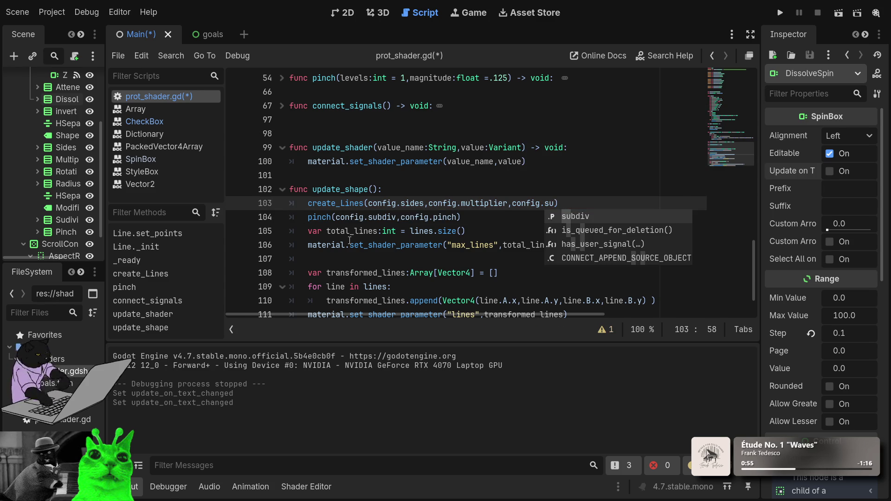
pyautogui.press('Return')
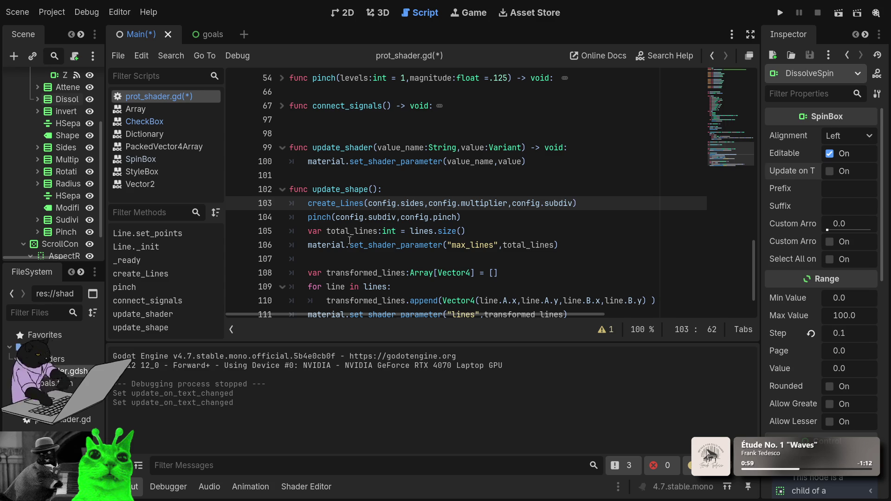
pyautogui.scroll(3)
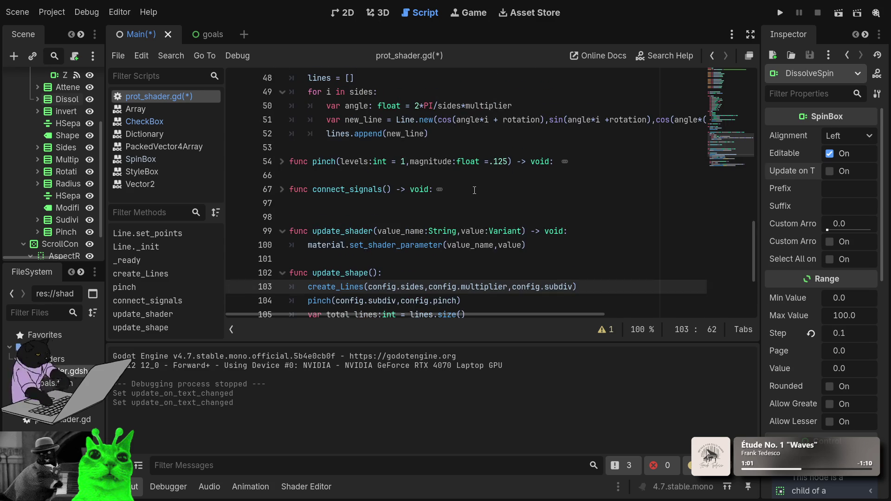
pyautogui.scroll(3)
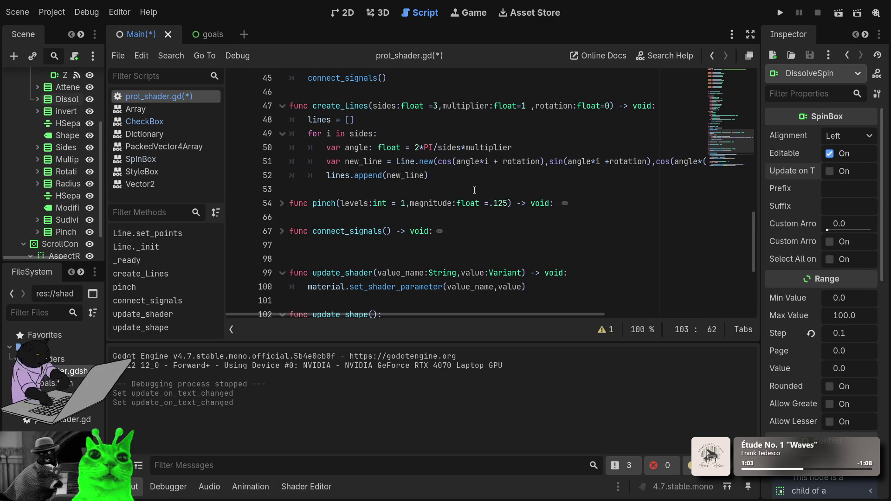
pyautogui.scroll(3)
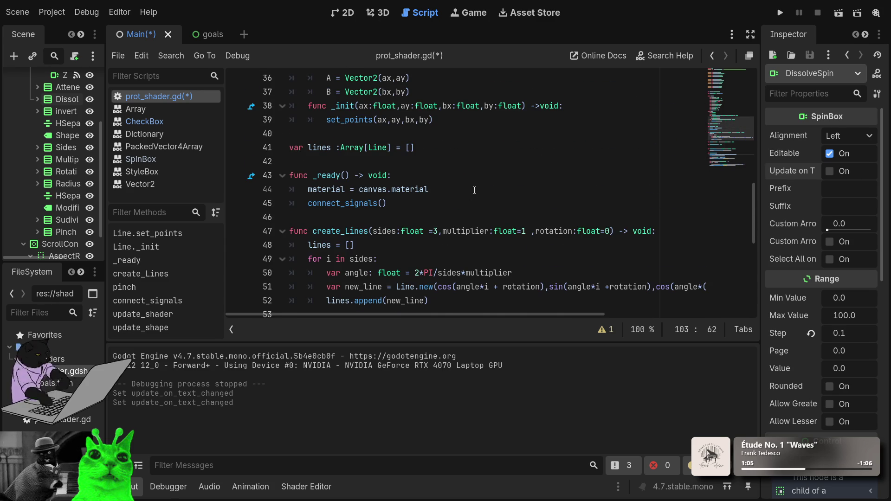
pyautogui.scroll(-3)
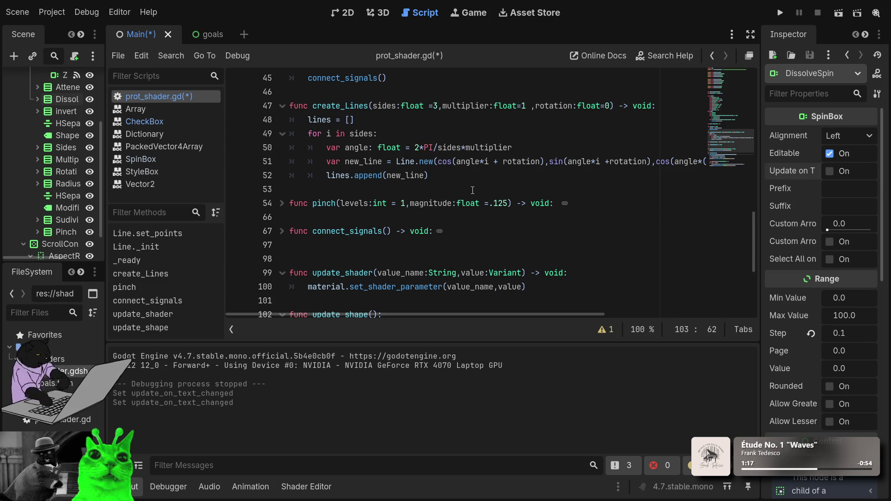
pyautogui.scroll(3)
pyautogui.scroll(-3)
pyautogui.scroll(-3)
pyautogui.click(493, 231)
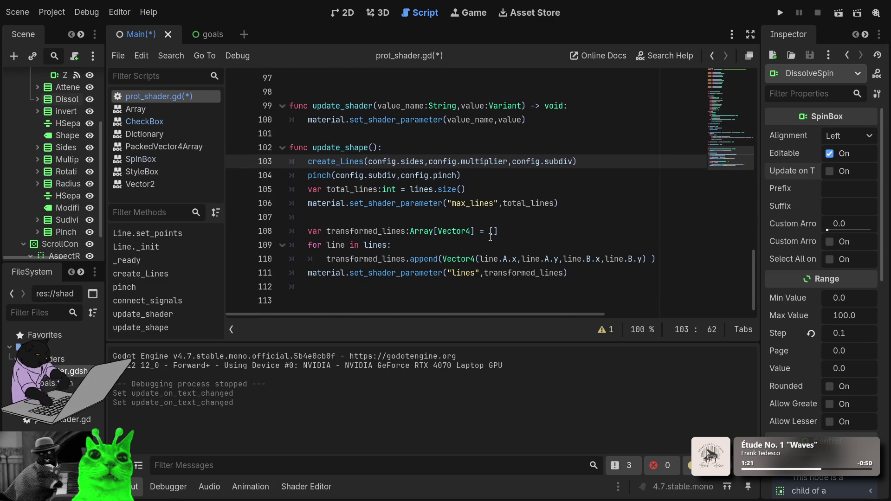
pyautogui.click(782, 13)
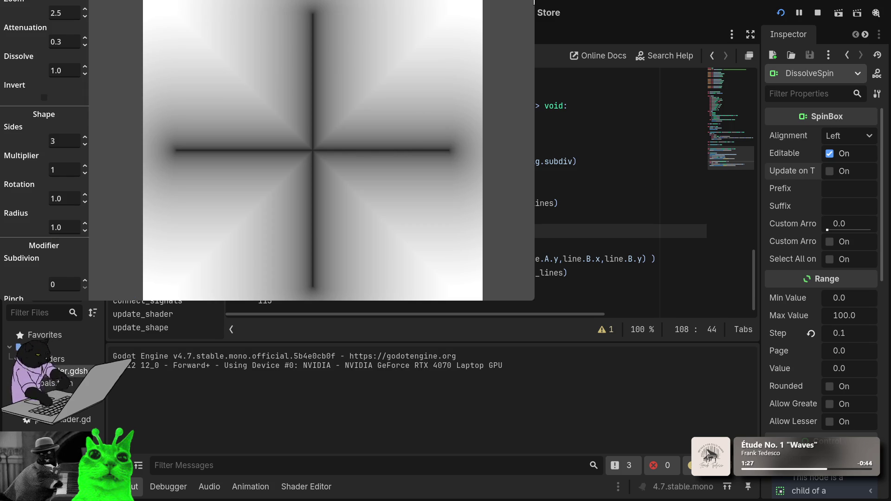
# Step: Stop the test run with F8 and scroll through prot_shader.gd to review it
pyautogui.press('F8')
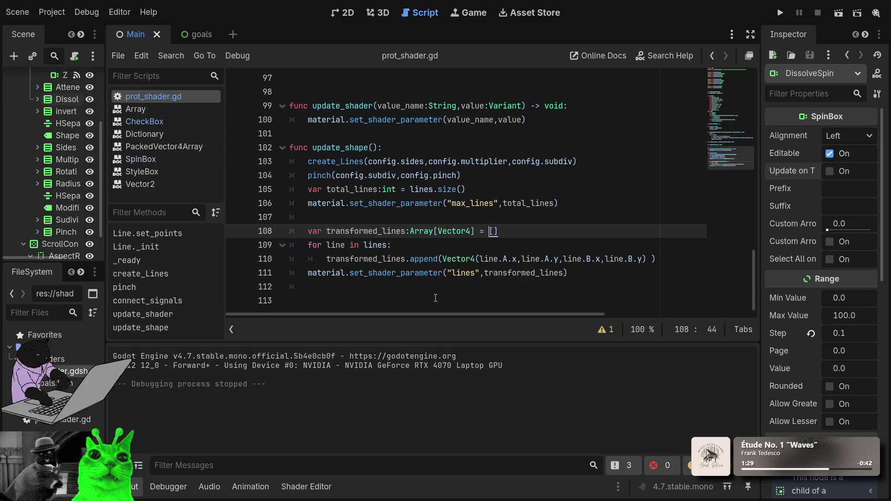
pyautogui.scroll(3)
pyautogui.scroll(3)
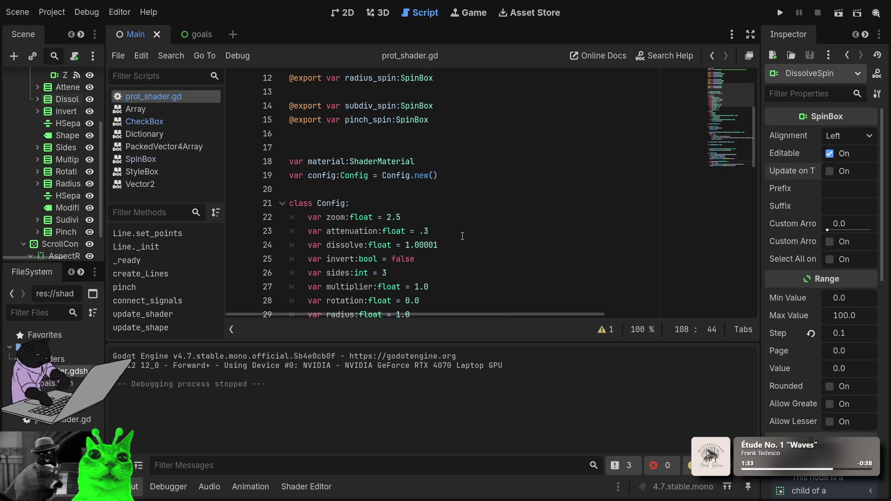
pyautogui.scroll(-3)
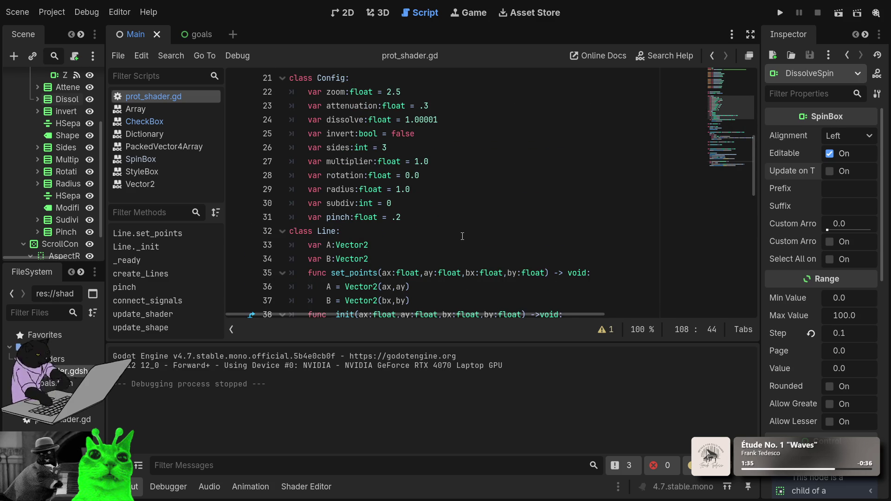
pyautogui.scroll(-3)
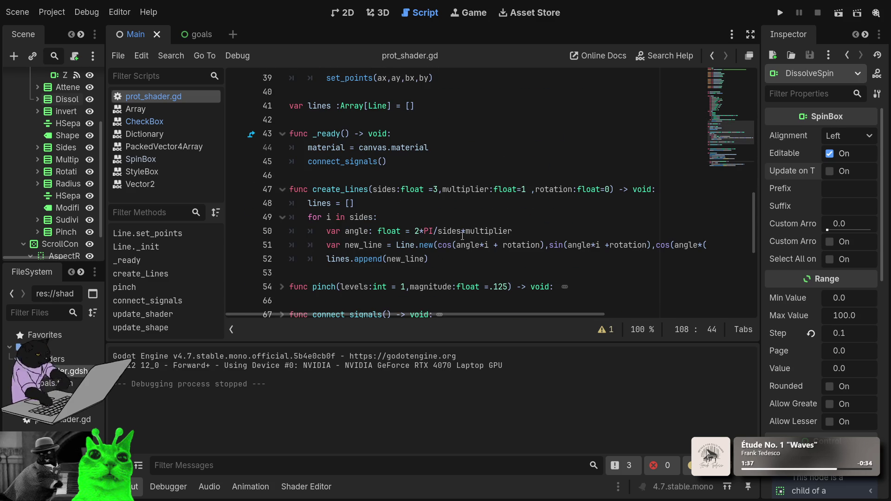
pyautogui.scroll(-3)
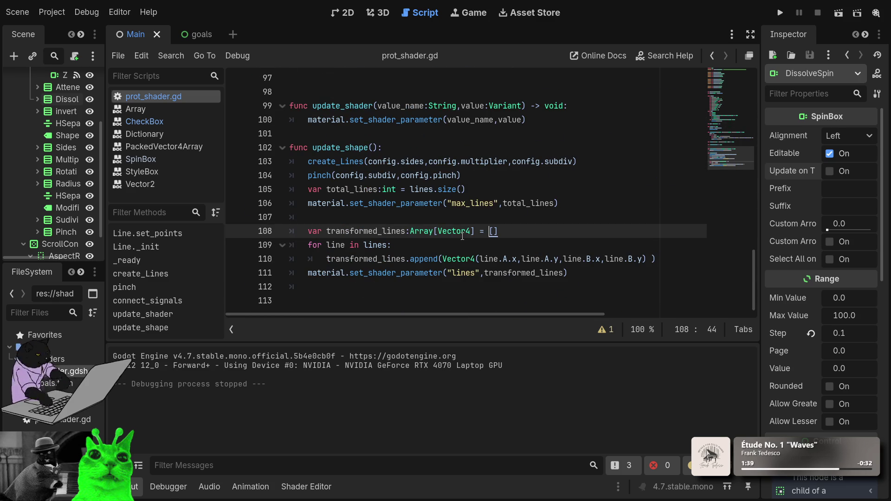
pyautogui.scroll(3)
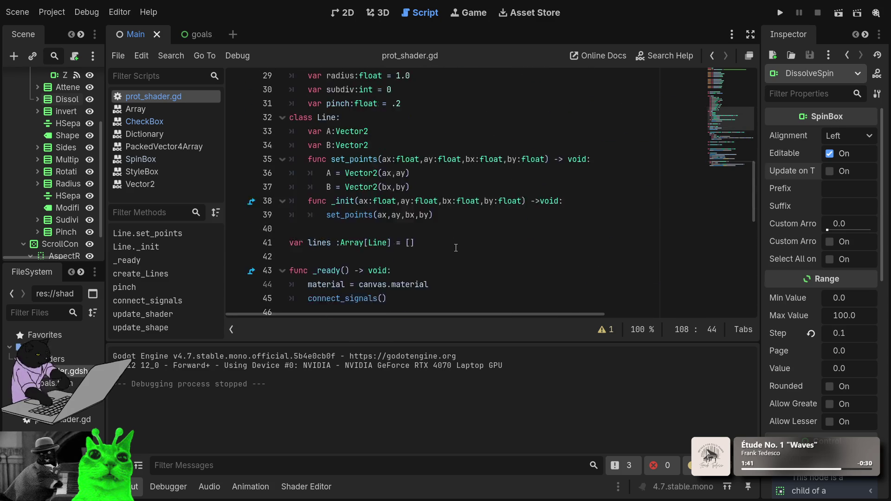
pyautogui.scroll(3)
pyautogui.scroll(-3)
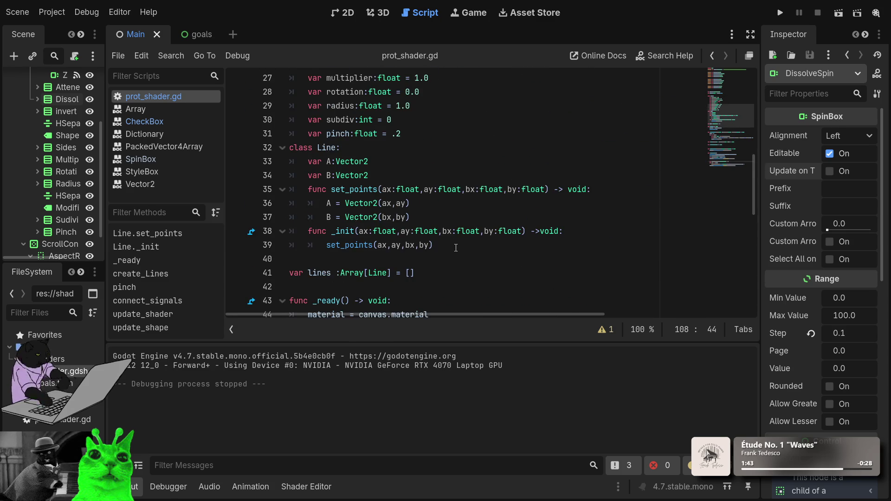
pyautogui.scroll(-3)
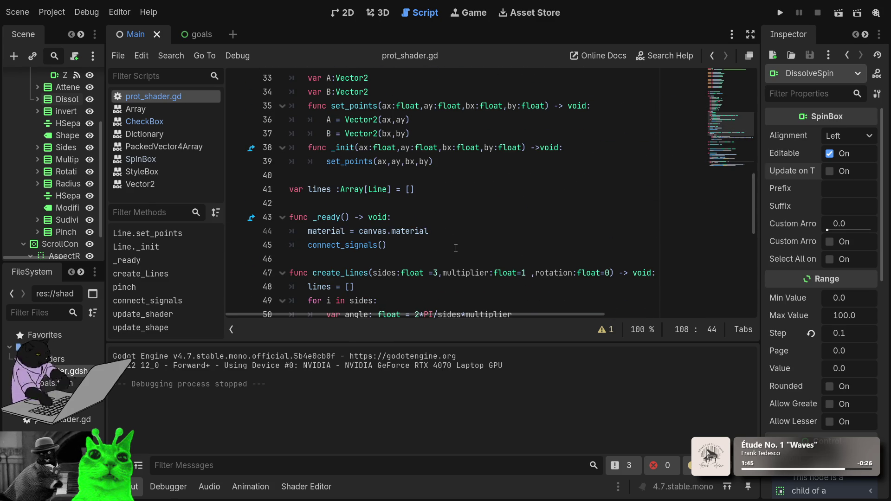
pyautogui.click(451, 248)
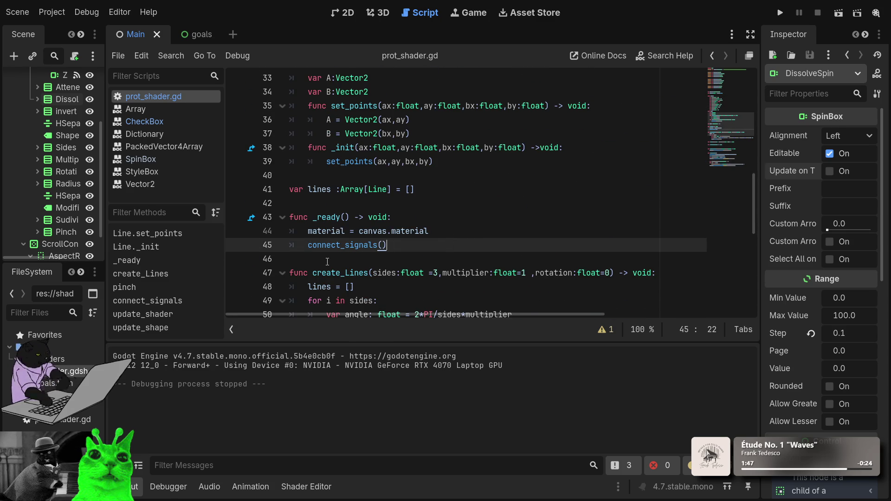
# Step: Add an update_shape() call after connect_signals() in _ready, then run the game
pyautogui.press('Return')
pyautogui.write('update')
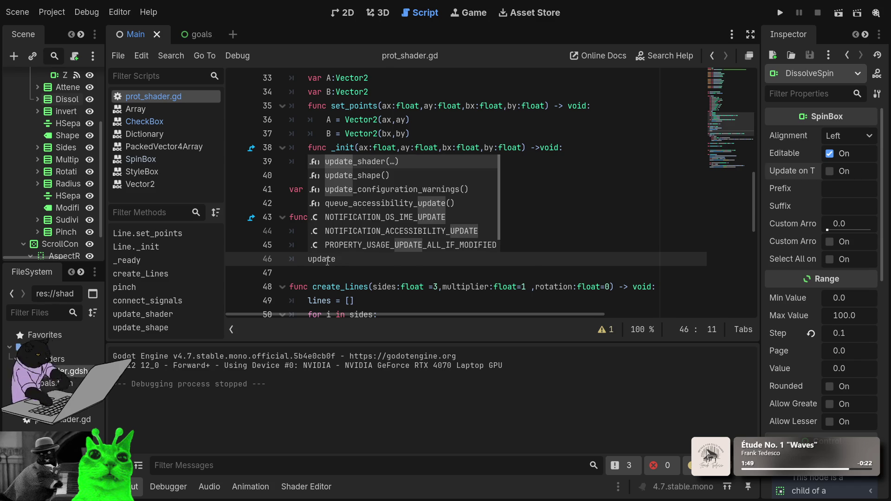
pyautogui.press('Return')
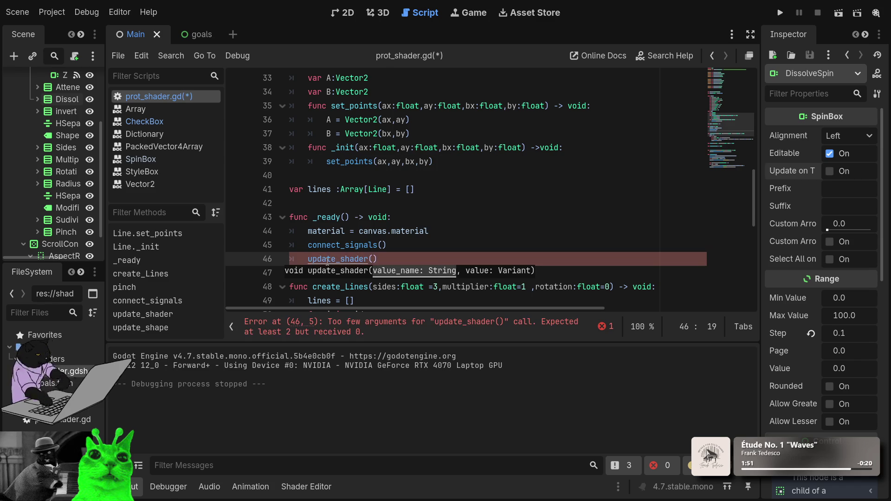
pyautogui.press('BackSpace')
pyautogui.press('BackSpace')
pyautogui.press('BackSpace')
pyautogui.write('p')
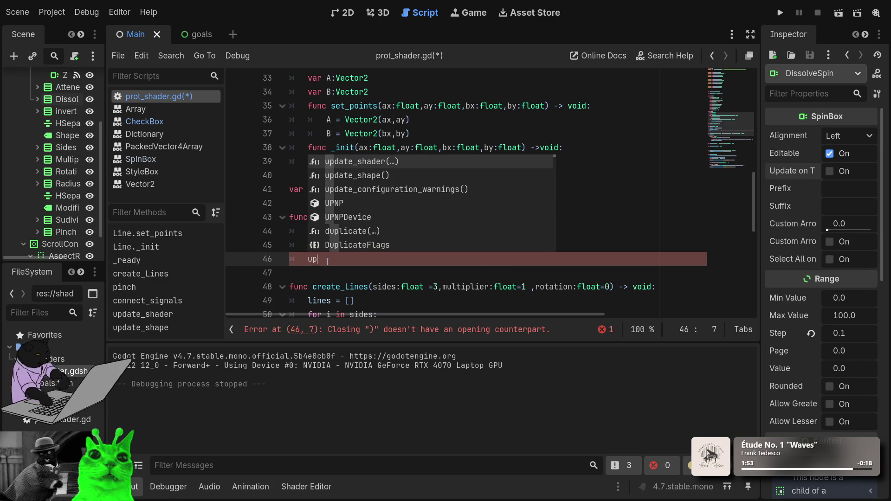
pyautogui.write('date')
pyautogui.press('Down')
pyautogui.press('Return')
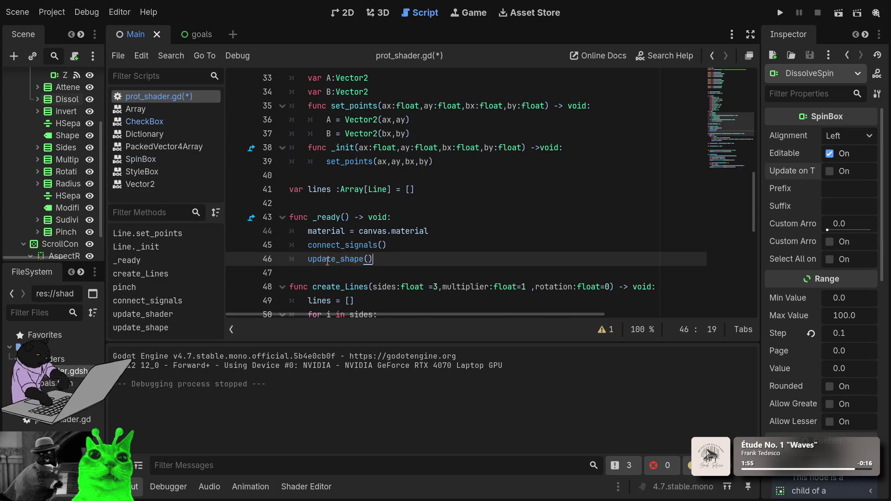
pyautogui.click(780, 13)
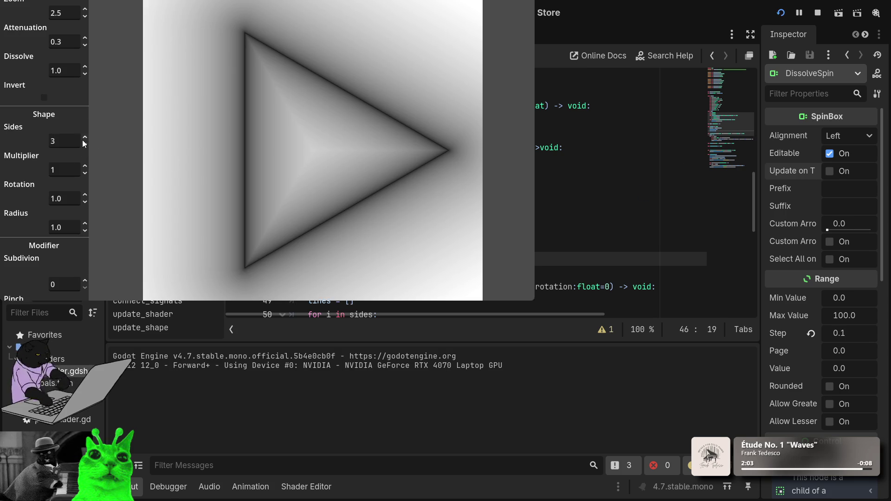
# Step: Change Sides, try a Dissolve value of 0.1, and turn Invert on
pyautogui.doubleClick(74, 140)
pyautogui.write('4')
pyautogui.scroll(3)
pyautogui.doubleClick(68, 66)
pyautogui.write('0.2')
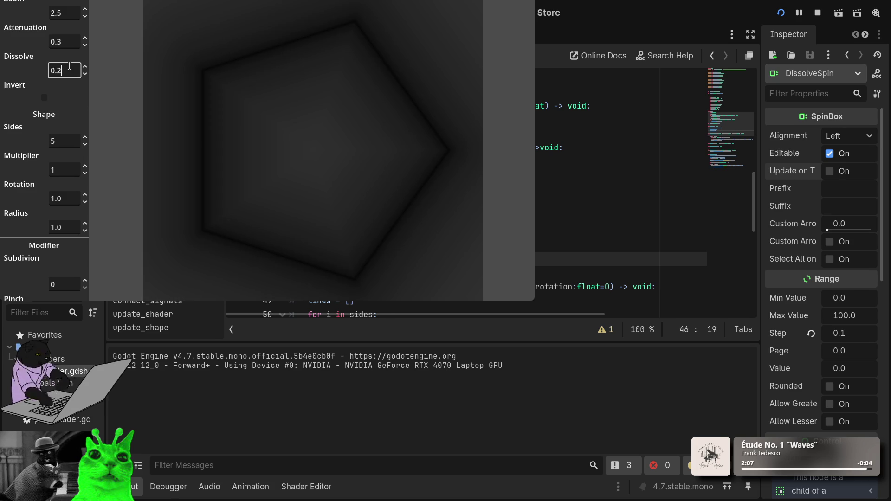
pyautogui.press('BackSpace')
pyautogui.write('1')
pyautogui.click(43, 97)
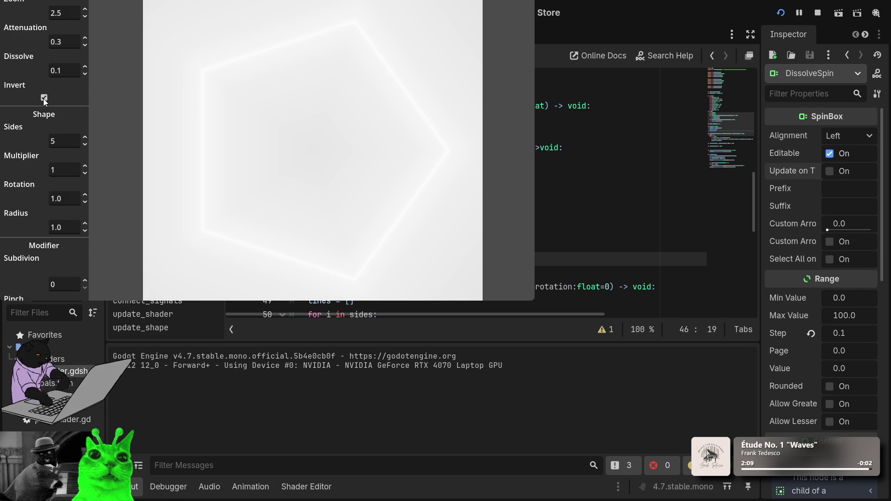
# Step: Set Attenuation to 1.0 and Dissolve to 0.9, then turn Invert back off
pyautogui.doubleClick(69, 73)
pyautogui.write('1.0')
pyautogui.press('BackSpace')
pyautogui.write('4')
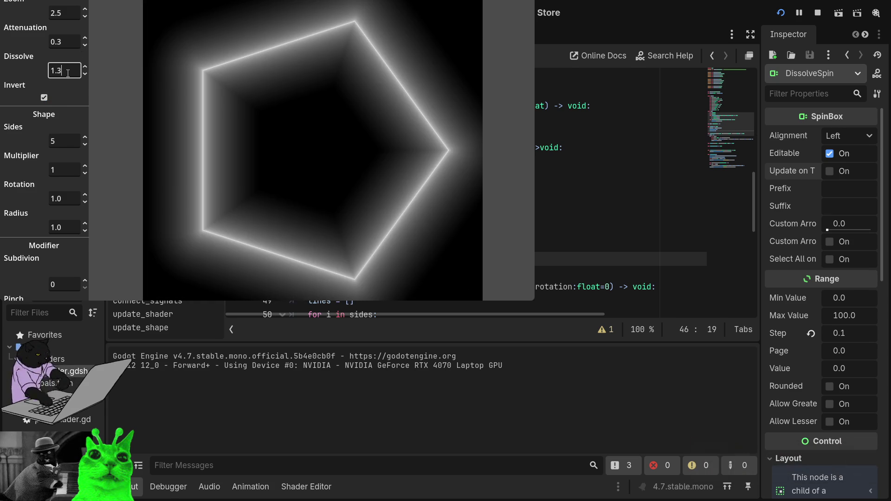
pyautogui.doubleClick(76, 42)
pyautogui.write('0.7')
pyautogui.press('BackSpace')
pyautogui.press('BackSpace')
pyautogui.press('BackSpace')
pyautogui.write('1.0')
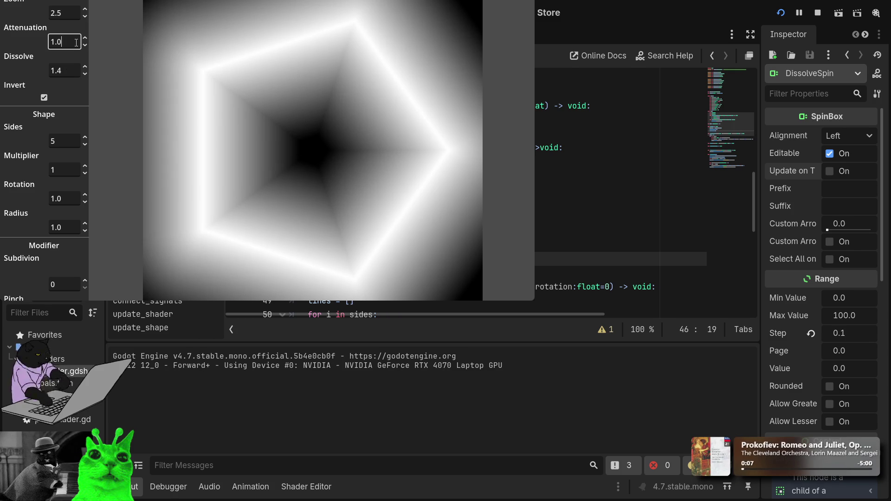
pyautogui.doubleClick(71, 64)
pyautogui.write('1')
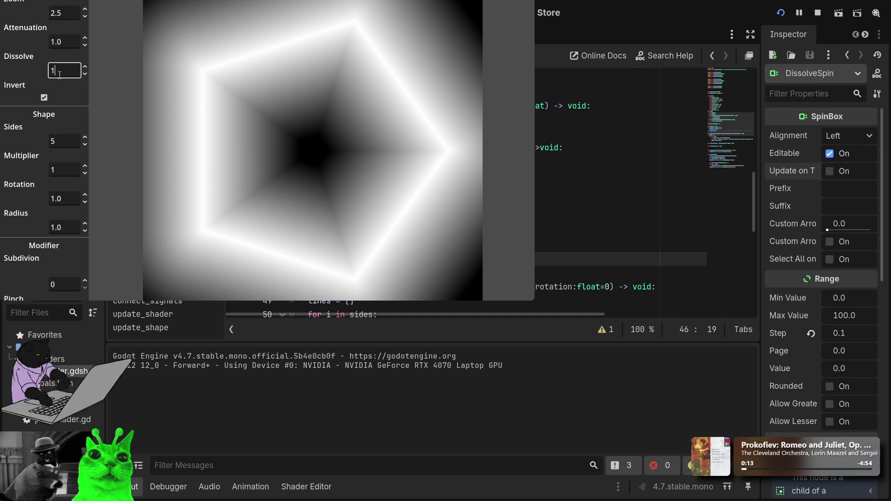
pyautogui.write('.2')
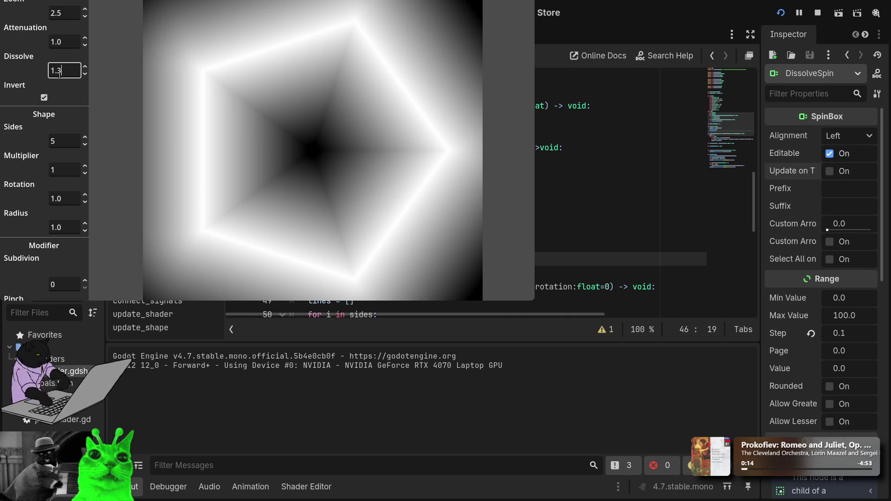
pyautogui.scroll(-3)
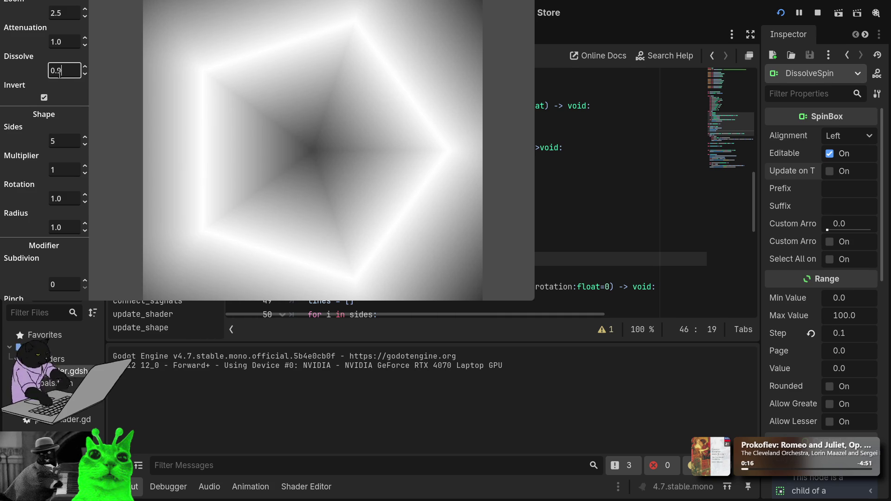
pyautogui.click(46, 97)
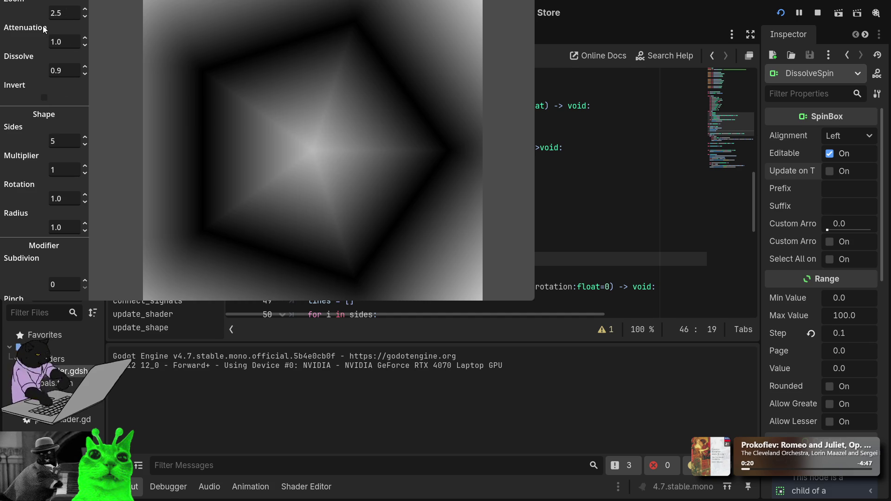
# Step: Wheel the Zoom spinbox through several values, settling on 3.3
pyautogui.click(68, 13)
pyautogui.scroll(3)
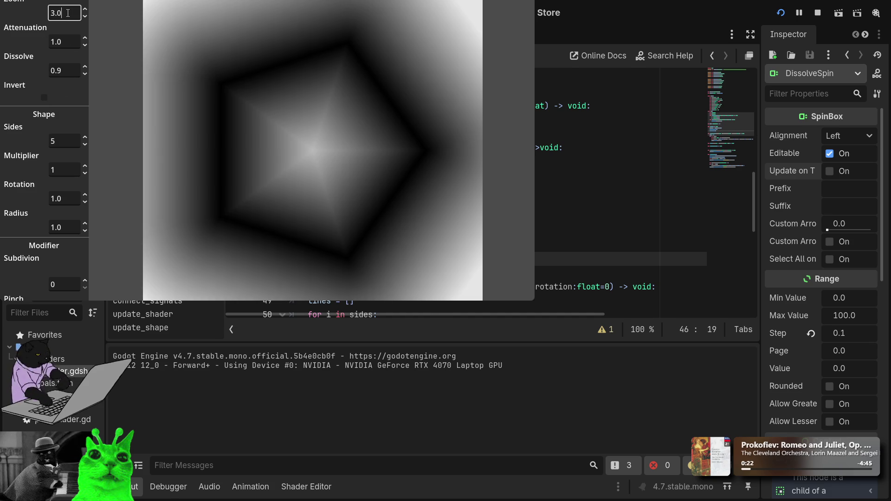
pyautogui.scroll(3)
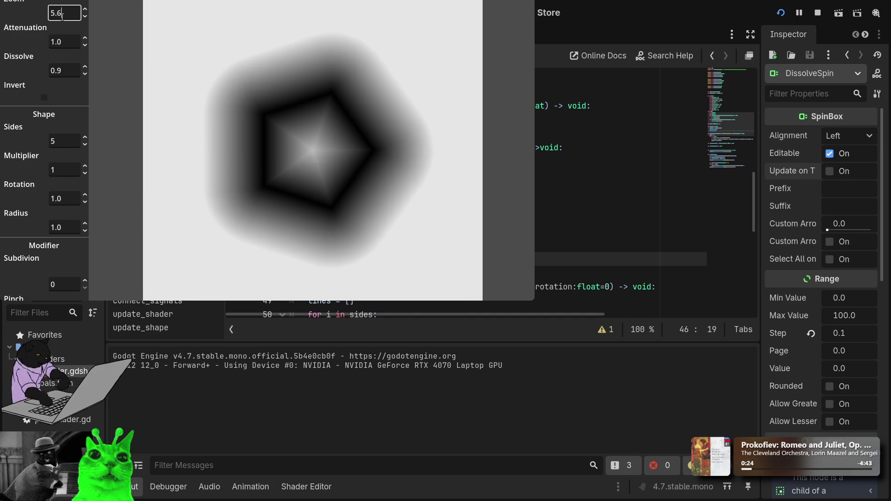
pyautogui.scroll(-3)
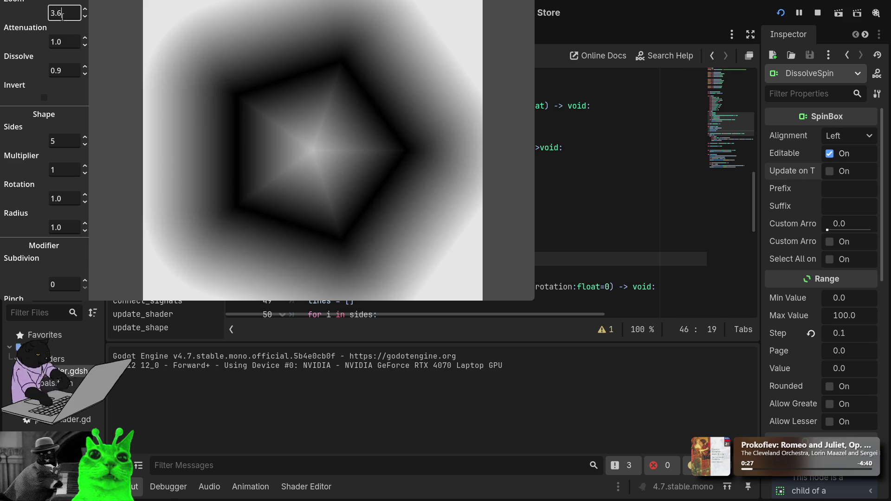
pyautogui.scroll(-3)
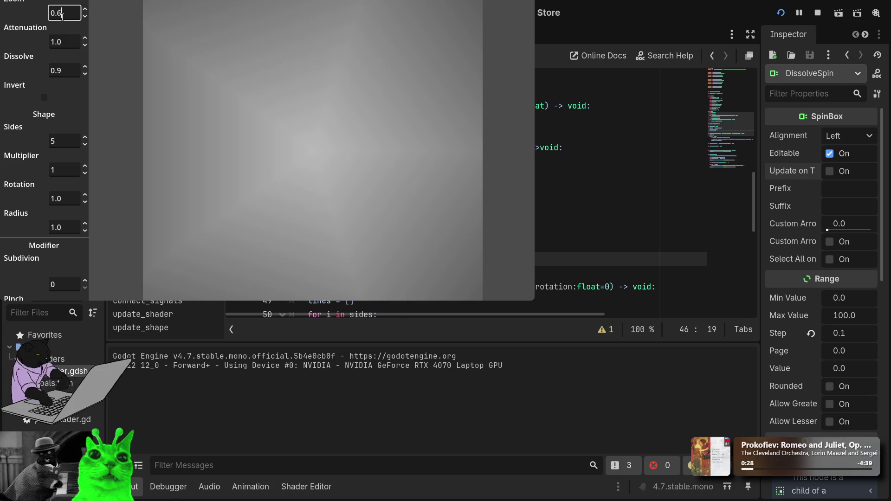
pyautogui.scroll(3)
pyautogui.scroll(-3)
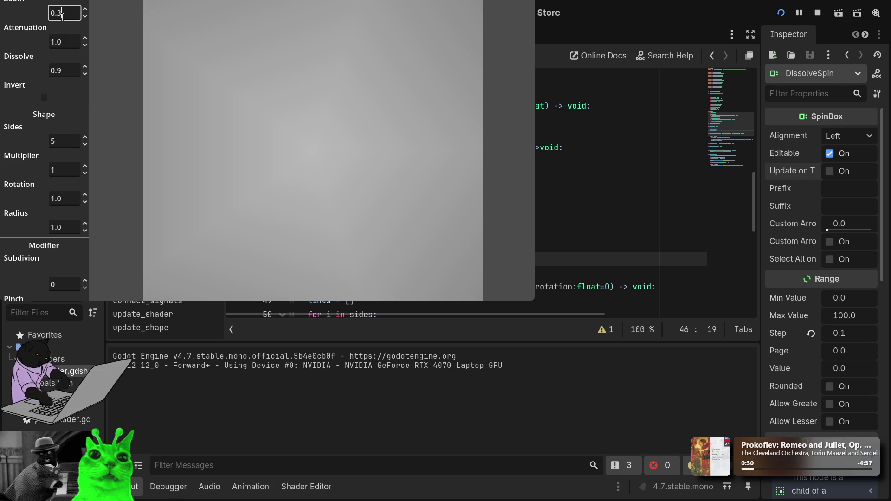
pyautogui.scroll(3)
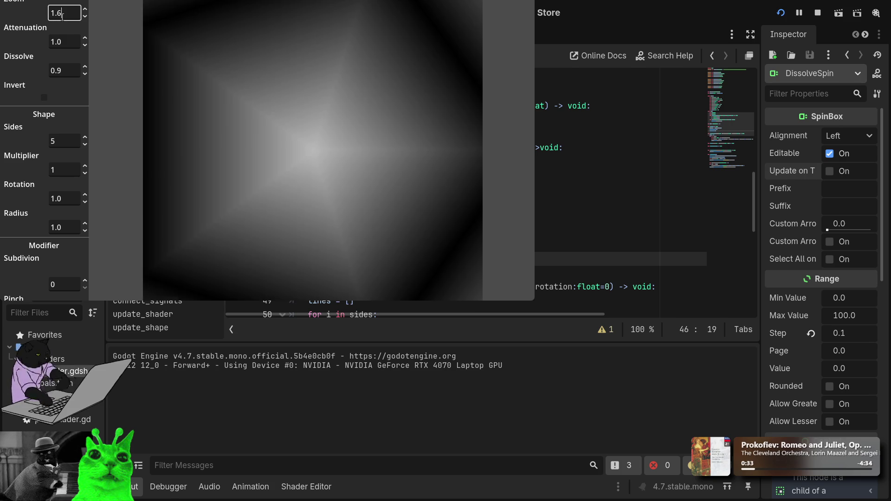
pyautogui.scroll(3)
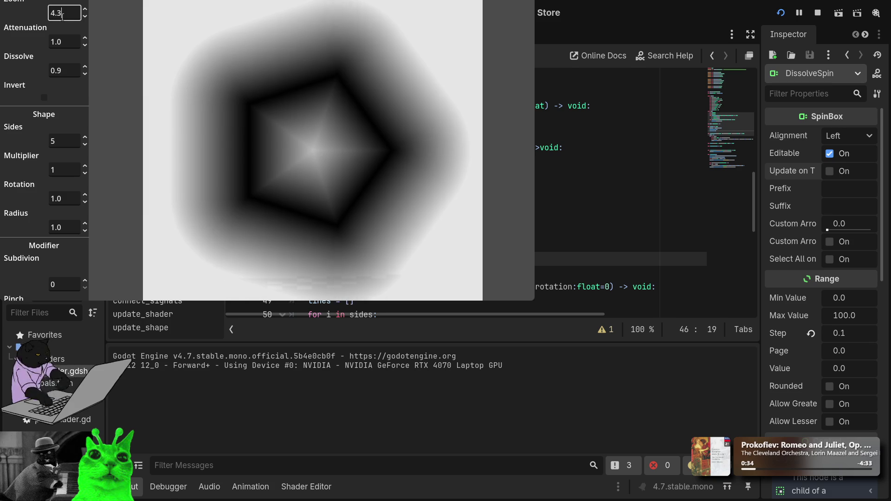
pyautogui.scroll(3)
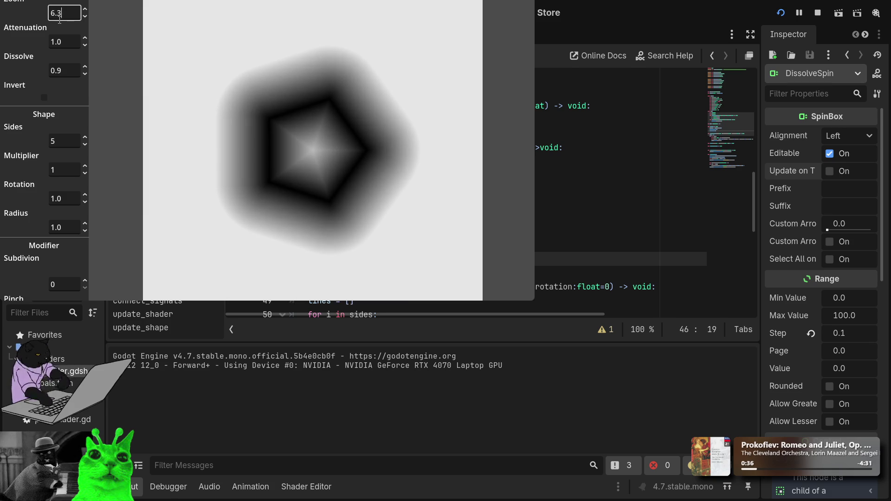
pyautogui.scroll(-3)
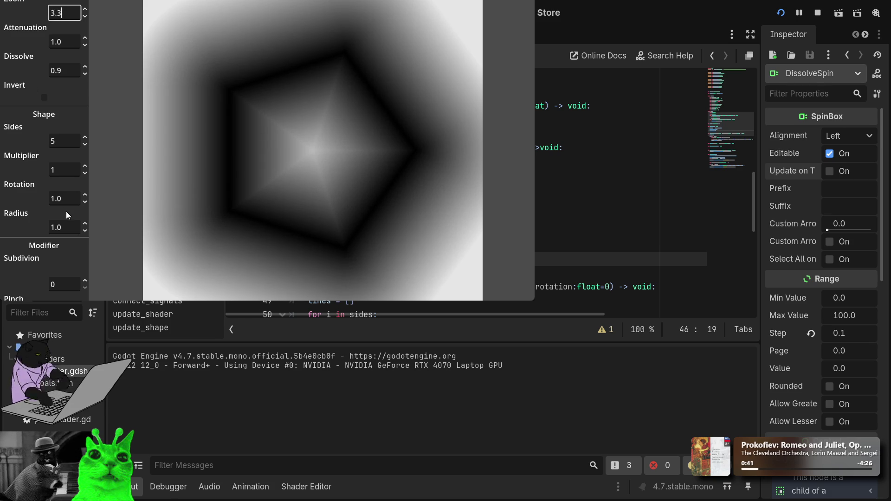
# Step: Set Sides to 3, adjusting the spinbox with the mouse wheel
pyautogui.doubleClick(72, 140)
pyautogui.write('9')
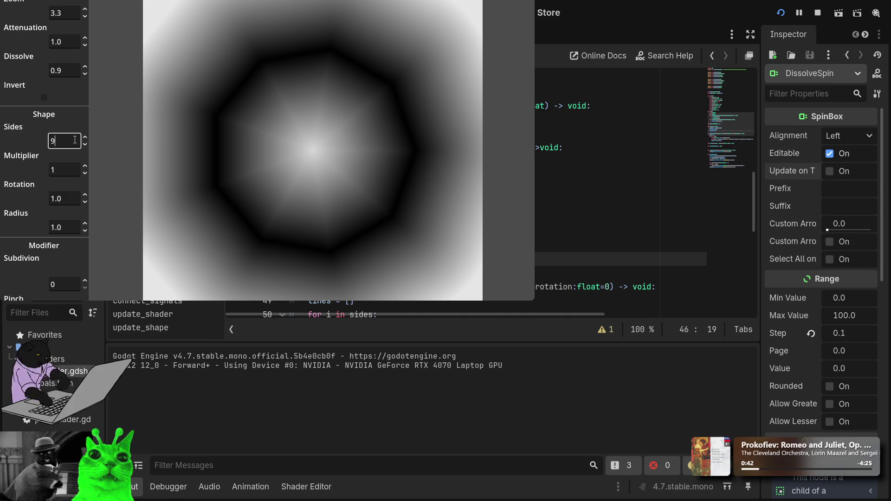
pyautogui.scroll(-3)
pyautogui.scroll(3)
pyautogui.scroll(-3)
pyautogui.scroll(3)
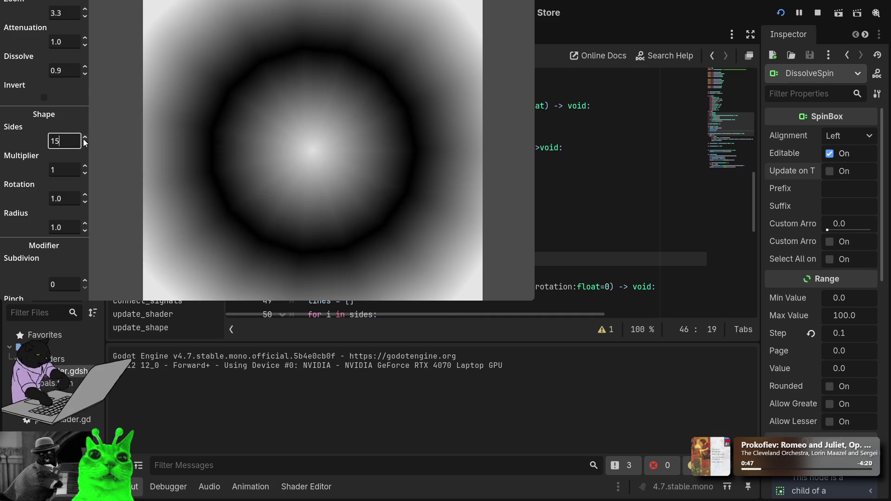
pyautogui.scroll(-3)
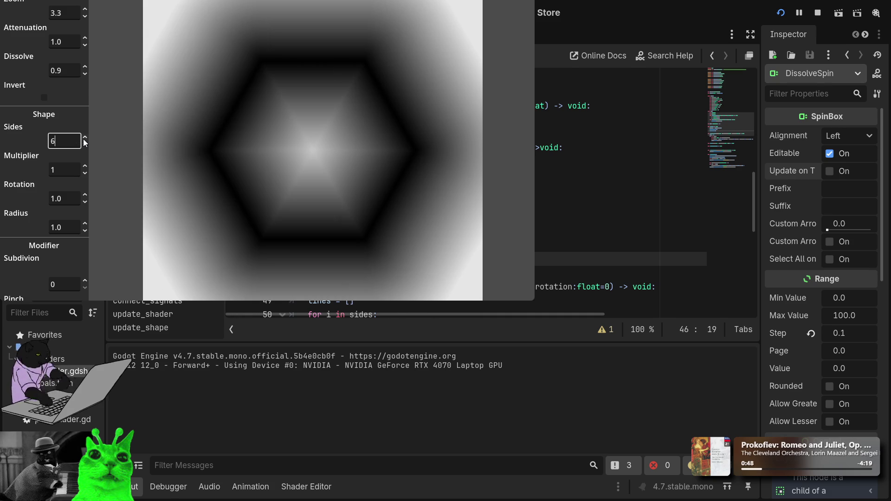
pyautogui.scroll(-3)
pyautogui.scroll(3)
pyautogui.scroll(3)
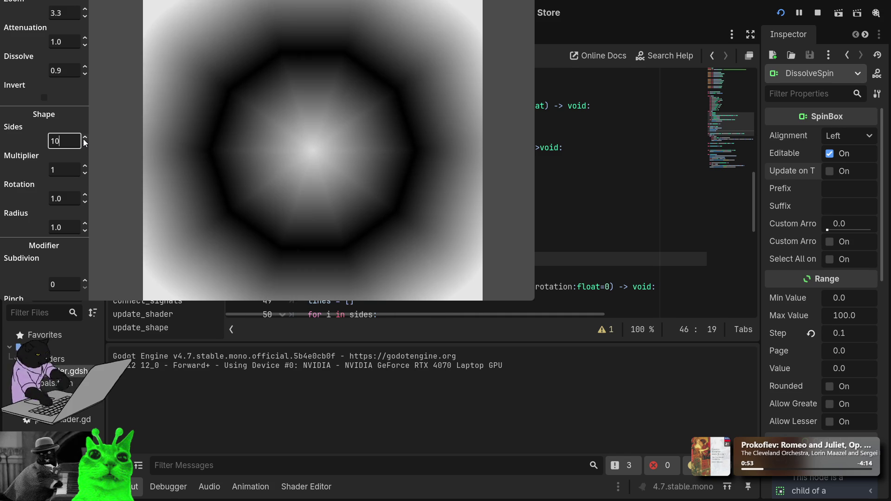
pyautogui.scroll(-3)
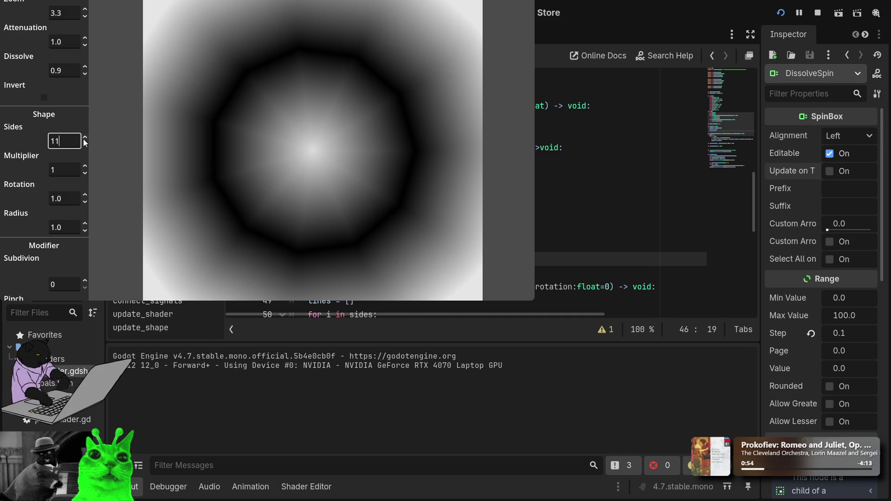
pyautogui.scroll(-3)
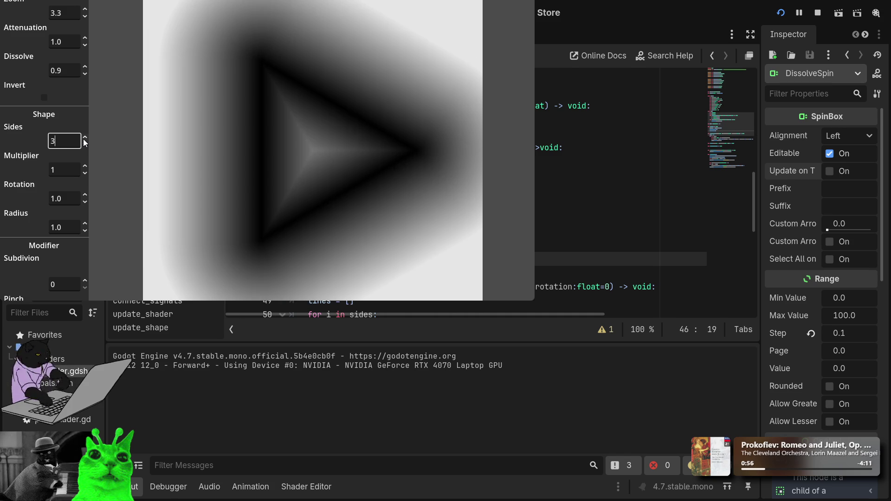
pyautogui.scroll(3)
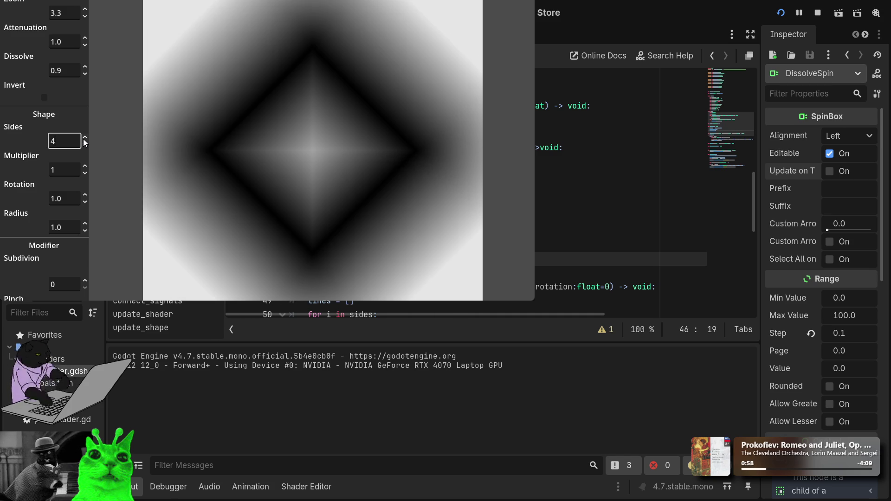
pyautogui.scroll(-3)
pyautogui.scroll(3)
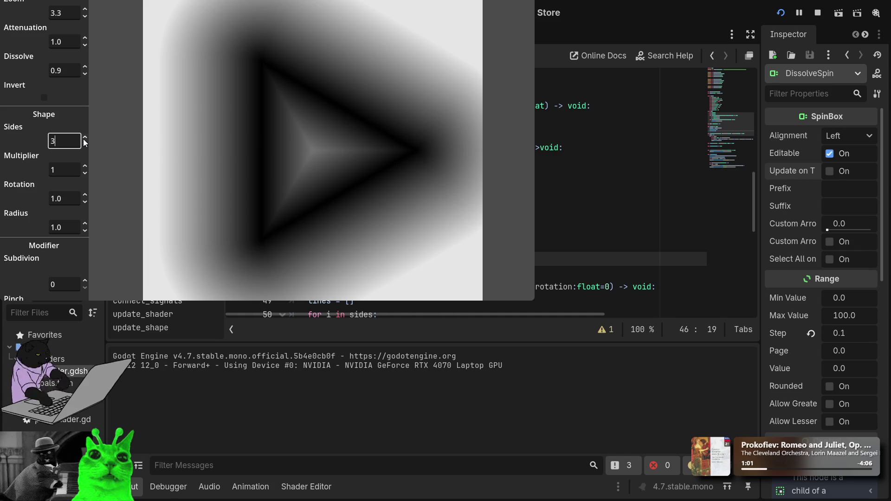
# Step: Maximize the game window and try Multiplier values 3, -4 and 0
pyautogui.press('super+Up')
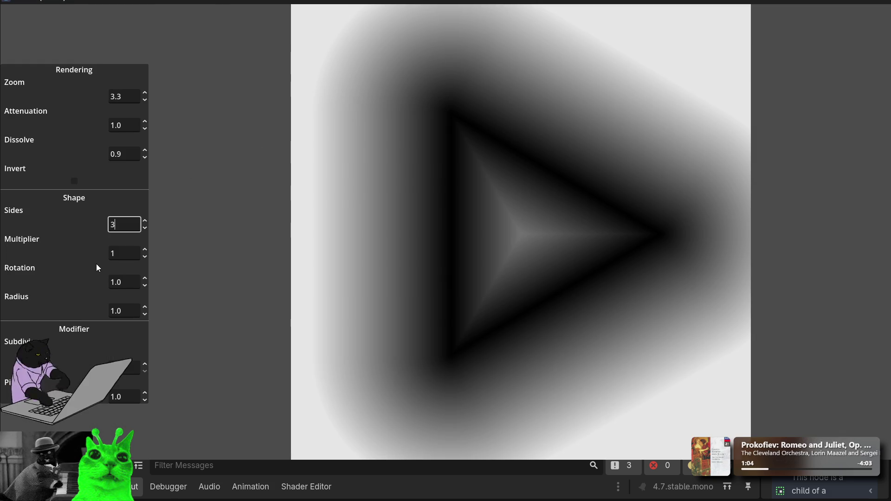
pyautogui.doubleClick(133, 255)
pyautogui.write('3')
pyautogui.press('BackSpace')
pyautogui.write('-4')
pyautogui.press('BackSpace')
pyautogui.press('BackSpace')
pyautogui.write('0')
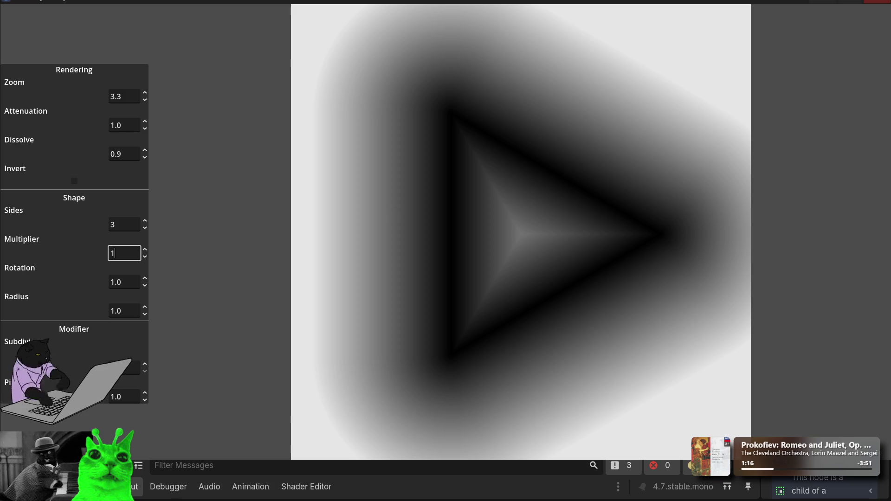
# Step: Enter a Rotation of 0.9, then close the running demo
pyautogui.click(125, 281)
pyautogui.write('0.9')
pyautogui.hotkey('shift', 'Tab')
pyautogui.hotkey('shift', 'Tab')
pyautogui.press('Tab')
pyautogui.click(879, 2)
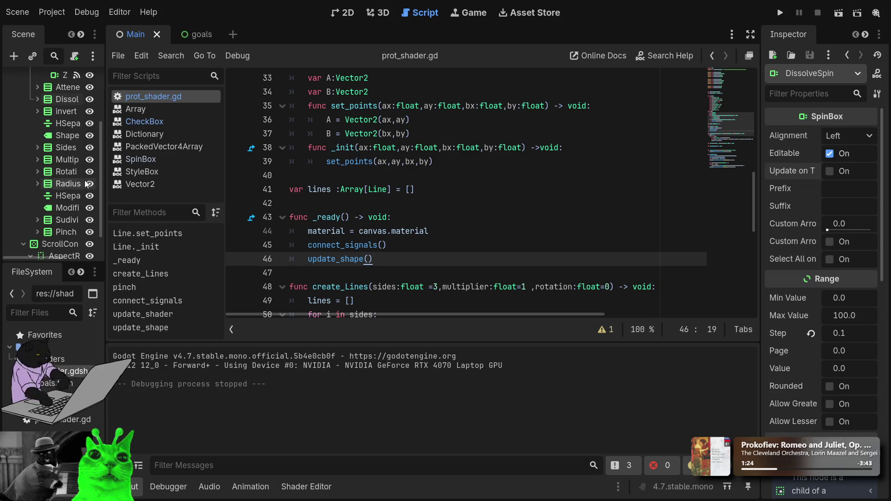
# Step: Revert the Multiplier spinbox's Page and Value to their defaults, then run the game
pyautogui.click(38, 159)
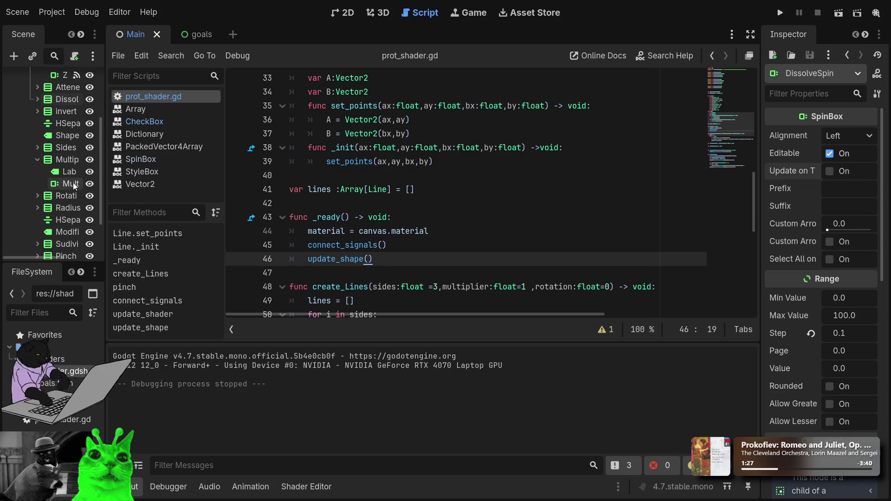
pyautogui.click(72, 183)
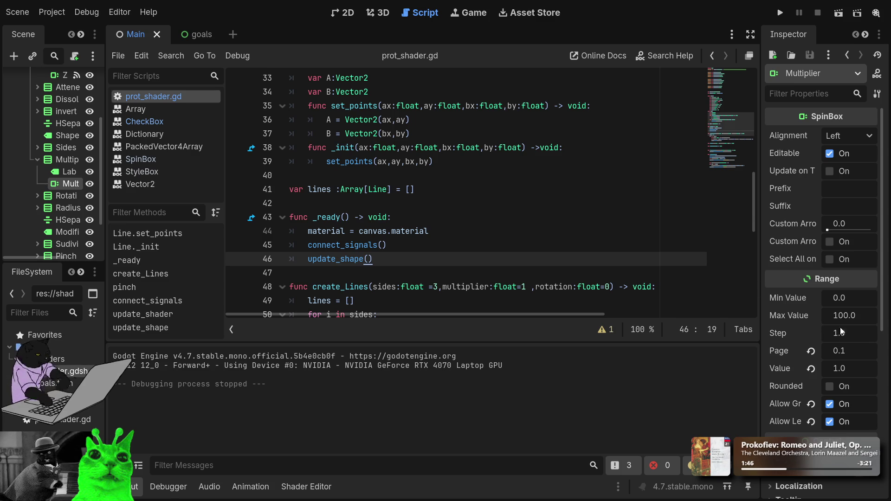
pyautogui.click(812, 351)
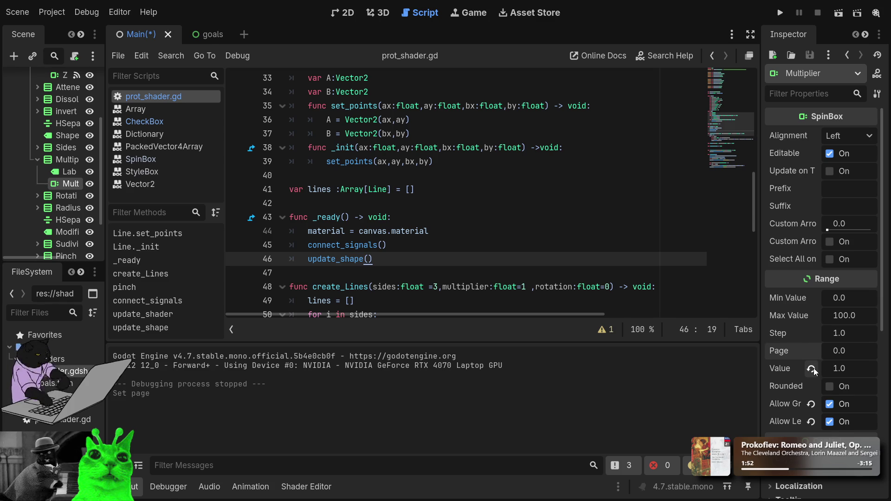
pyautogui.click(814, 369)
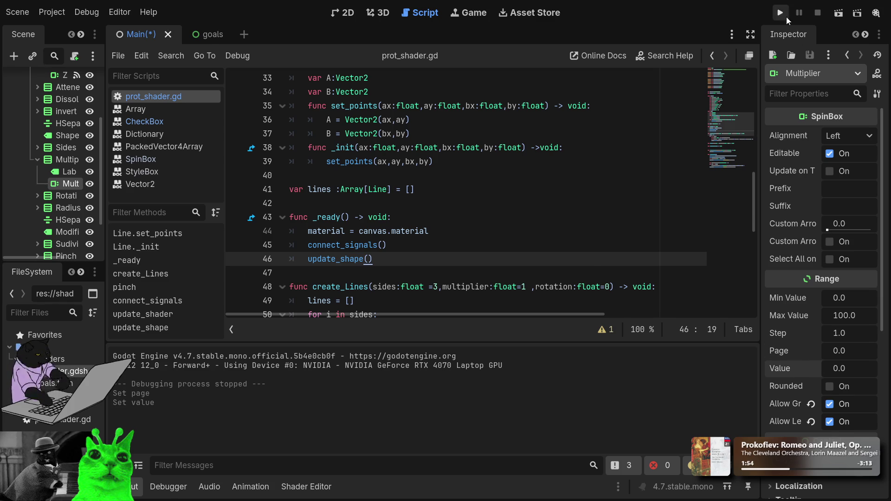
pyautogui.click(786, 14)
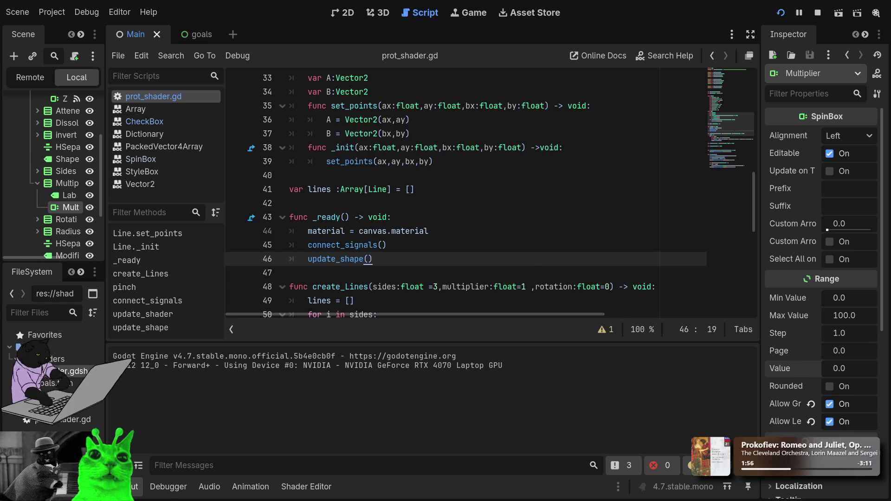
# Step: Try Multiplier entries 2, 1, 3434 and 1-1, then stop the game and return to 2D view
pyautogui.click(71, 168)
pyautogui.write('2')
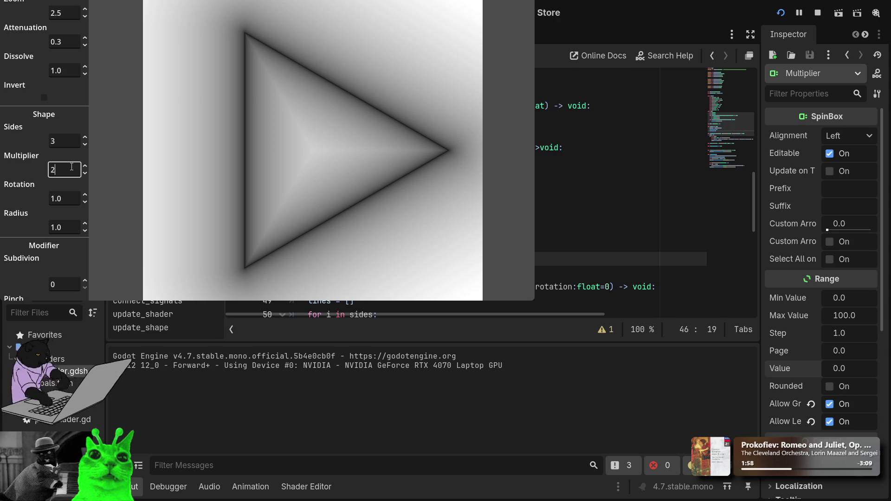
pyautogui.press('BackSpace')
pyautogui.write('1')
pyautogui.press('BackSpace')
pyautogui.write('3')
pyautogui.write('434')
pyautogui.press('Return')
pyautogui.write('1-1')
pyautogui.press('Return')
pyautogui.press('F8')
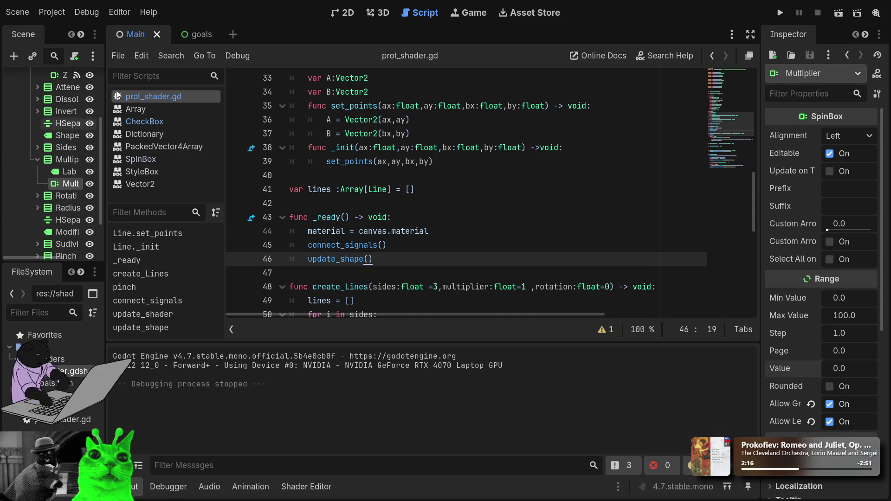
pyautogui.click(342, 13)
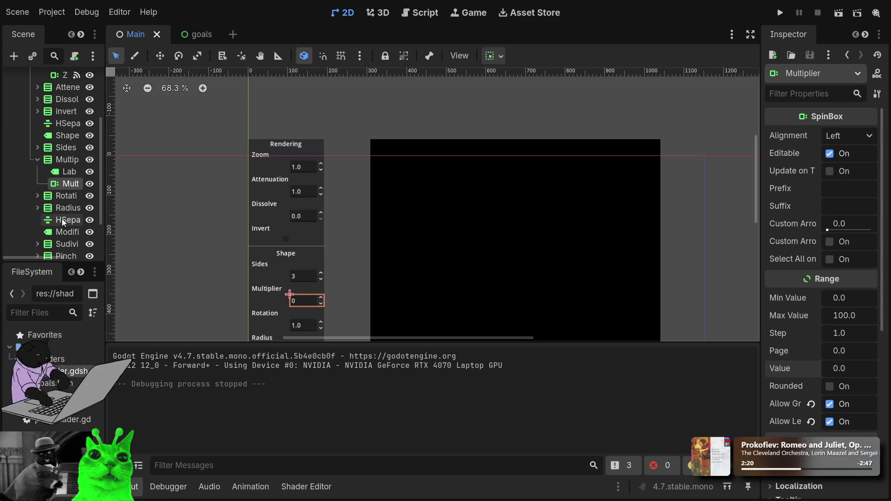
# Step: Select the Mult spinbox node and toggle its Rounded property on and back off
pyautogui.click(65, 171)
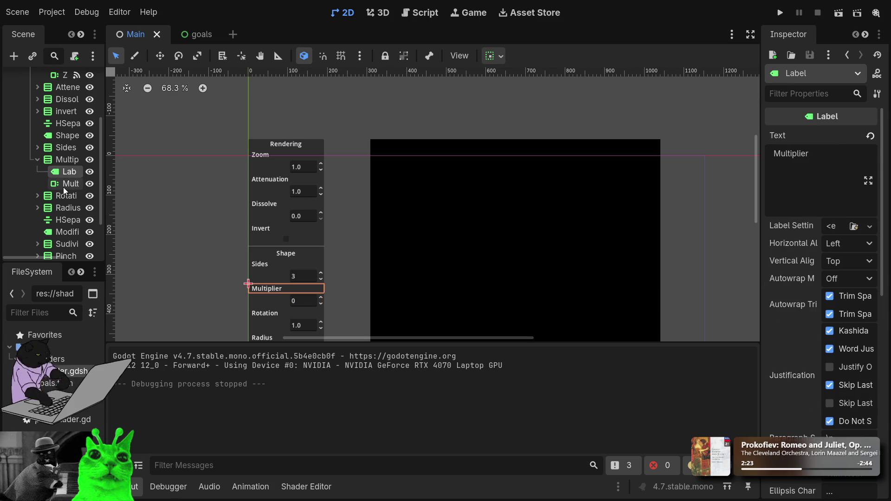
pyautogui.click(63, 187)
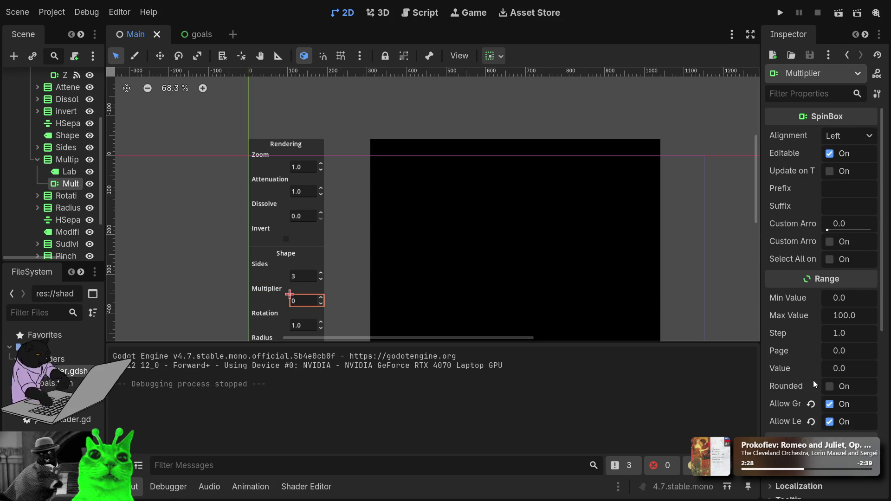
pyautogui.scroll(-3)
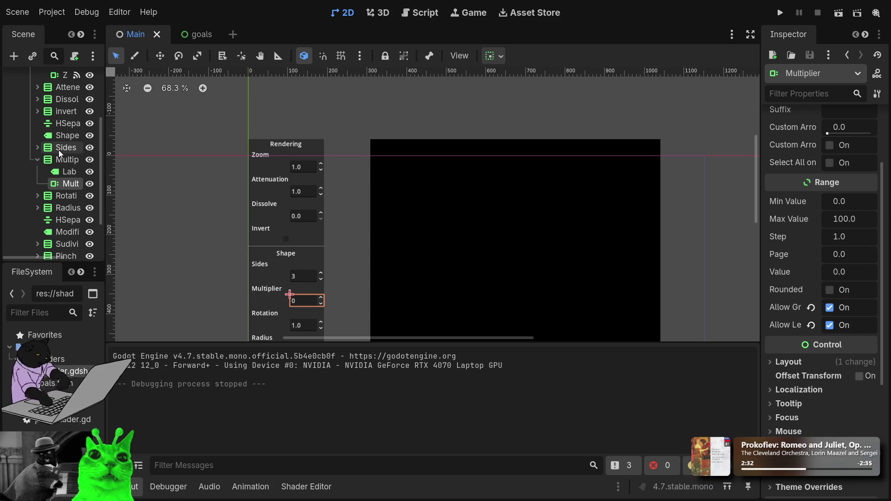
pyautogui.click(861, 241)
pyautogui.click(855, 273)
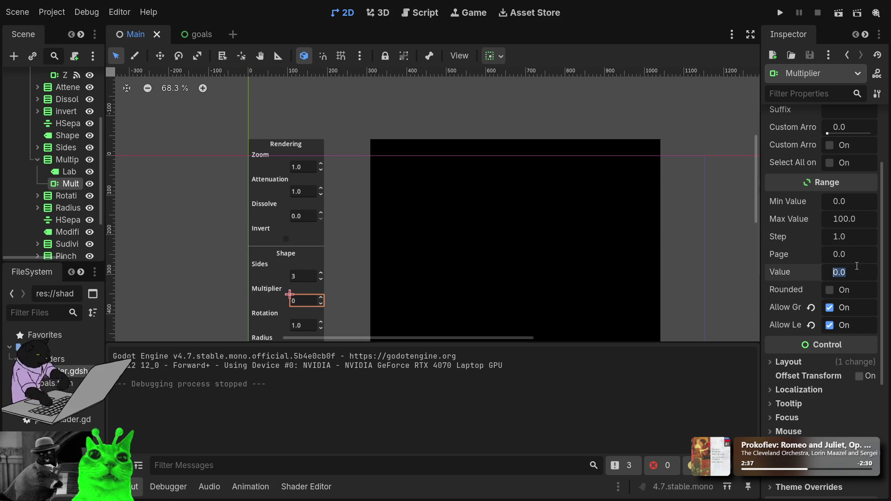
pyautogui.click(829, 293)
pyautogui.click(828, 294)
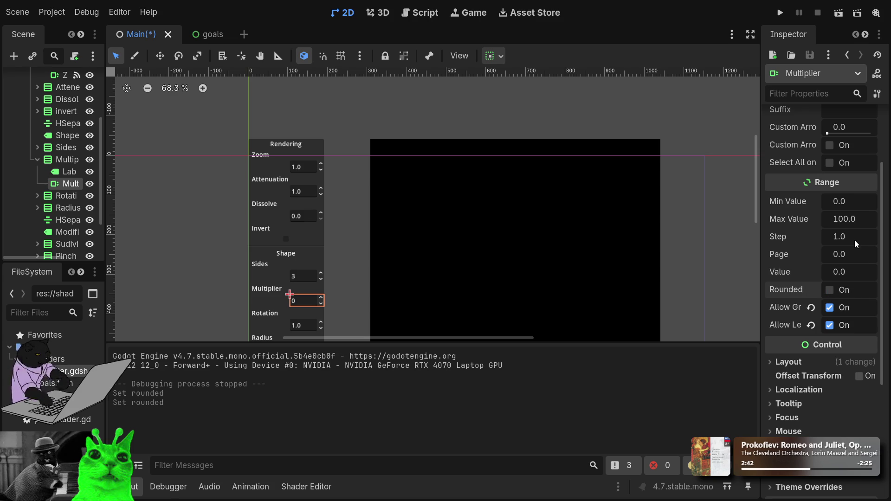
# Step: Set the spinbox Value to 2131 and turn off Allow Greater
pyautogui.moveTo(852, 277); pyautogui.dragTo(845, 277)
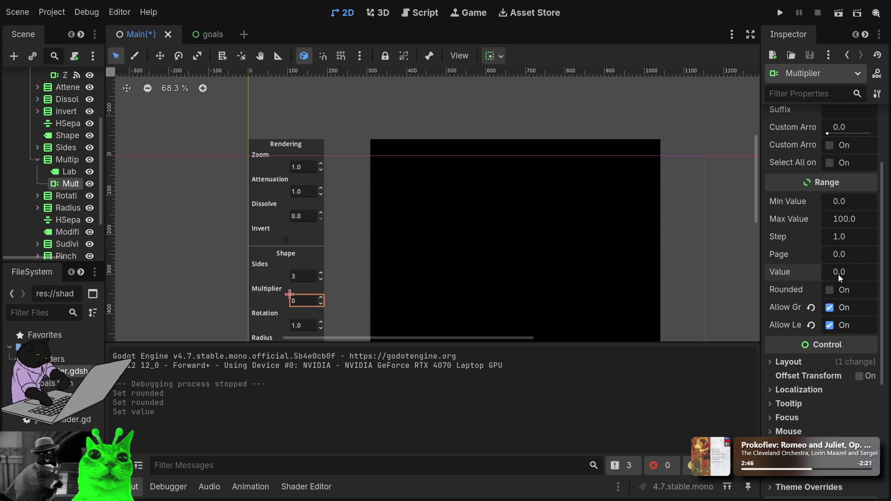
pyautogui.scroll(3)
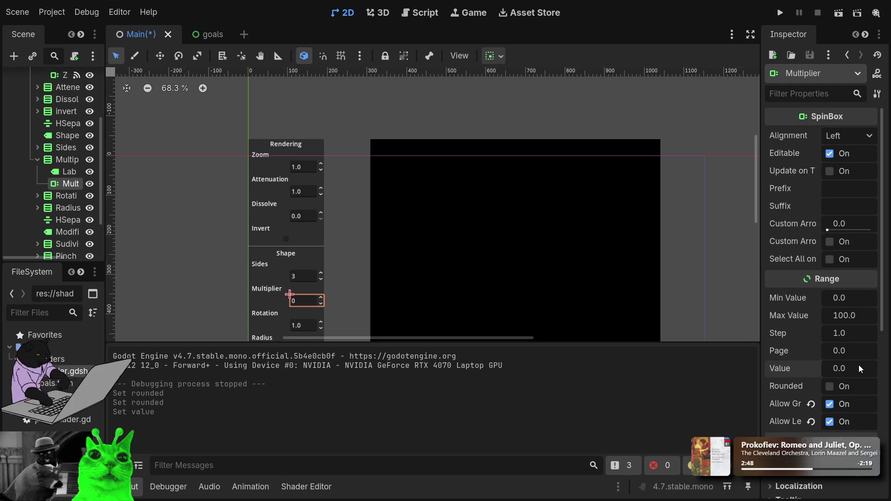
pyautogui.scroll(-3)
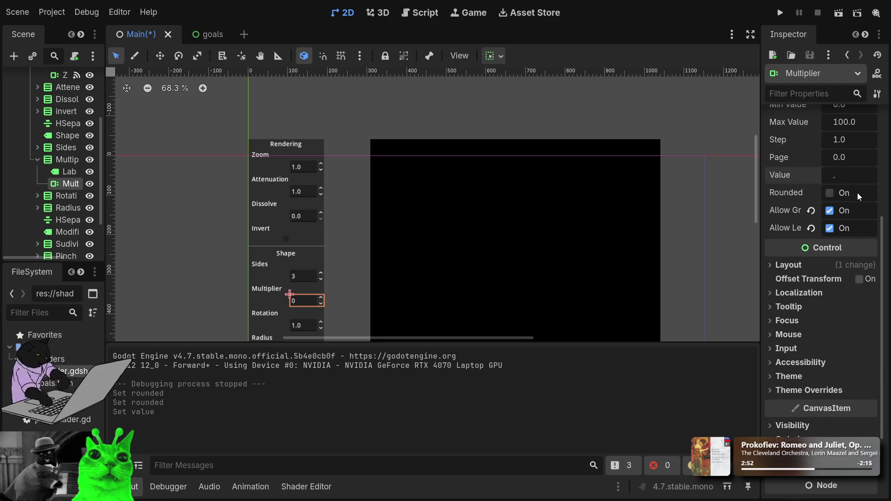
pyautogui.write('23')
pyautogui.press('Return')
pyautogui.write('2131')
pyautogui.click(850, 175)
pyautogui.press('Return')
pyautogui.doubleClick(850, 175)
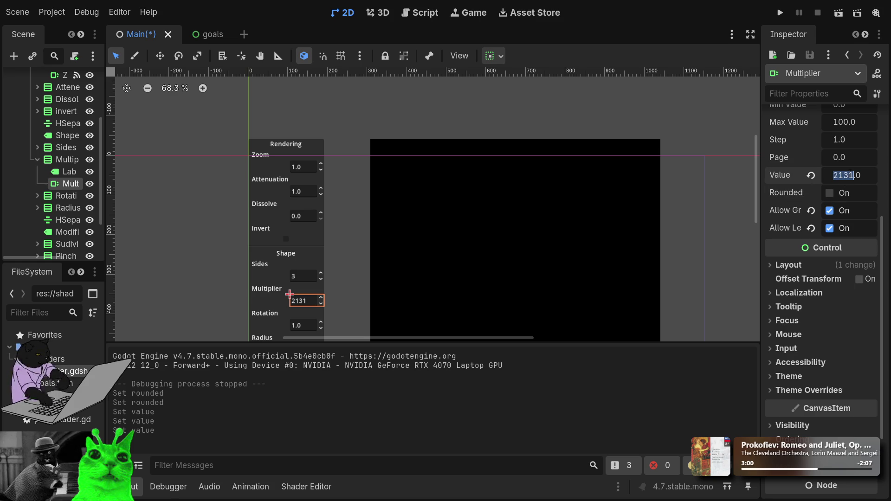
pyautogui.scroll(3)
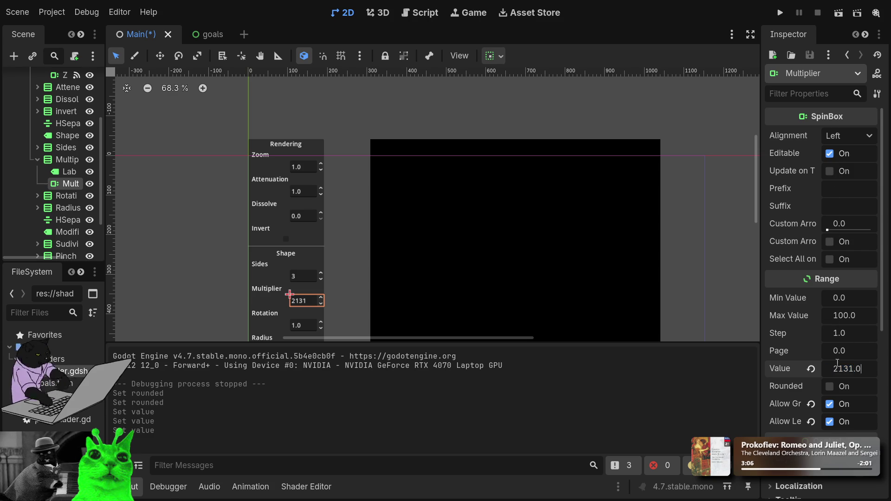
pyautogui.scroll(-3)
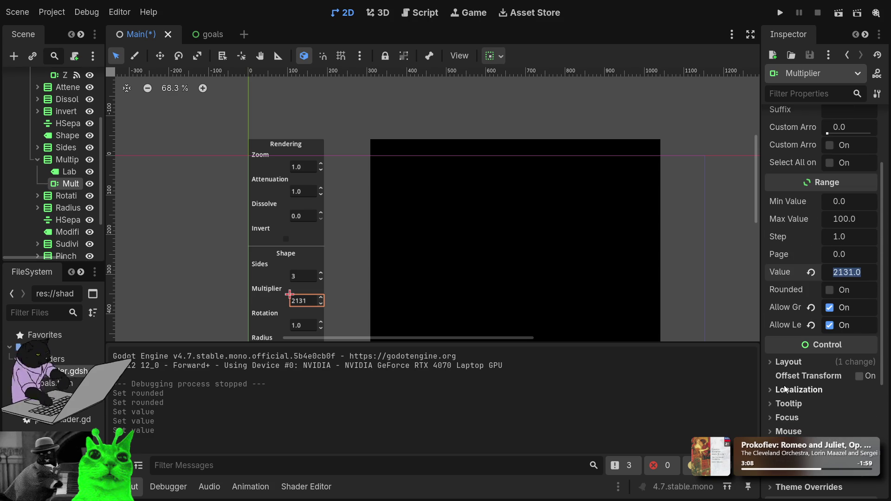
pyautogui.click(835, 309)
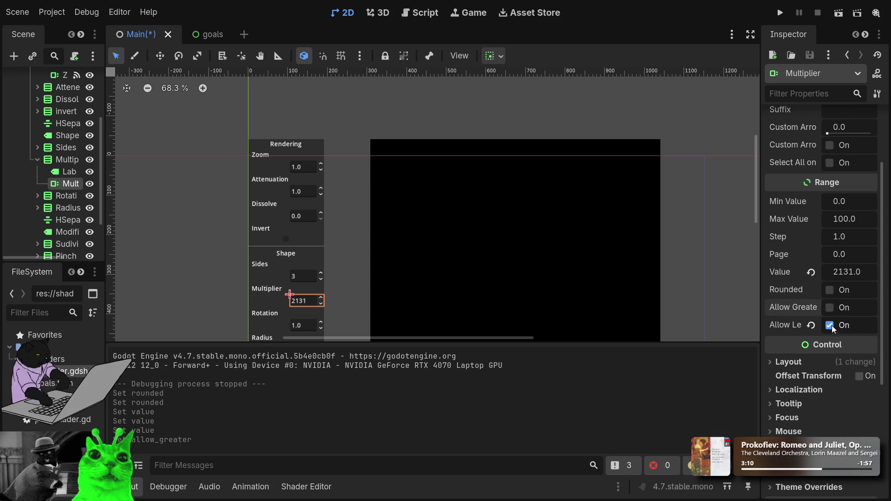
# Step: Turn off Allow Lesser and set the Multiplier spinbox value to 1
pyautogui.click(831, 326)
pyautogui.click(861, 274)
pyautogui.write('1')
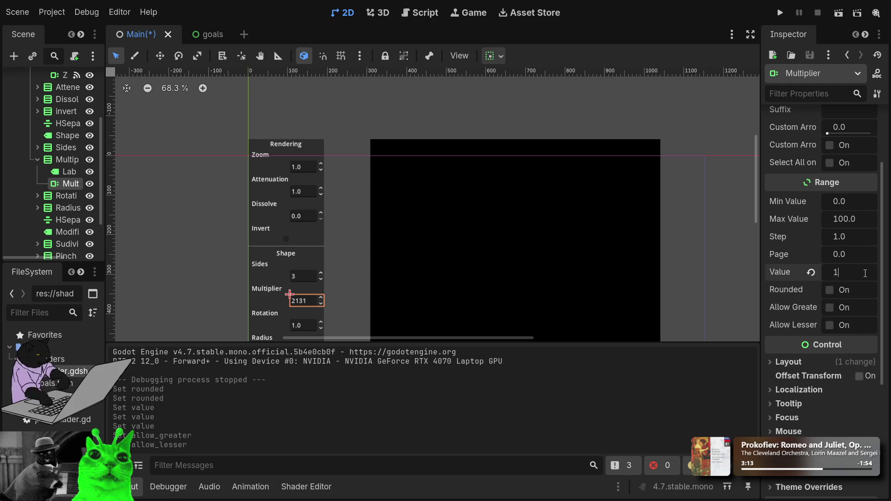
pyautogui.press('Return')
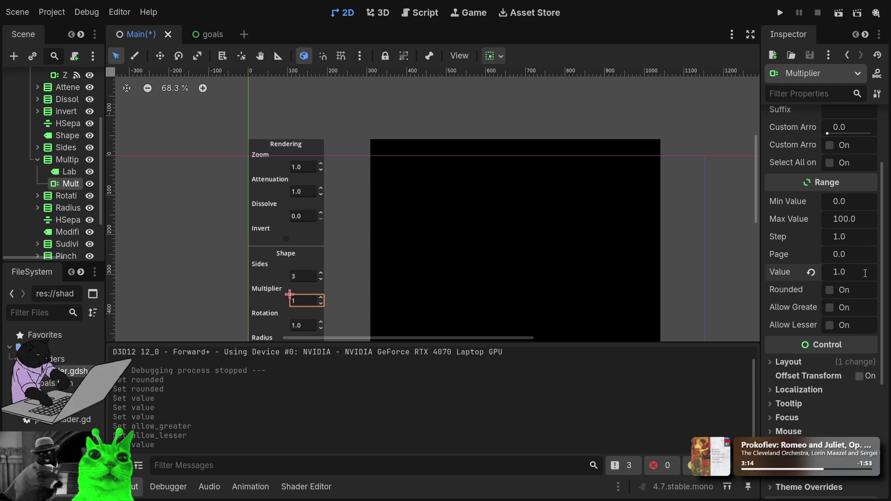
pyautogui.click(865, 273)
pyautogui.press('Return')
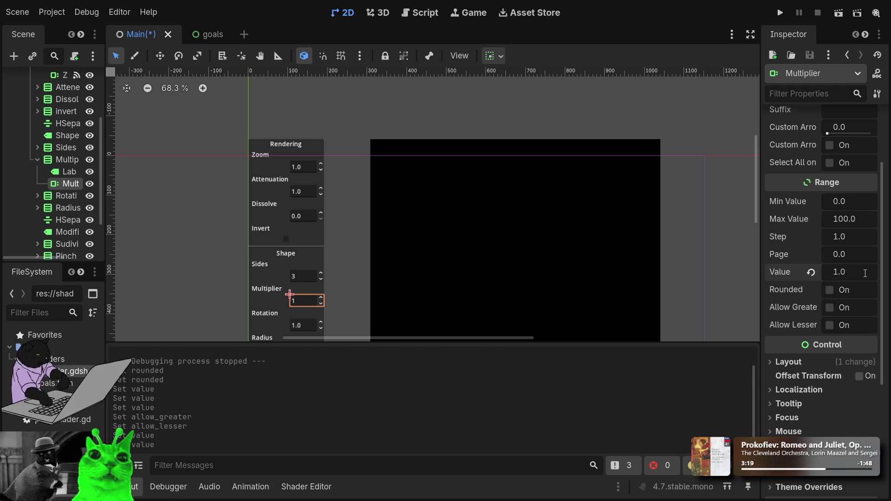
# Step: Set the spinbox Step to 0.1, reset Value to 0, then save and run the game
pyautogui.click(854, 242)
pyautogui.write('0.3')
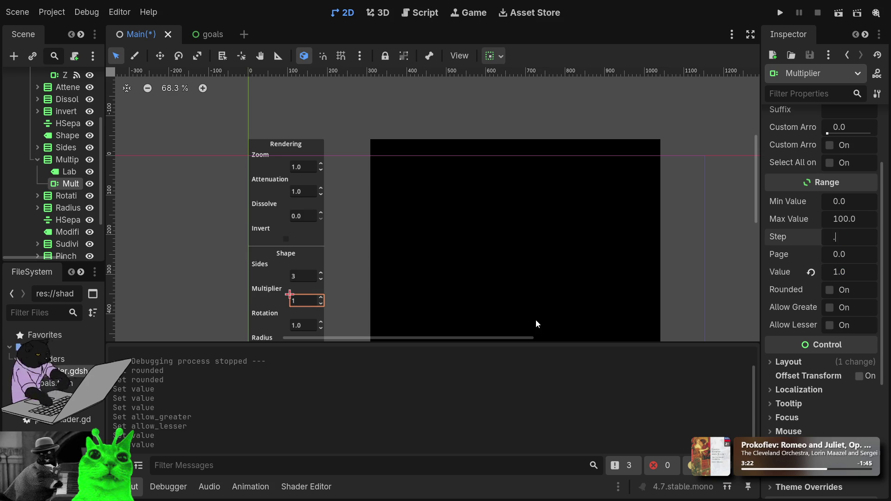
pyautogui.press('Return')
pyautogui.write('0.1')
pyautogui.press('Return')
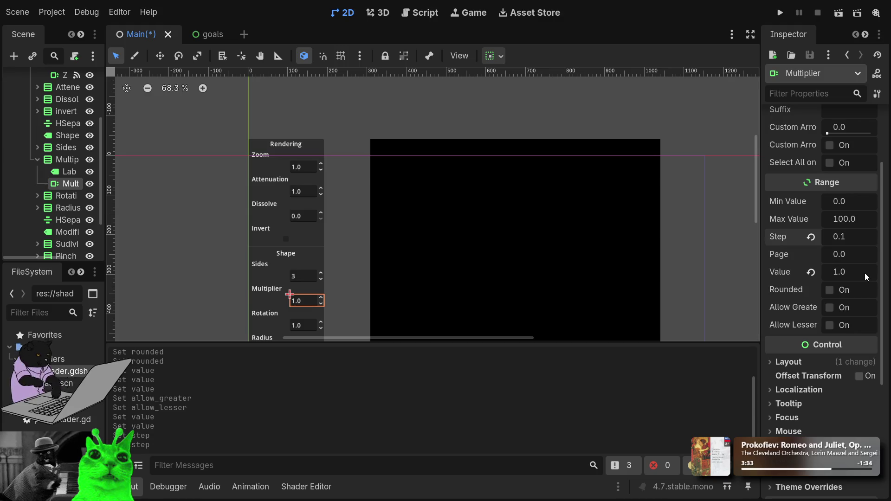
pyautogui.click(812, 273)
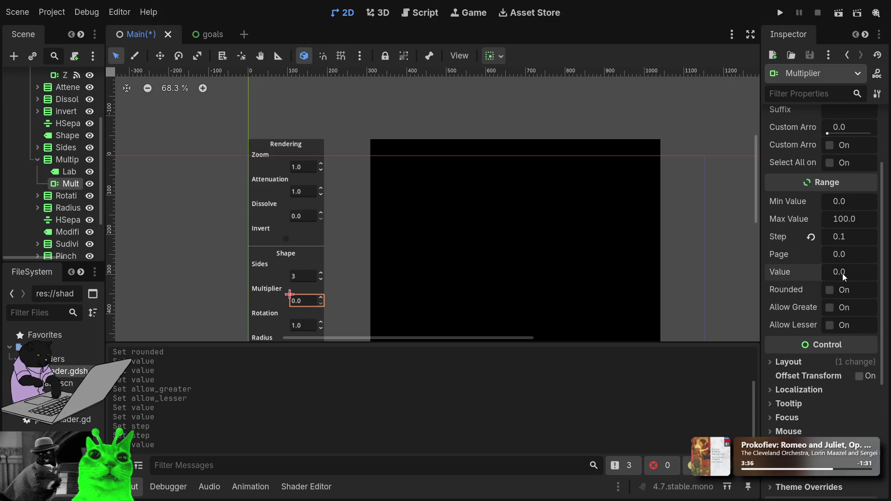
pyautogui.click(781, 12)
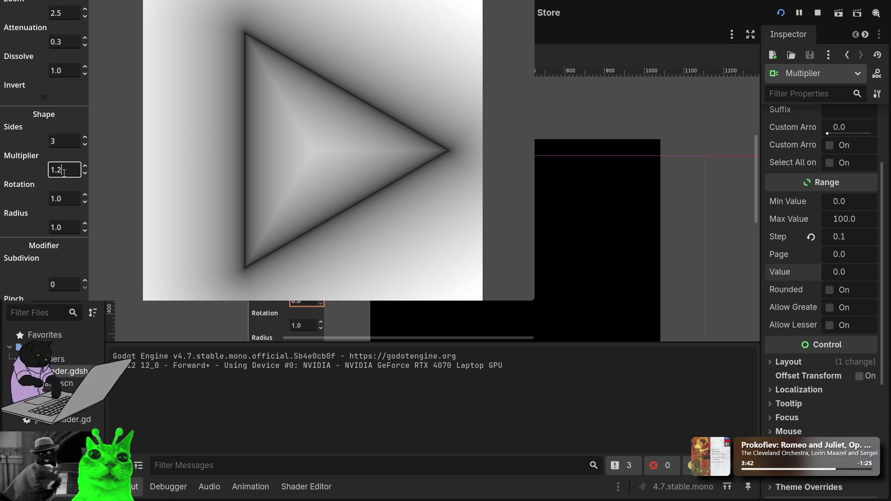
# Step: While the game runs, change the Multiplier spinbox Step to 1, then to 0
pyautogui.scroll(3)
pyautogui.scroll(3)
pyautogui.click(840, 237)
pyautogui.write('1')
pyautogui.press('Return')
pyautogui.moveTo(850, 240); pyautogui.dragTo(827, 239)
pyautogui.click(851, 240)
pyautogui.write('0')
pyautogui.press('Return')
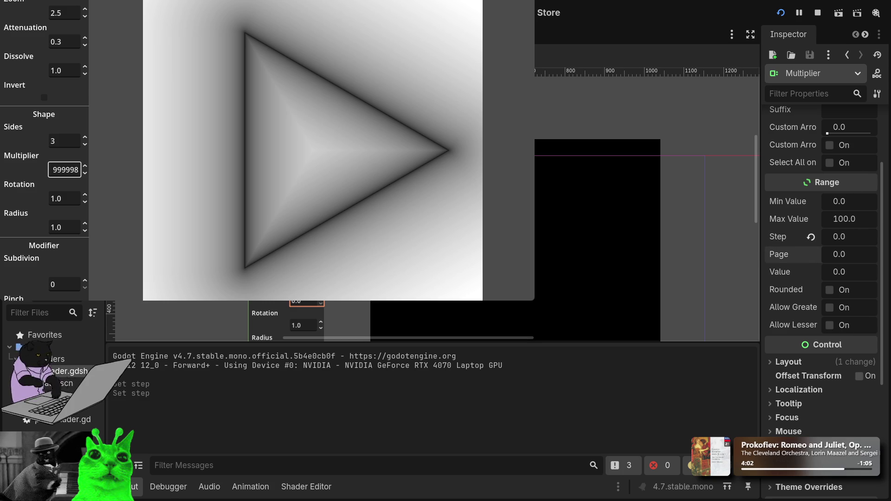
# Step: Restart the game, enter a multiplier of 0.3213, then stop the game
pyautogui.click(778, 18)
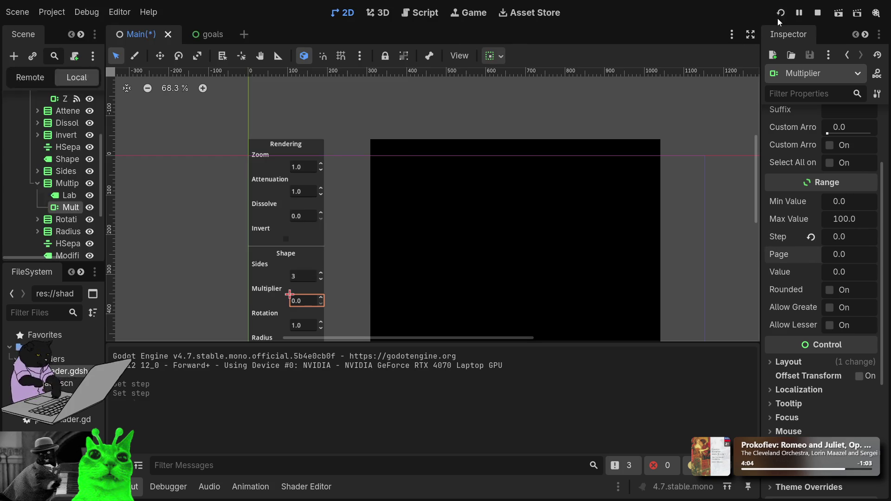
pyautogui.click(72, 175)
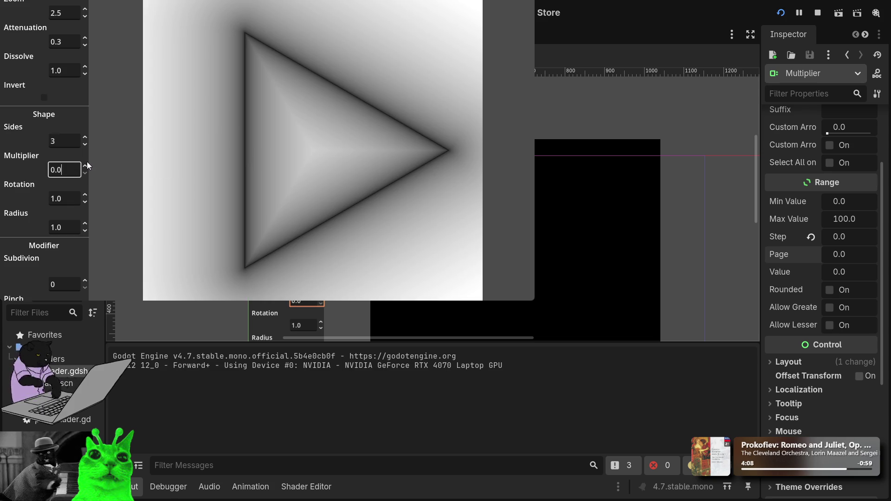
pyautogui.doubleClick(69, 172)
pyautogui.write('3213')
pyautogui.click(818, 13)
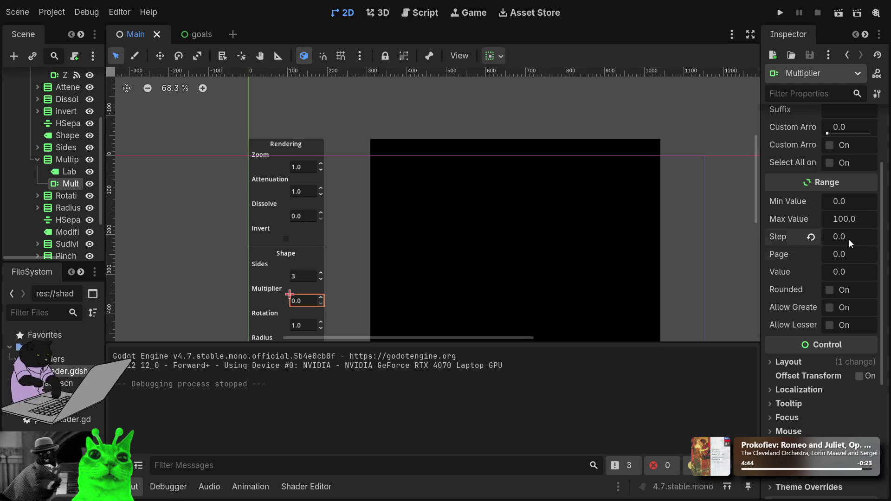
# Step: Set Multiplier Step back to 0.1, re-enable Allow Greater and Allow Lesser, and show Zoom's signals
pyautogui.write('0.1')
pyautogui.press('Return')
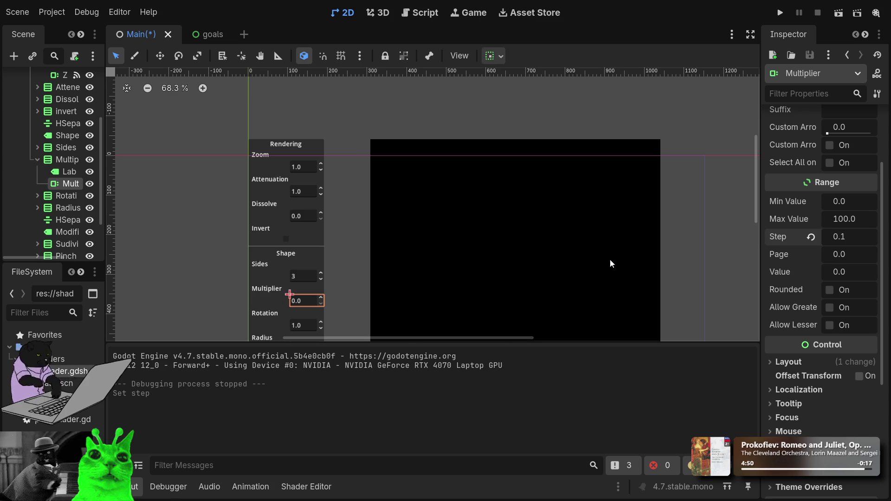
pyautogui.click(830, 308)
pyautogui.click(830, 325)
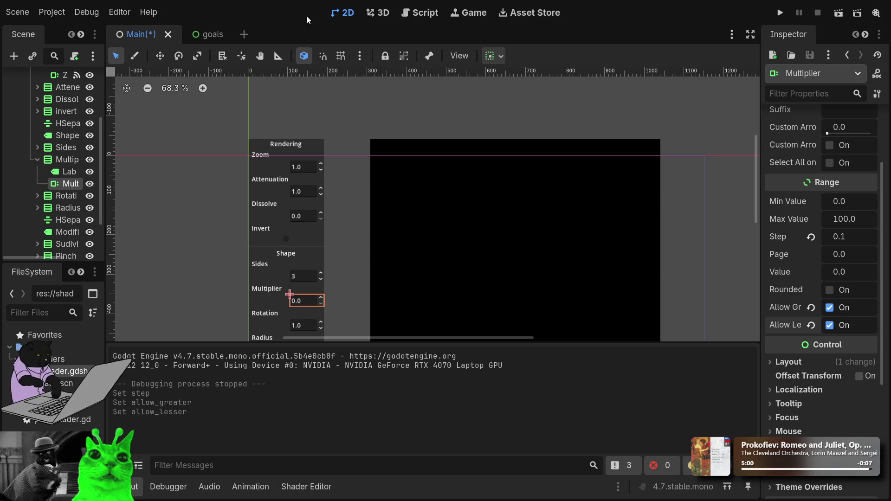
pyautogui.scroll(3)
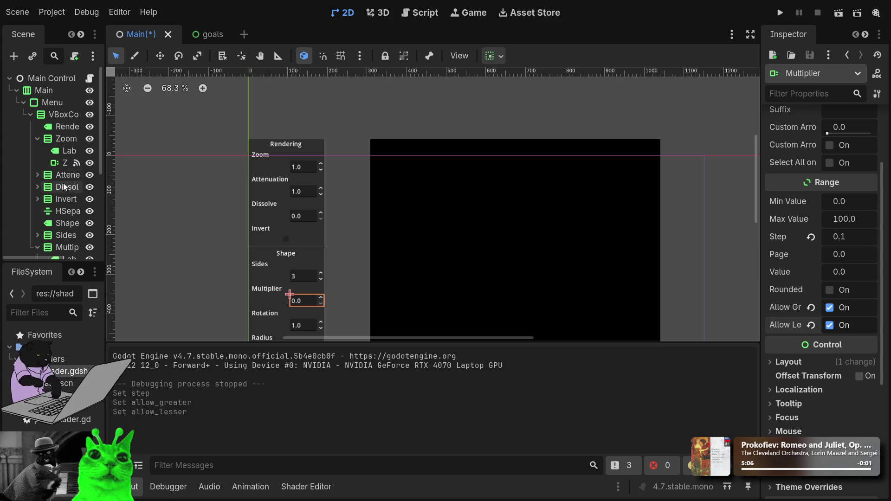
pyautogui.click(74, 165)
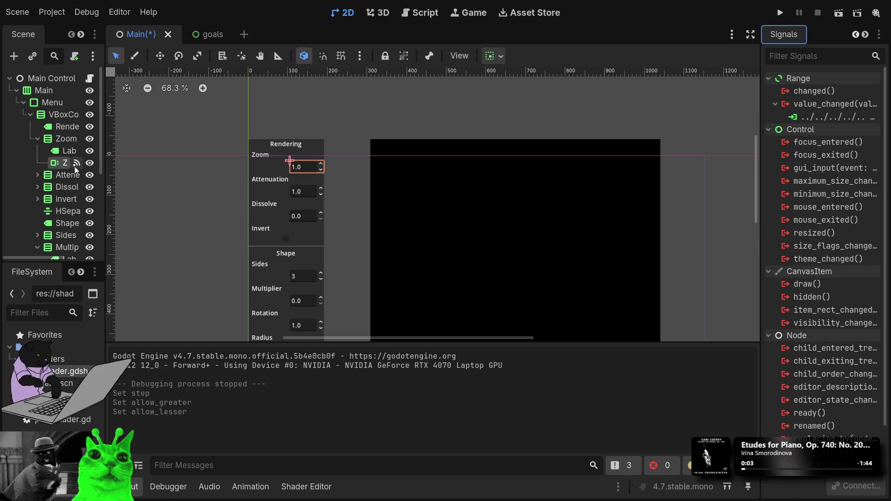
# Step: Delete the Zoom spinbox's value_changed connection and run the project
pyautogui.click(800, 120)
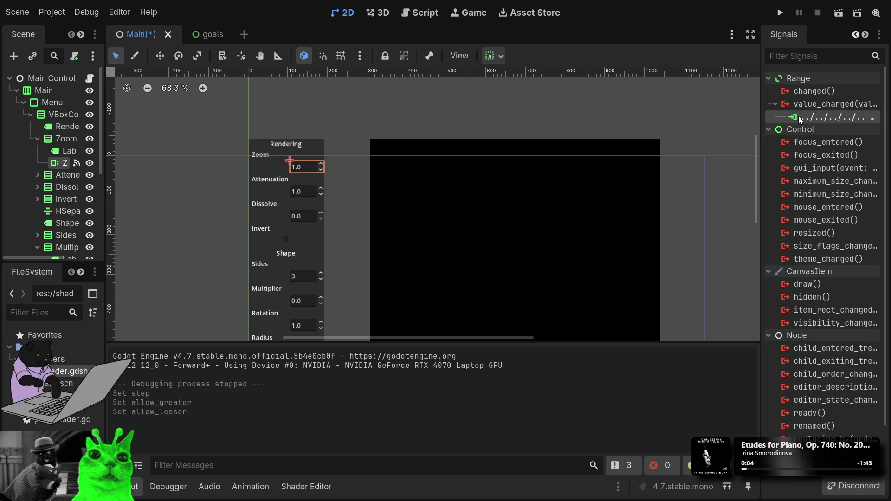
pyautogui.press('Delete')
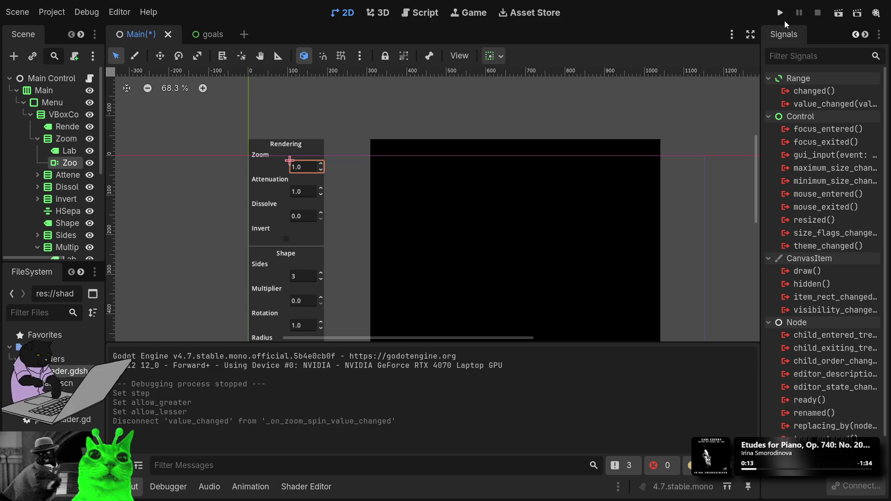
pyautogui.click(781, 14)
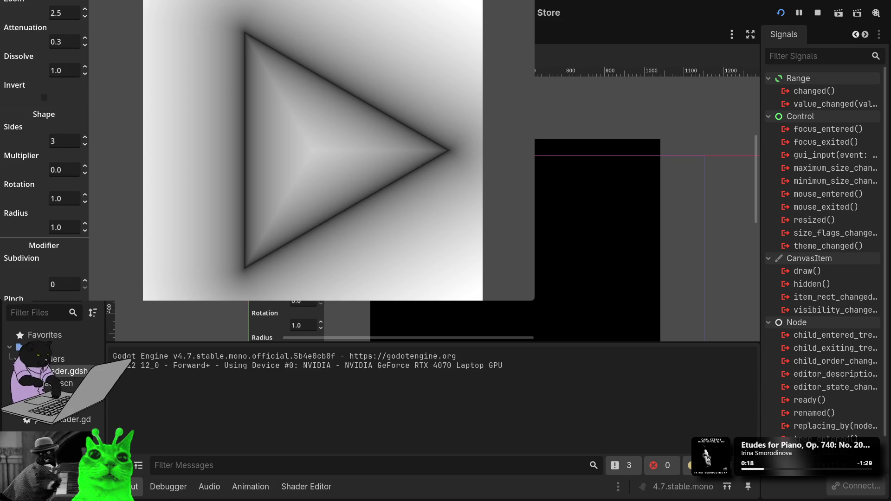
# Step: Maximize the game window and lower the Zoom value to 2.4
pyautogui.press('super+Up')
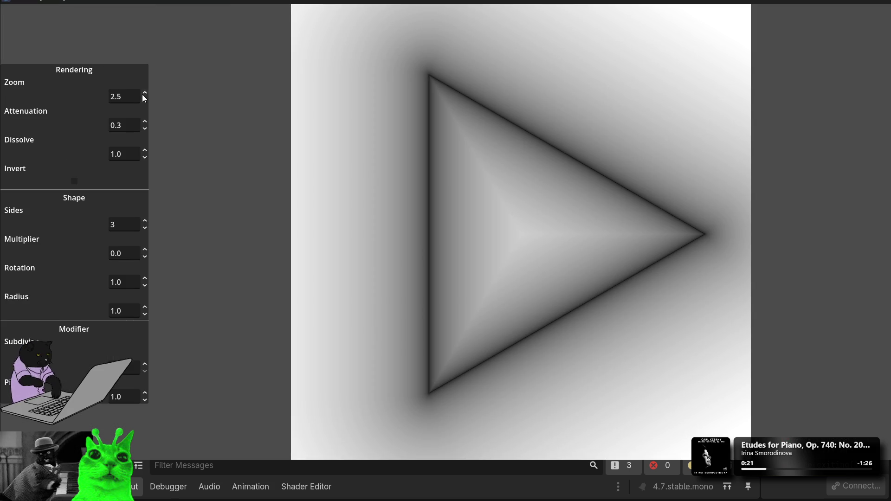
pyautogui.click(145, 93)
pyautogui.click(145, 93)
pyautogui.click(144, 93)
pyautogui.click(144, 100)
pyautogui.click(144, 100)
pyautogui.click(145, 101)
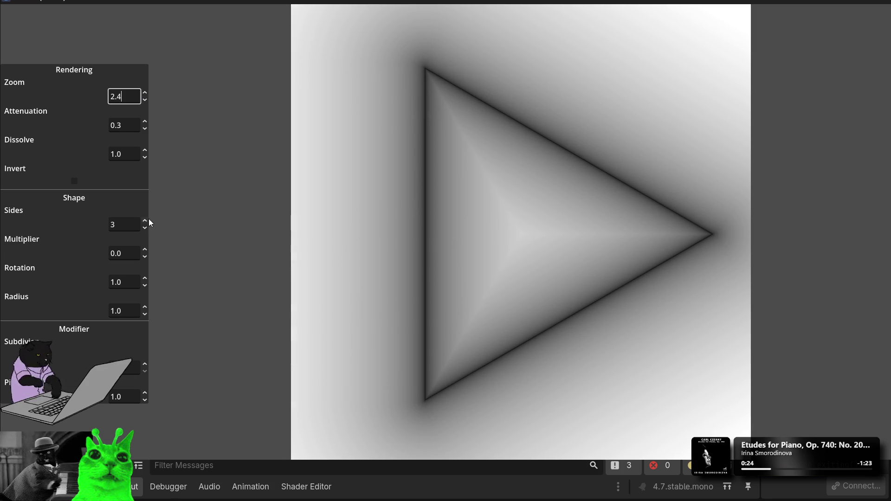
# Step: Try a Multiplier of -0.1, 7 sides, then a Multiplier of -0.5
pyautogui.click(136, 255)
pyautogui.hotkey('ctrl', 'a')
pyautogui.write('-0.1')
pyautogui.click(128, 223)
pyautogui.hotkey('ctrl', 'a')
pyautogui.write('7')
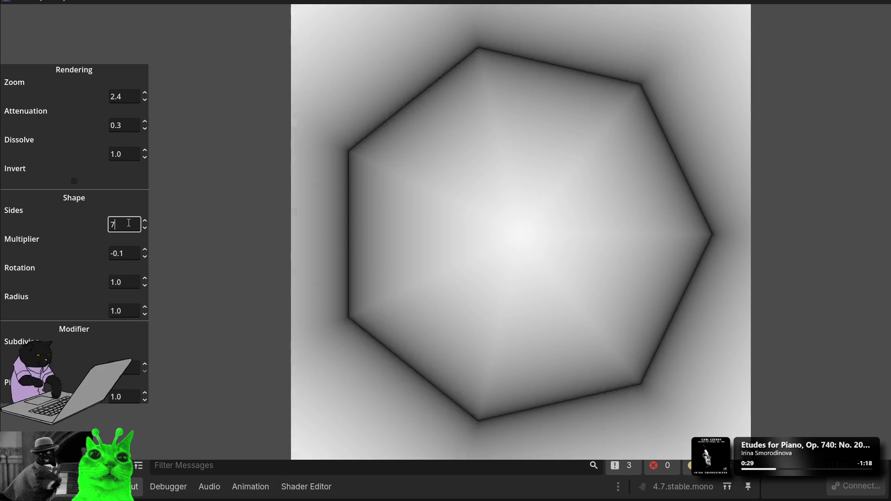
pyautogui.scroll(3)
pyautogui.scroll(-3)
pyautogui.scroll(3)
pyautogui.click(125, 255)
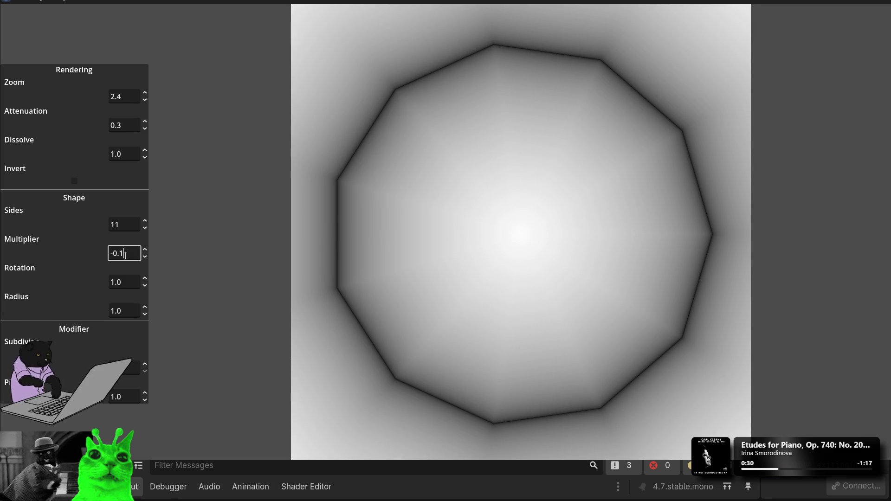
pyautogui.hotkey('ctrl', 'a')
pyautogui.write('-0.5')
# Step: Stop and relaunch the game, then close its window
pyautogui.click(879, 2)
pyautogui.click(784, 17)
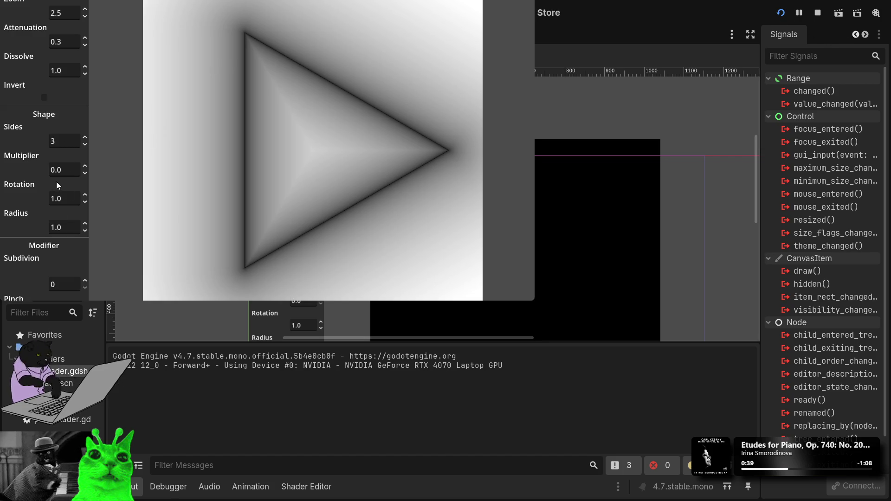
pyautogui.click(64, 170)
pyautogui.hotkey('alt', 'F4')
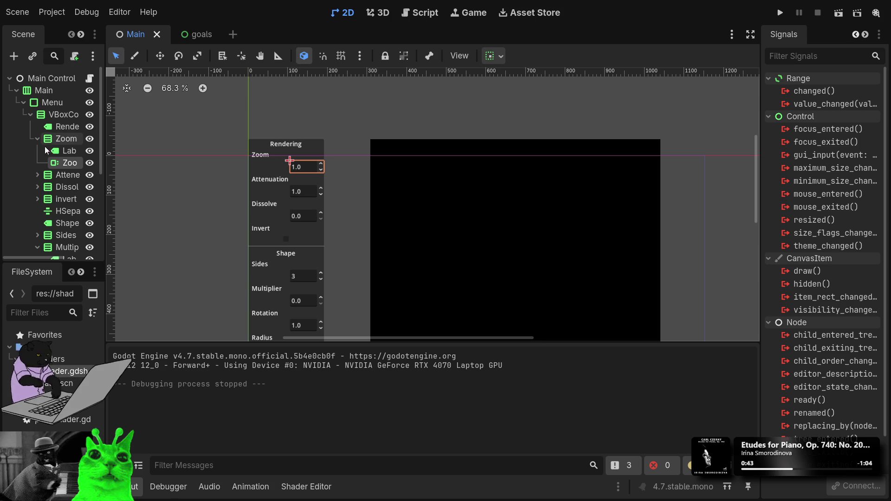
# Step: Open prot_shader.gd from the Main Control's script icon in the Scene dock
pyautogui.scroll(3)
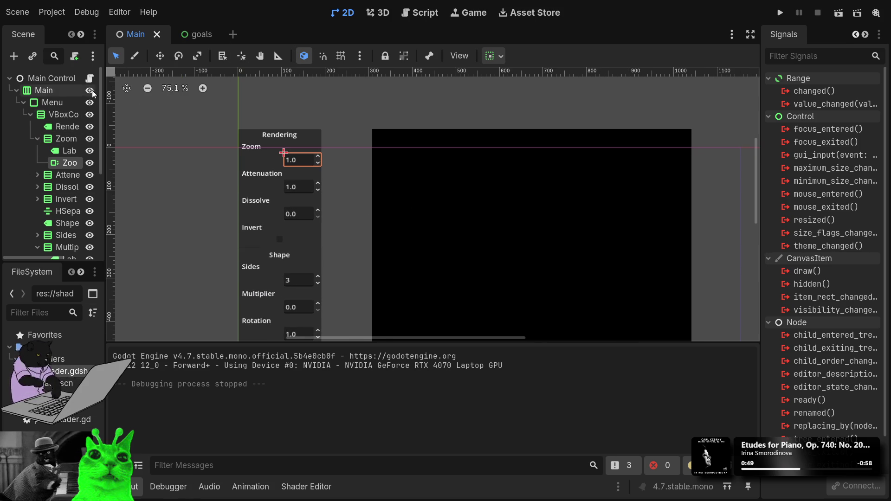
pyautogui.click(89, 78)
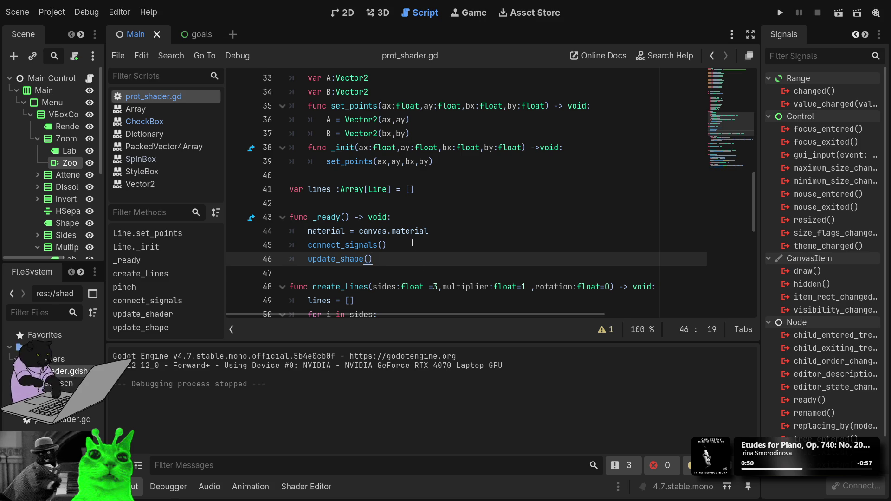
# Step: Expand connect_signals and duplicate the sides_spin connection block below the original
pyautogui.scroll(-3)
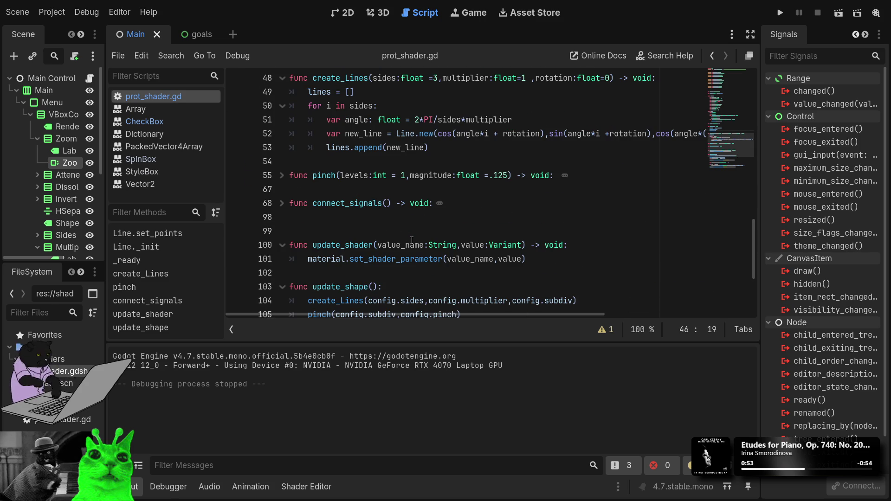
pyautogui.scroll(-3)
pyautogui.click(282, 161)
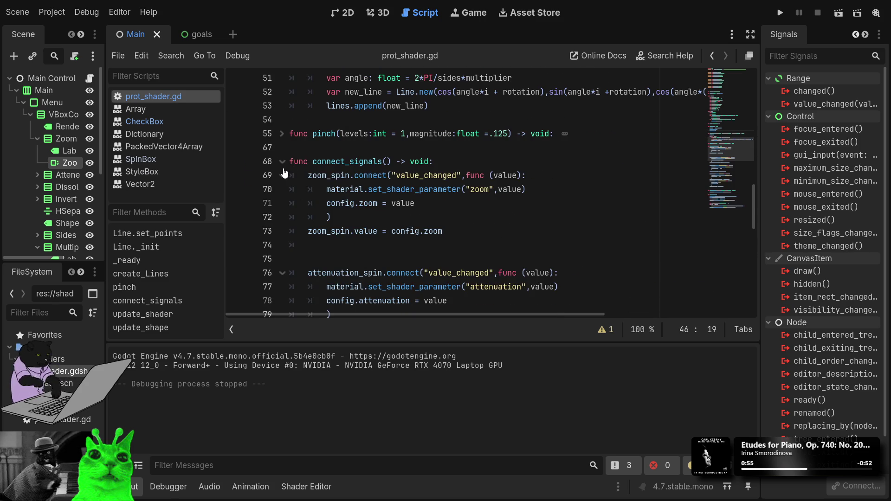
pyautogui.scroll(-3)
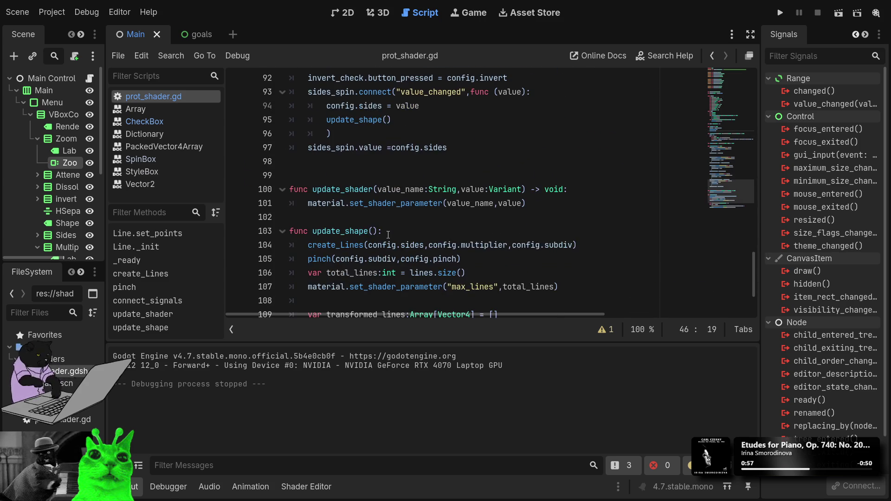
pyautogui.scroll(3)
pyautogui.moveTo(465, 231); pyautogui.dragTo(293, 176)
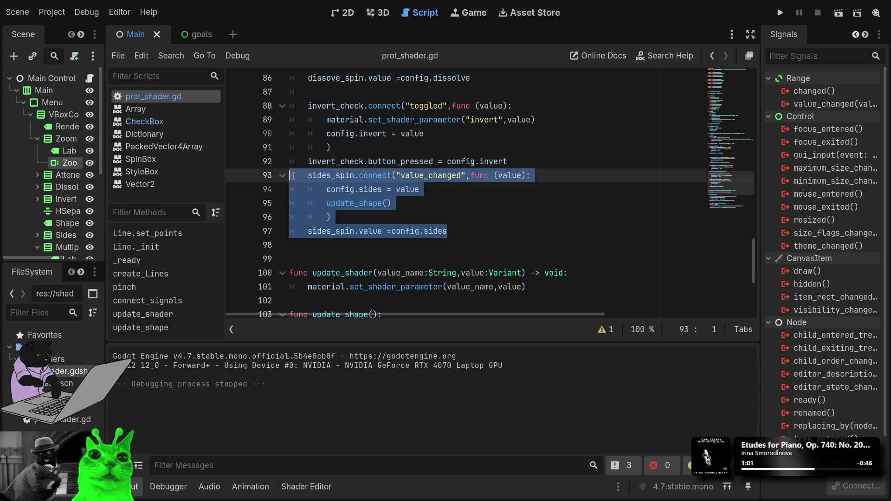
pyautogui.click(293, 176)
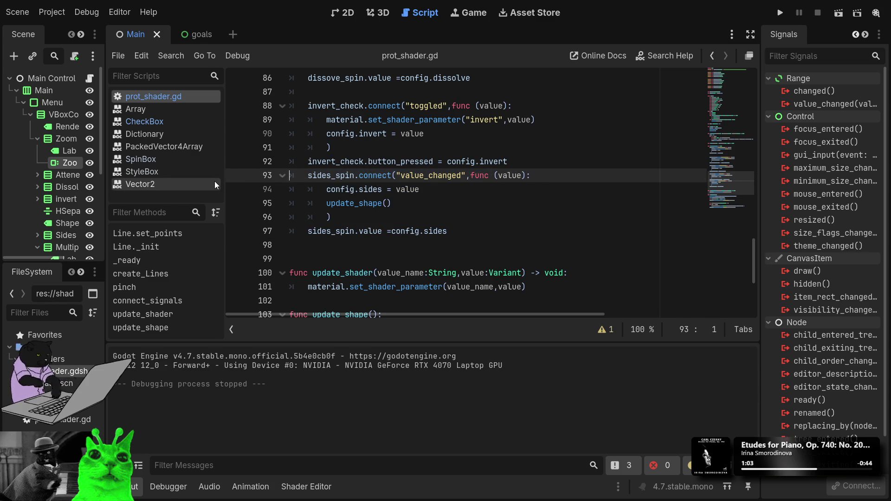
pyautogui.press('Return')
pyautogui.hotkey('shift', 'Down')
pyautogui.hotkey('shift', 'Down')
pyautogui.hotkey('shift', 'Down')
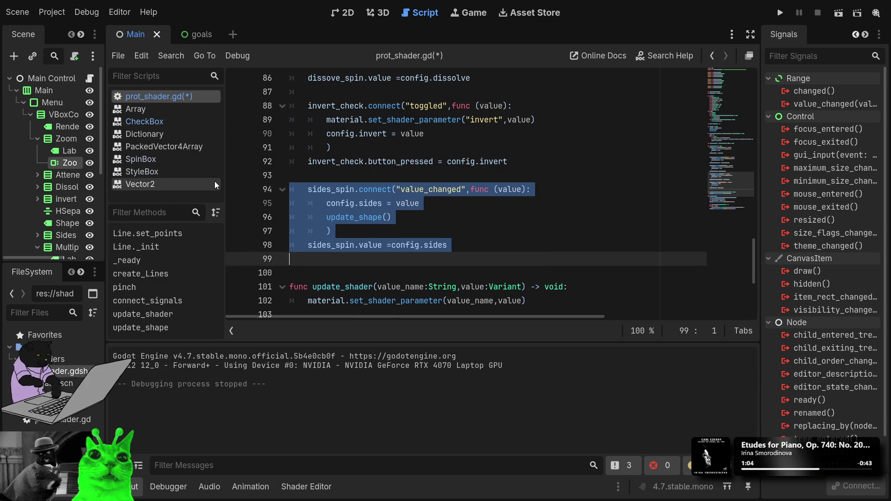
pyautogui.press('Down')
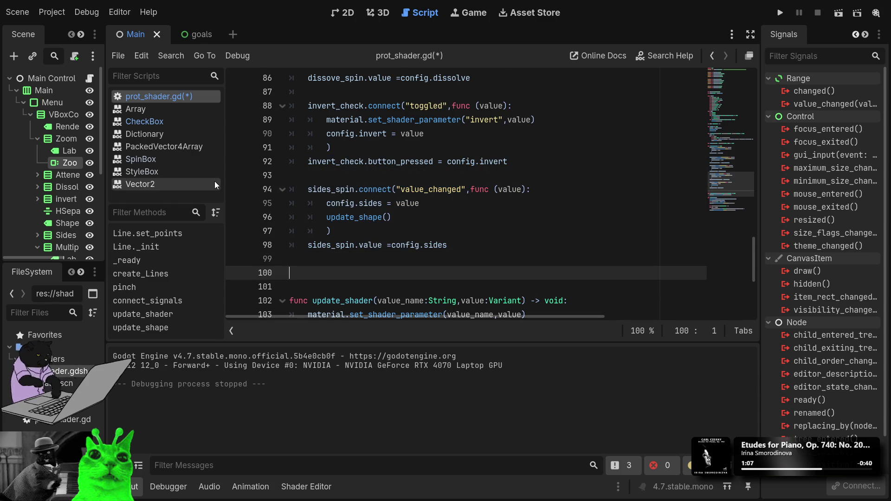
pyautogui.hotkey('ctrl', 'v')
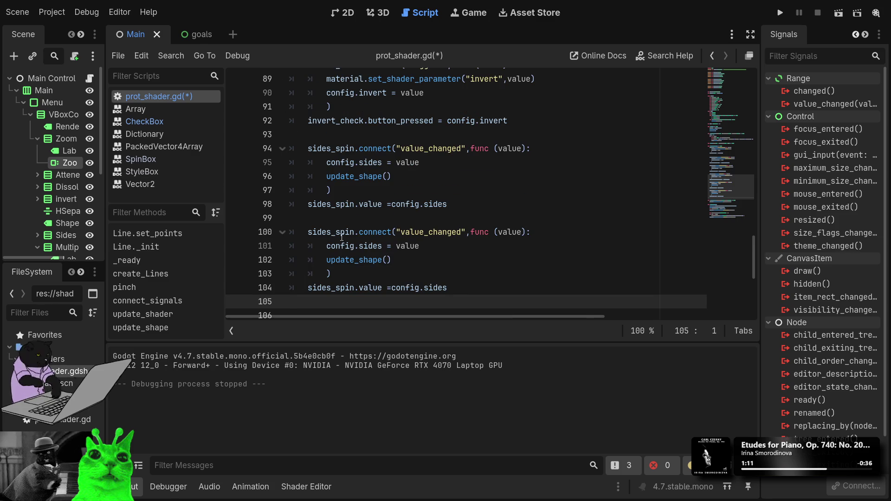
# Step: In the copied block, change sides to multiplier and sides_spin to multiplier_spin on lines 100-101
pyautogui.doubleClick(376, 245)
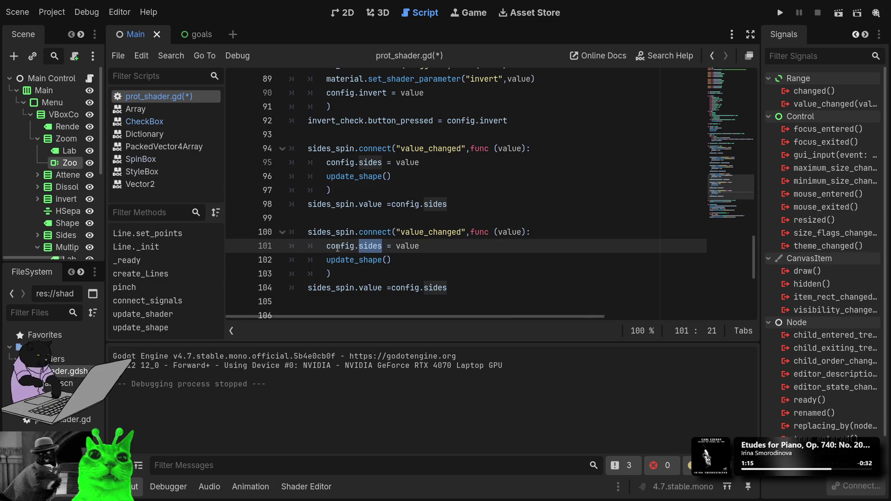
pyautogui.write('multip')
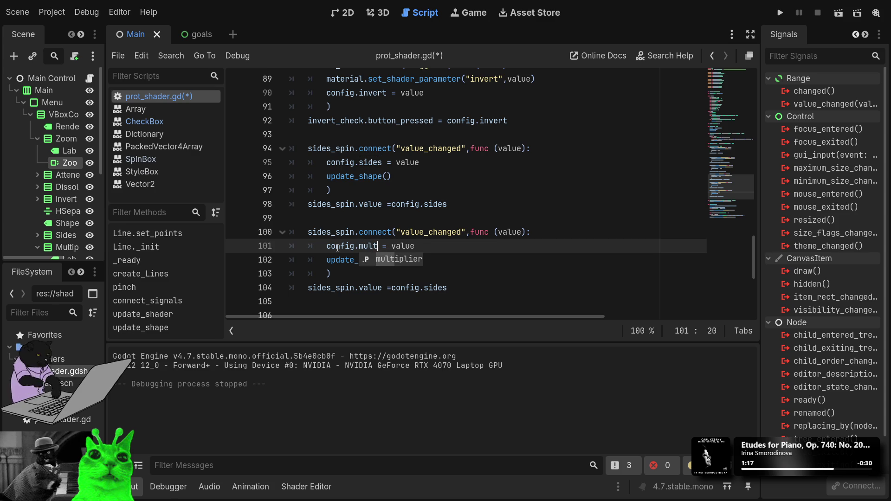
pyautogui.press('Return')
pyautogui.press('Down')
pyautogui.press('Down')
pyautogui.press('Down')
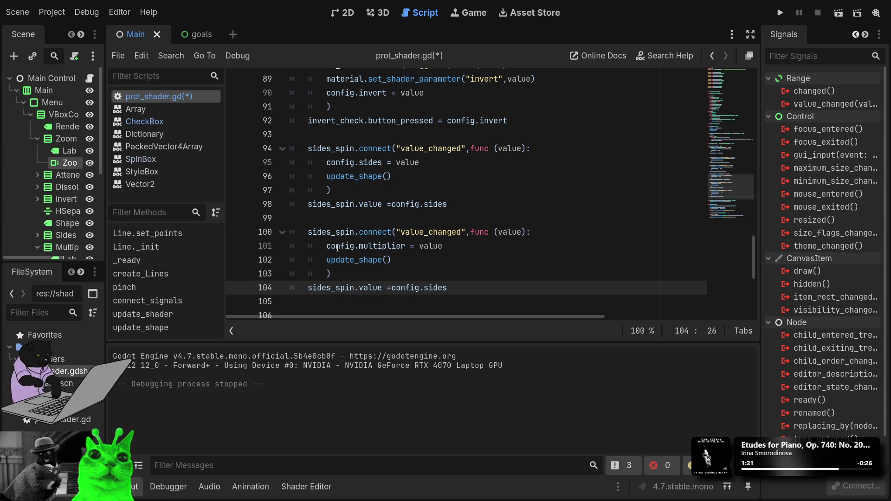
pyautogui.press('Home')
pyautogui.hotkey('ctrl', 'shift', 'Right')
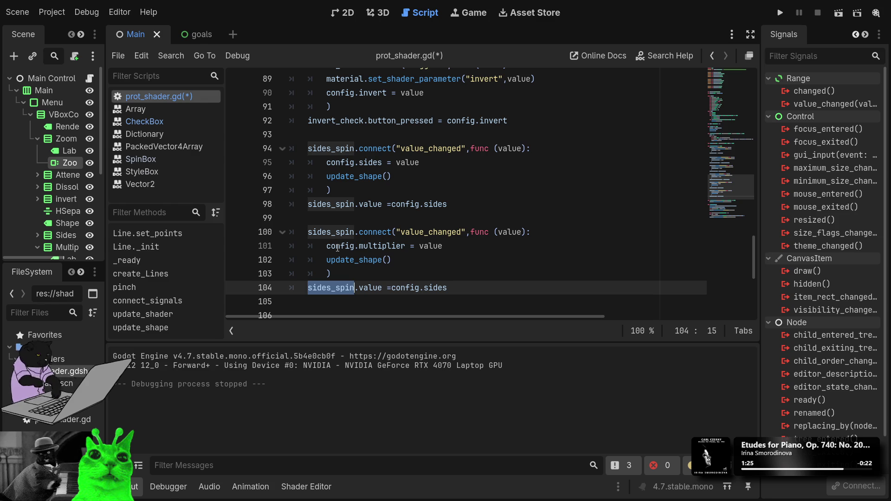
pyautogui.press('Up')
pyautogui.press('Up')
pyautogui.press('Up')
pyautogui.press('BackSpace')
pyautogui.press('BackSpace')
pyautogui.press('BackSpace')
pyautogui.write('mul')
pyautogui.press('Return')
pyautogui.press('BackSpace')
pyautogui.press('BackSpace')
pyautogui.press('BackSpace')
# Step: Replace sides_spin and sides on line 104 with multiplier_spin and multiplier, then save and run with F5
pyautogui.hotkey('ctrl', 'shift', 'Left')
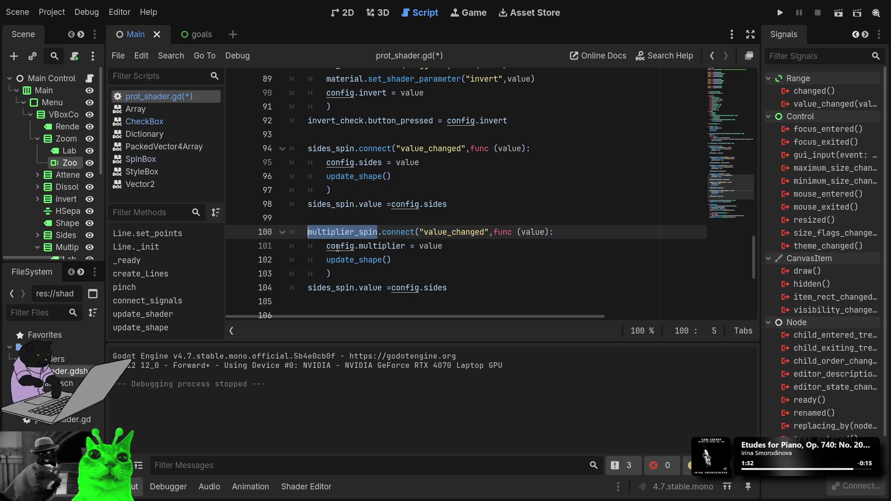
pyautogui.doubleClick(332, 287)
pyautogui.hotkey('ctrl', 'v')
pyautogui.doubleClick(459, 288)
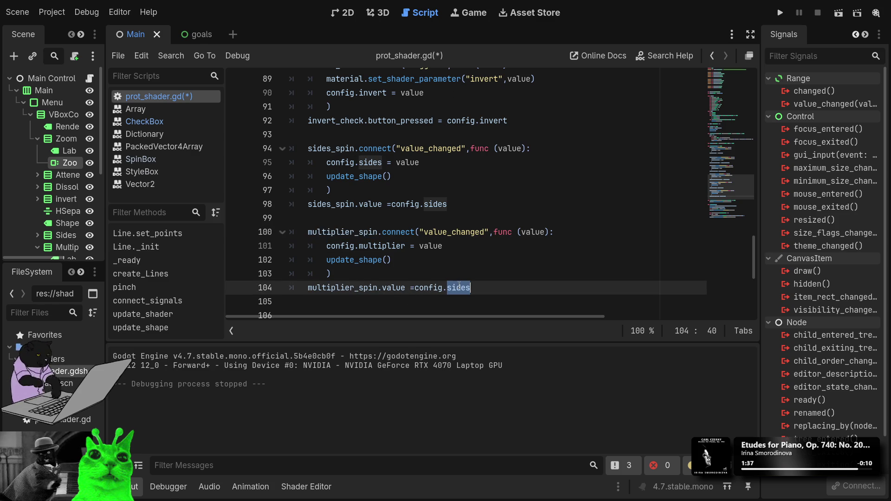
pyautogui.write('mul')
pyautogui.press('Return')
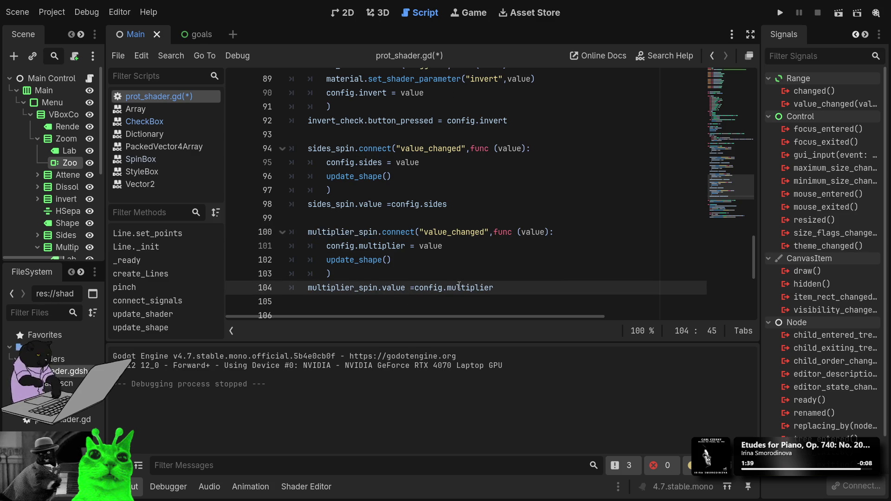
pyautogui.press('F5')
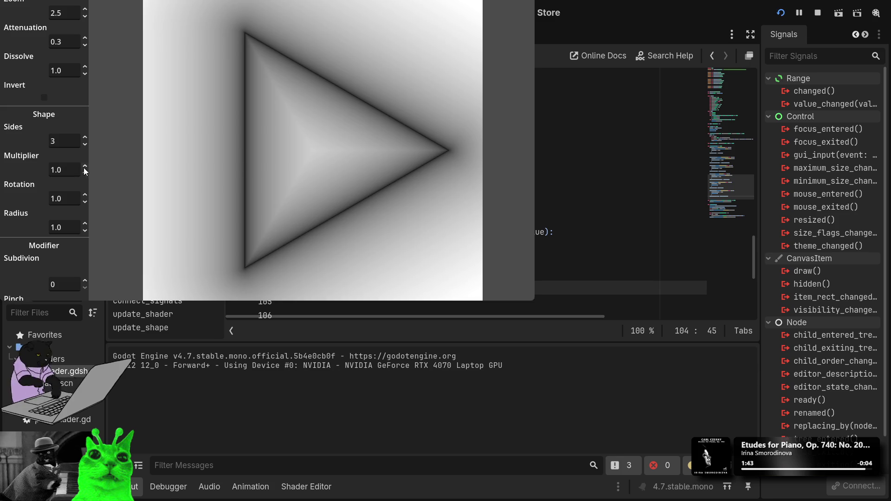
# Step: Raise the Multiplier to 1.1 and Sides to 5, then confirm a multiplier of 2.0
pyautogui.click(86, 168)
pyautogui.scroll(3)
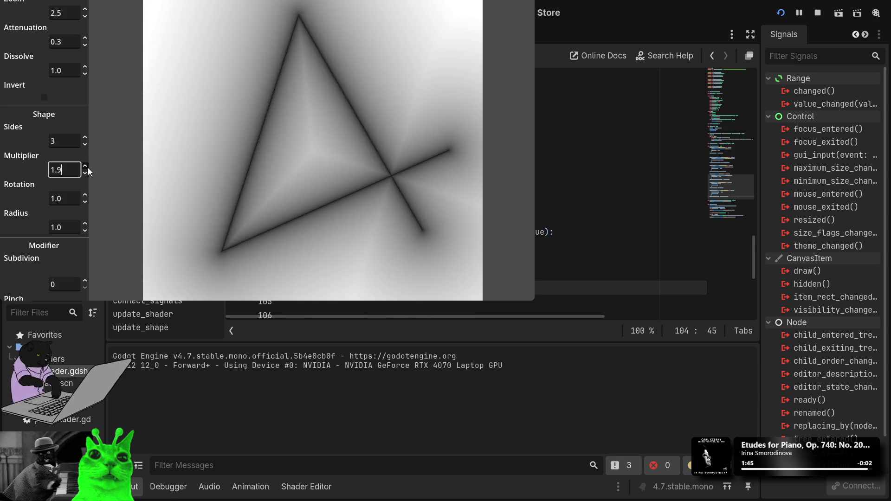
pyautogui.scroll(3)
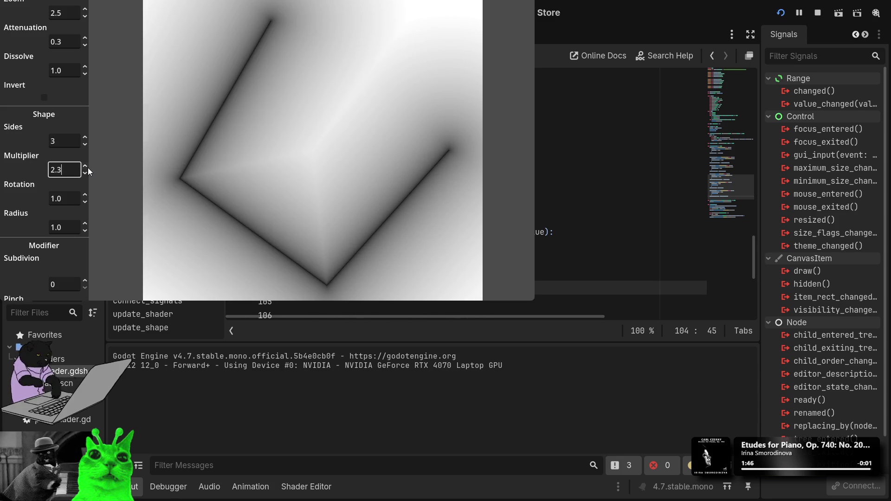
pyautogui.click(86, 138)
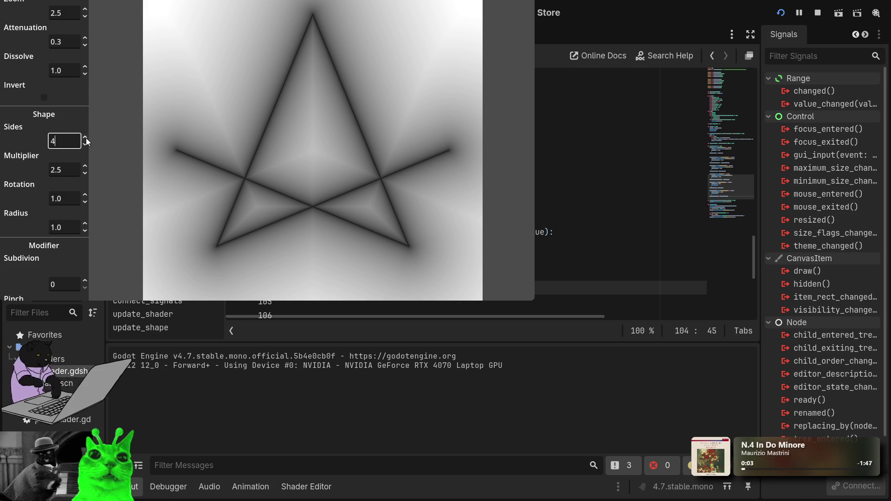
pyautogui.click(86, 138)
pyautogui.press('Tab')
pyautogui.write('2')
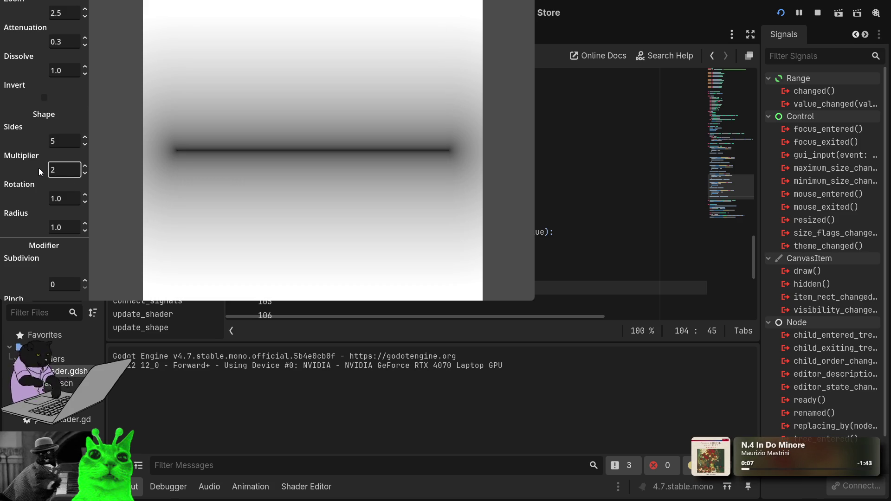
pyautogui.press('Return')
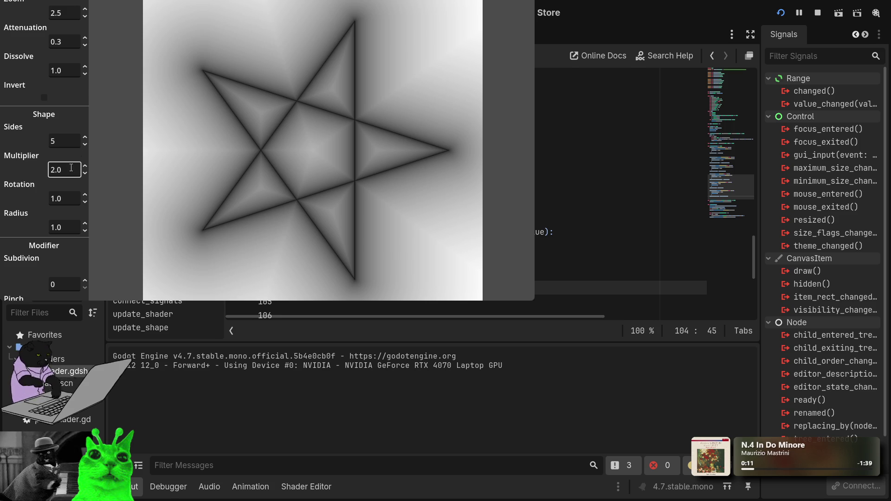
# Step: Step the Sides count up further and set the multiplier to 3.0
pyautogui.click(87, 138)
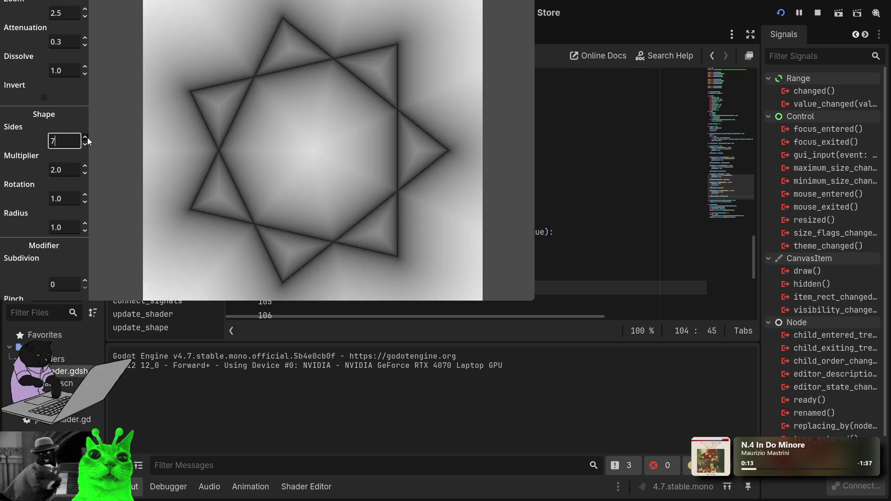
pyautogui.click(87, 138)
pyautogui.click(87, 138)
pyautogui.click(88, 137)
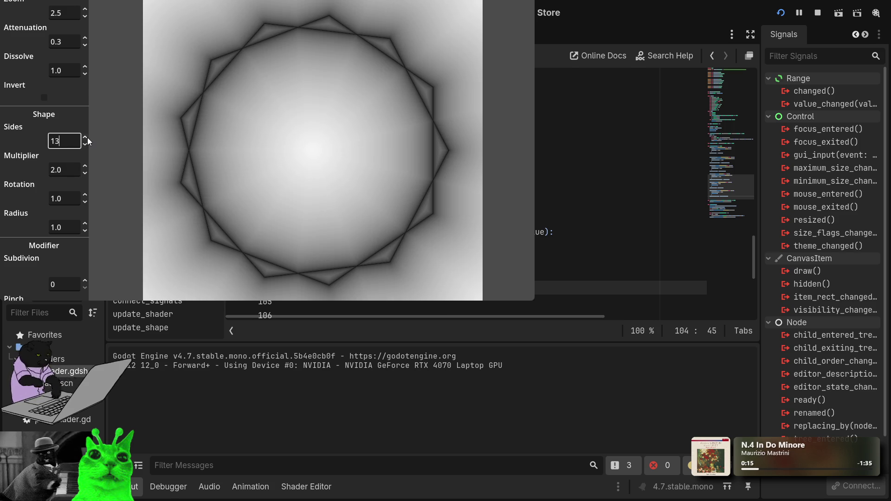
pyautogui.click(76, 170)
pyautogui.write('3')
pyautogui.press('Return')
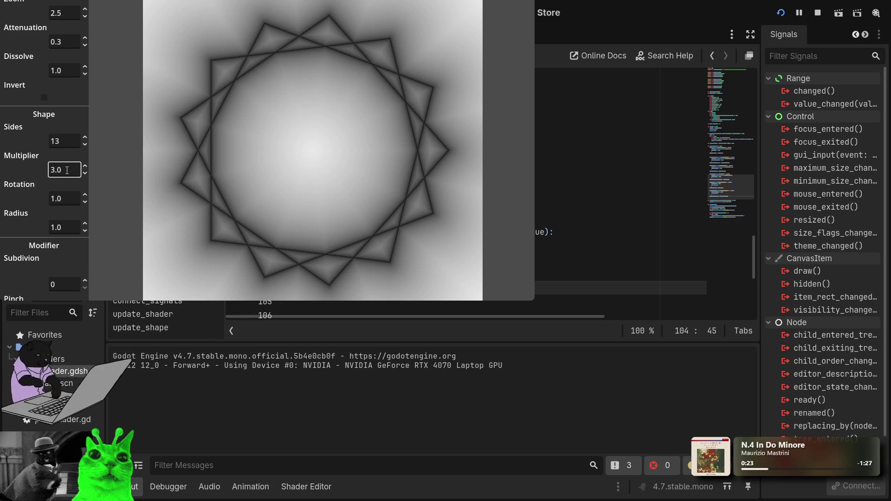
# Step: Scroll the Multiplier up to 6.7 and adjust the Attenuation value
pyautogui.scroll(3)
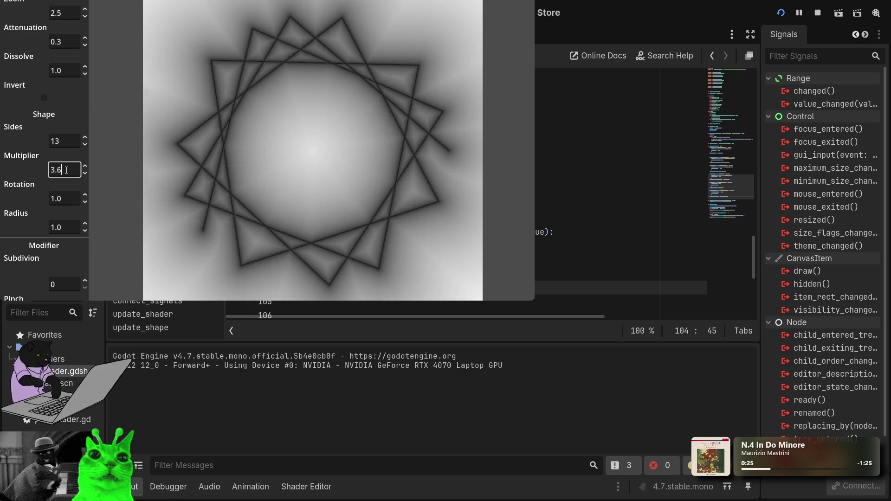
pyautogui.scroll(3)
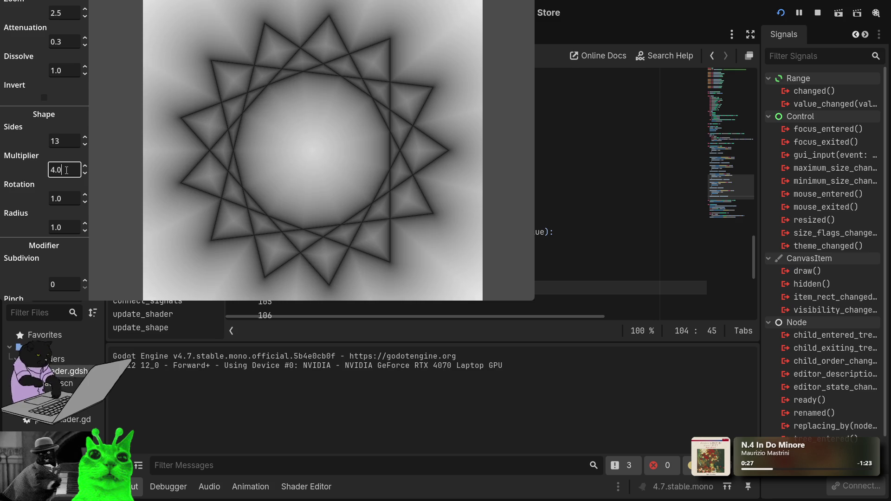
pyautogui.scroll(3)
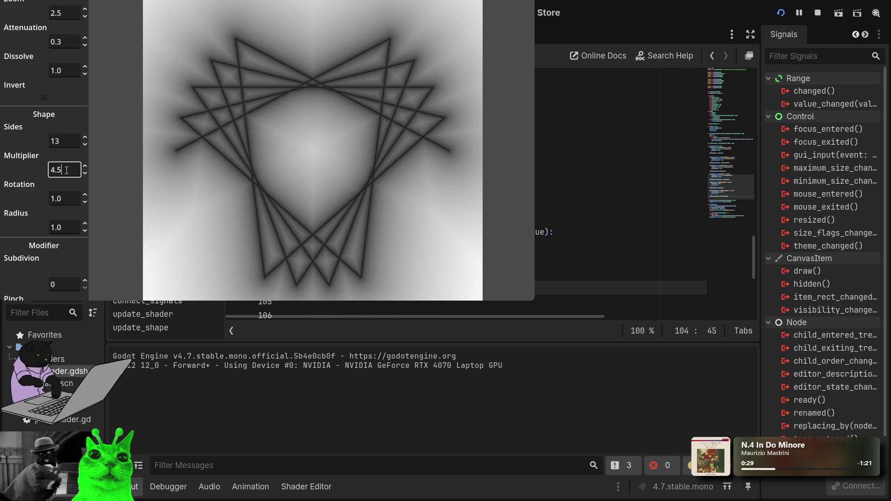
pyautogui.scroll(3)
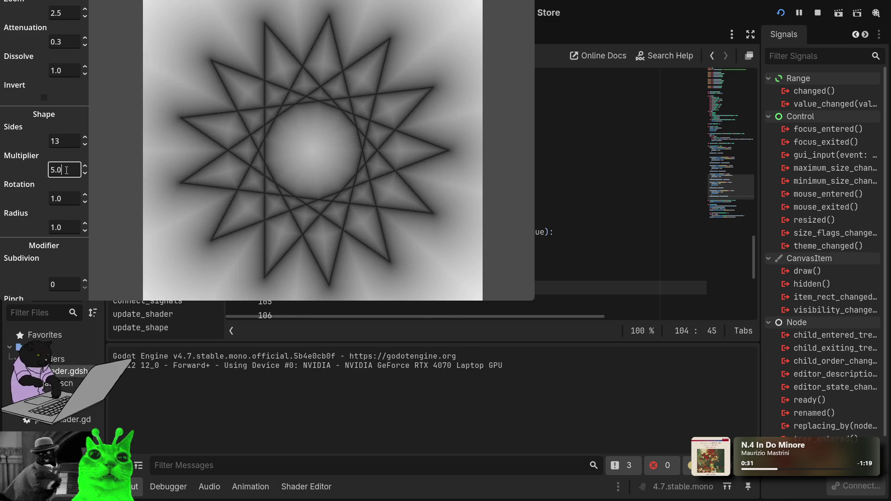
pyautogui.scroll(3)
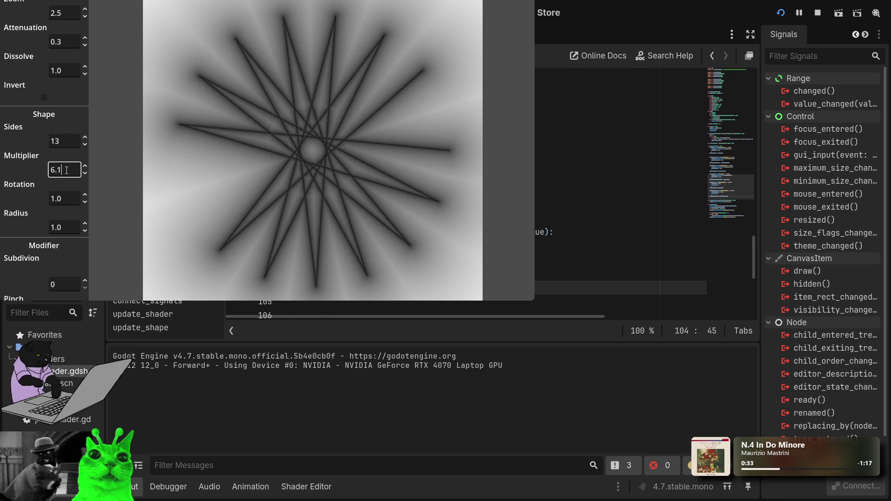
pyautogui.scroll(3)
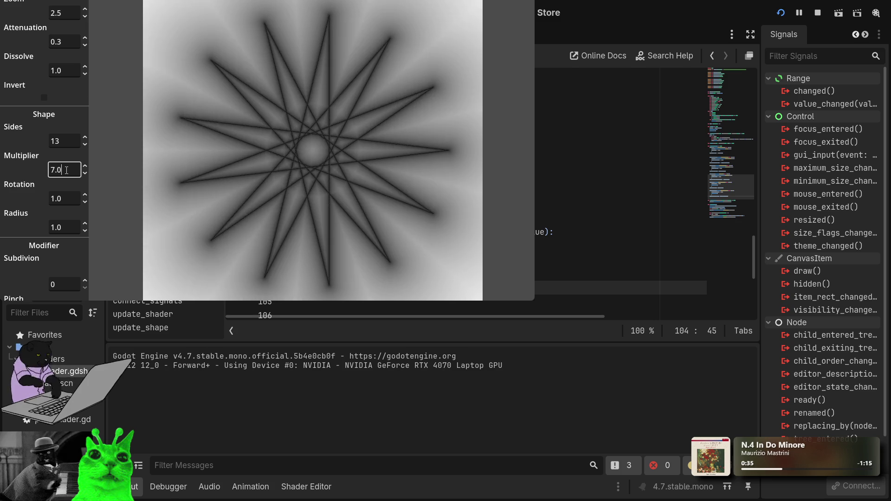
pyautogui.scroll(-3)
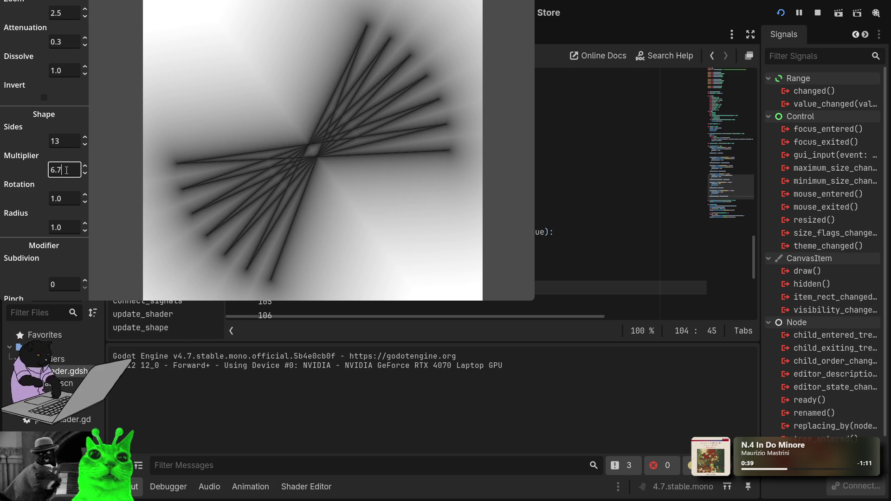
pyautogui.click(85, 39)
pyautogui.scroll(3)
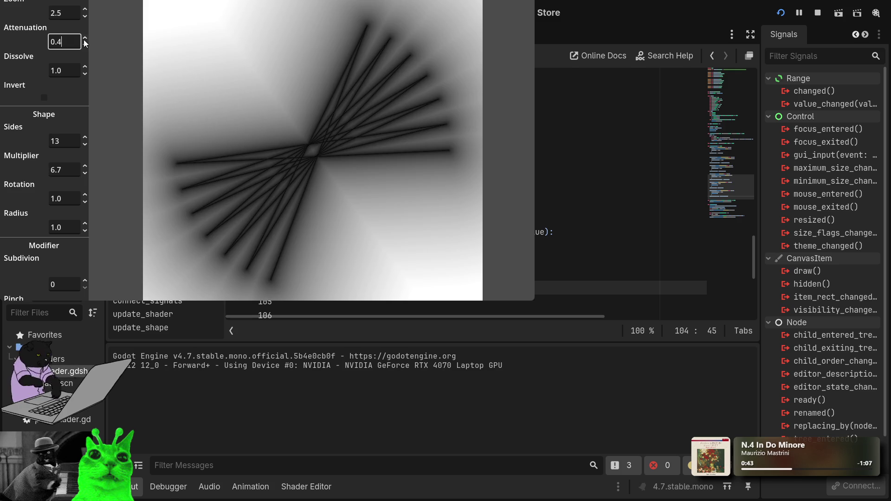
# Step: Set Attenuation to 0.7 and Dissolve to 0.9 in the running demo, then stop it with F8
pyautogui.scroll(-3)
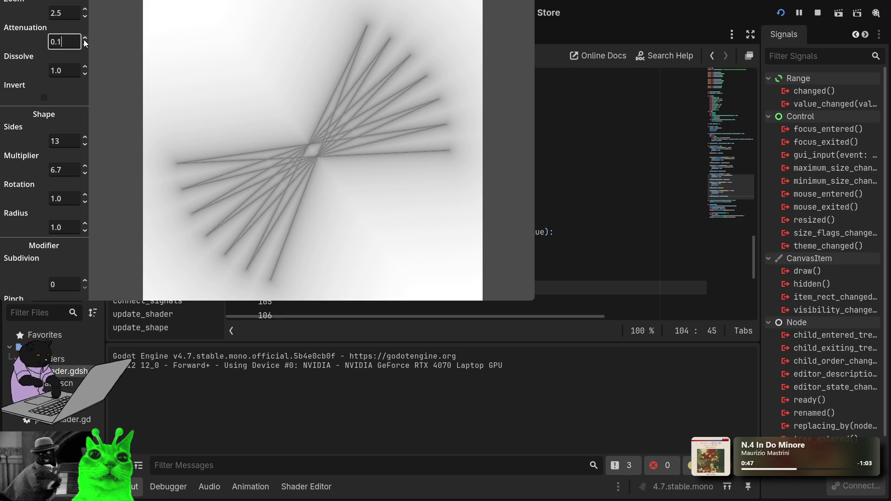
pyautogui.scroll(-3)
pyautogui.scroll(3)
pyautogui.scroll(-3)
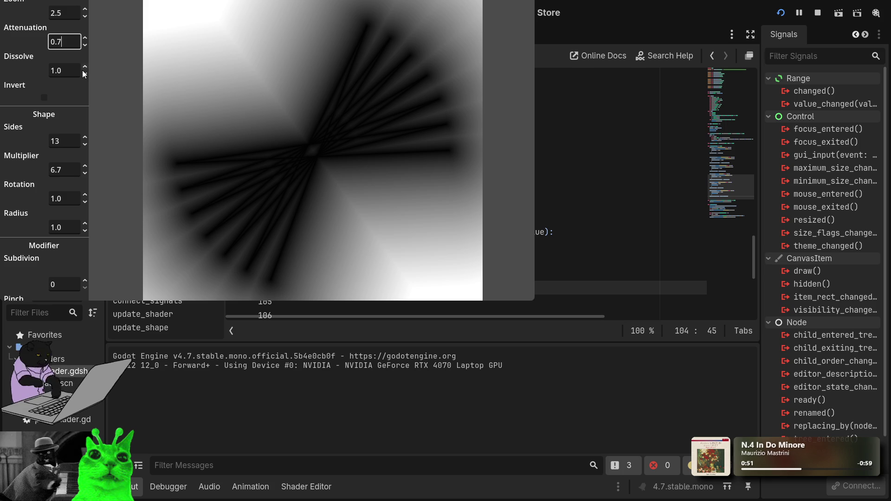
pyautogui.scroll(3)
pyautogui.scroll(3)
pyautogui.scroll(3)
pyautogui.scroll(-3)
pyautogui.scroll(-3)
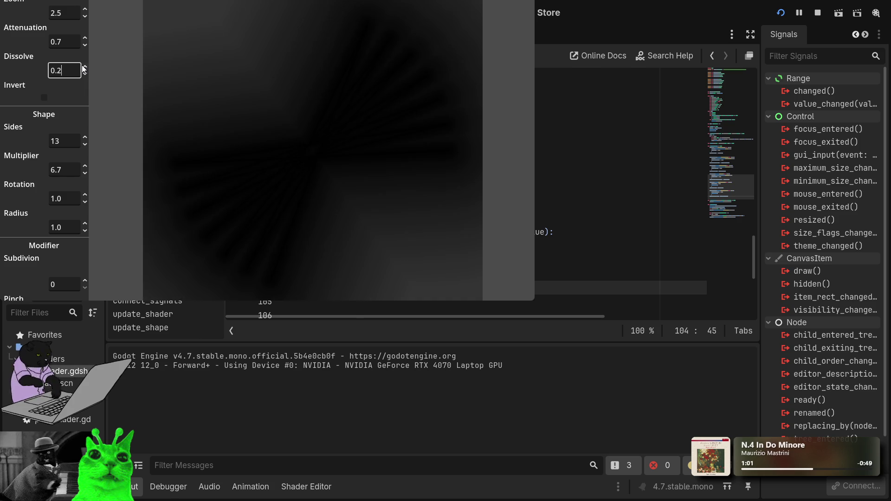
pyautogui.scroll(3)
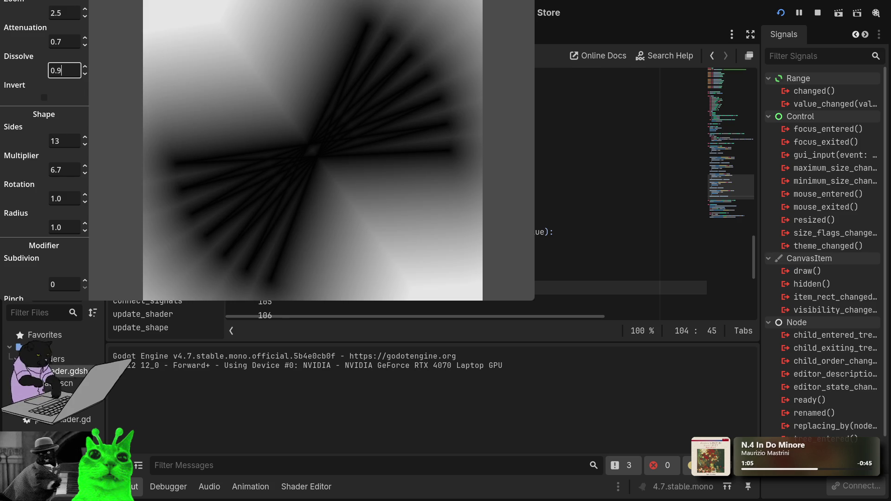
pyautogui.press('F8')
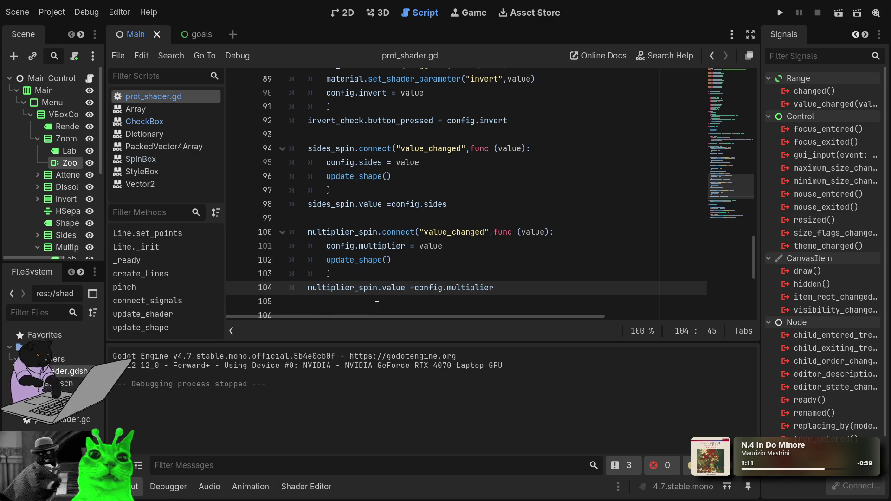
# Step: Copy the multiplier_spin connection block on lines 100–104 and paste it onto blank line 105
pyautogui.scroll(-3)
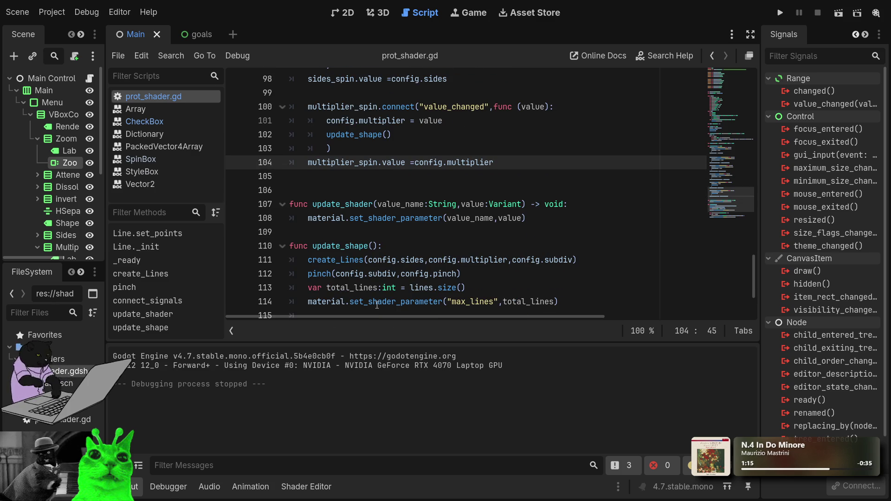
pyautogui.scroll(-3)
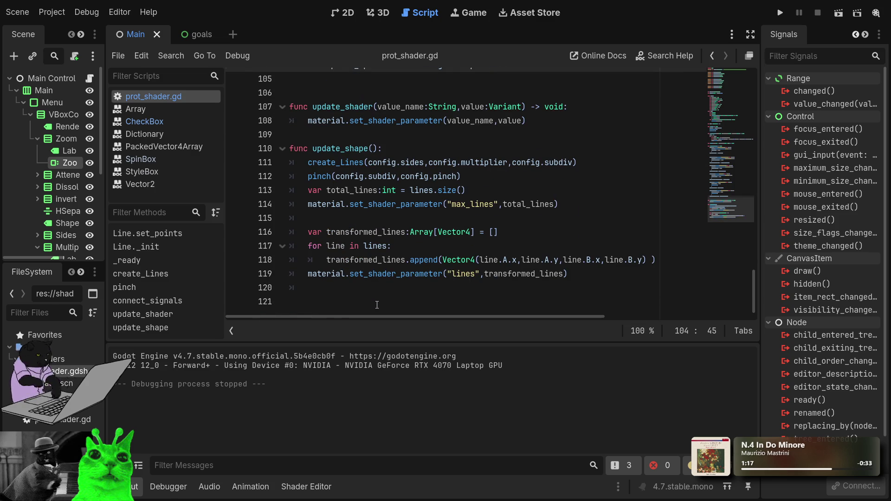
pyautogui.scroll(3)
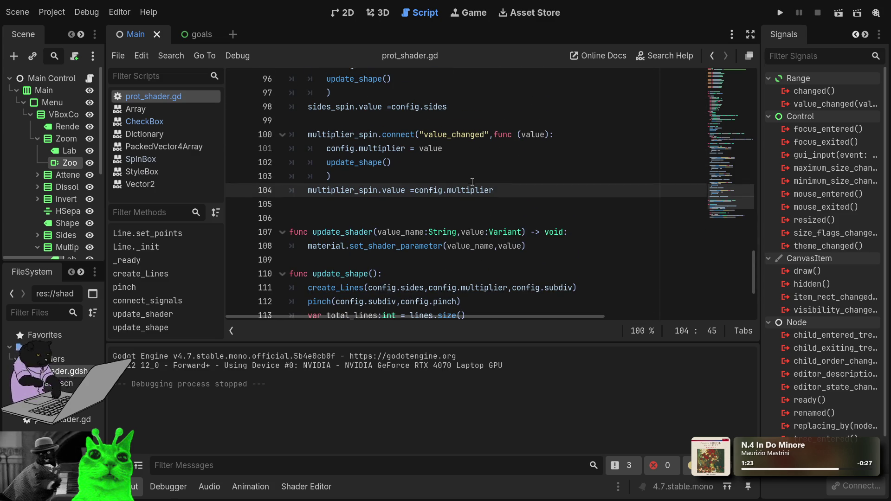
pyautogui.click(410, 185)
pyautogui.press('End')
pyautogui.hotkey('shift', 'Up')
pyautogui.click(292, 138)
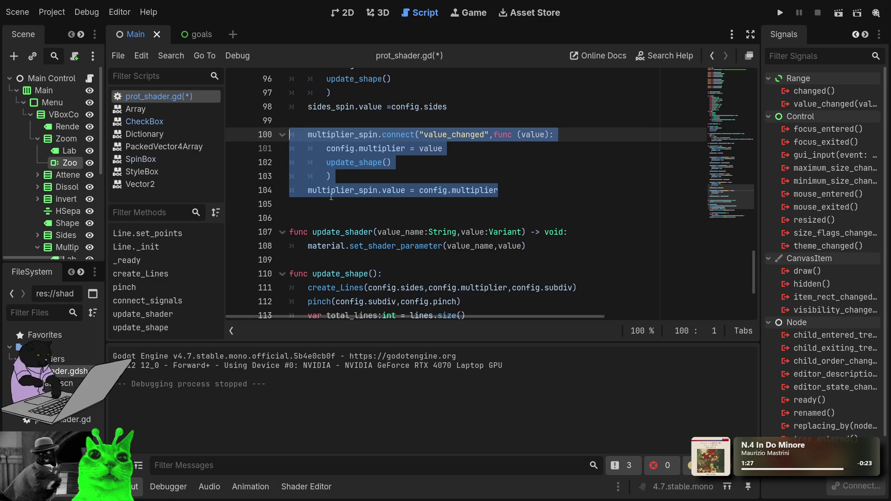
pyautogui.hotkey('ctrl', 'c')
pyautogui.click(309, 206)
pyautogui.hotkey('ctrl', 'v')
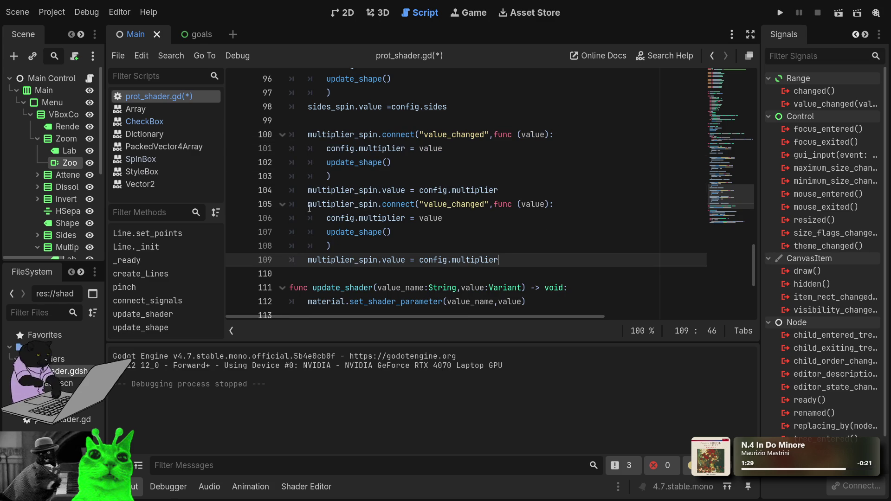
pyautogui.click(310, 206)
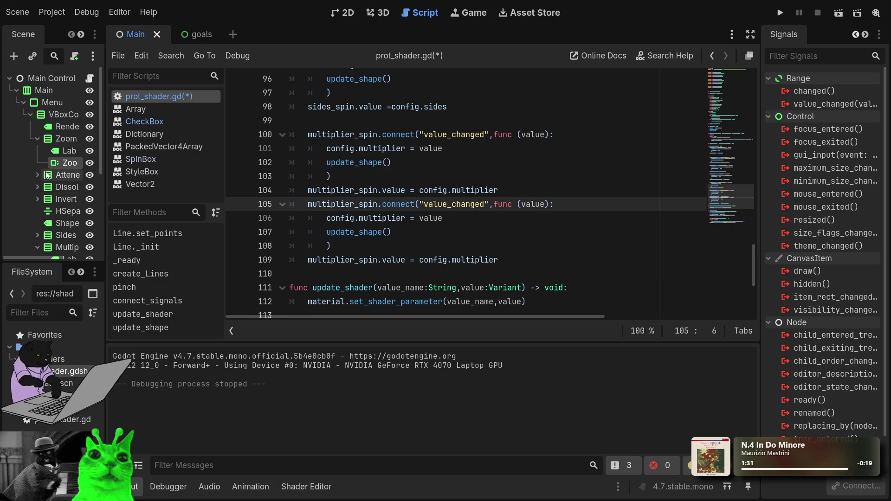
# Step: Collapse the Zoom and Multiplier nodes in the Scene dock
pyautogui.click(37, 139)
pyautogui.click(38, 223)
pyautogui.scroll(-3)
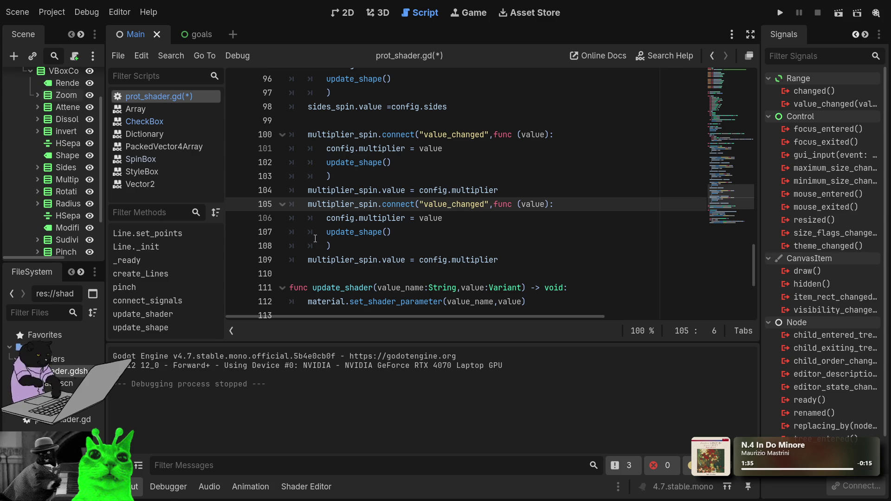
pyautogui.click(493, 218)
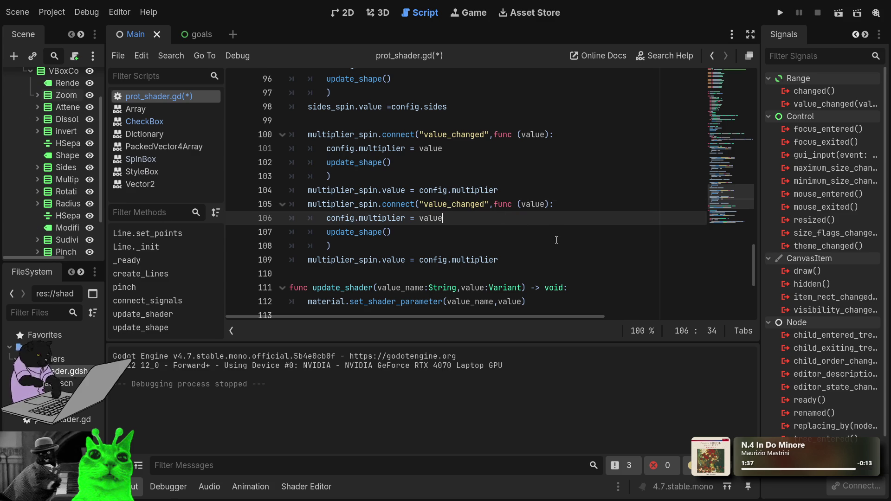
pyautogui.scroll(-3)
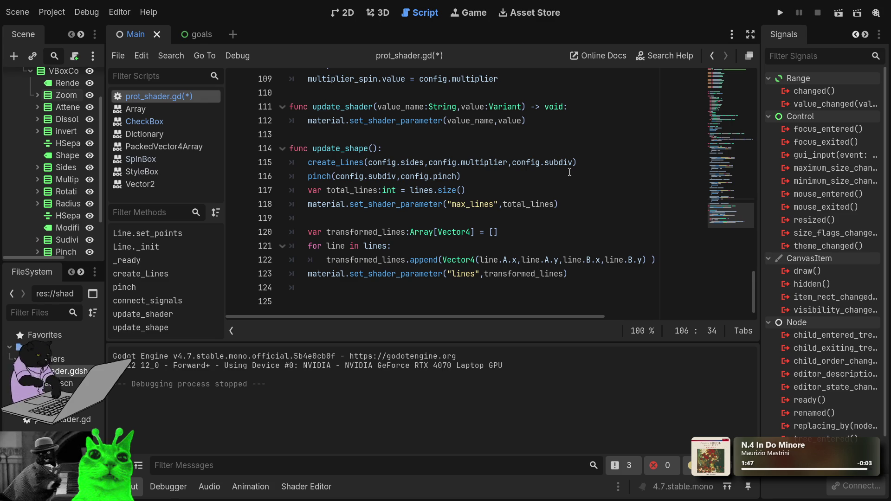
# Step: Add ',config.radius' as a fourth create_Lines argument on line 115, then go to create_Lines' definition
pyautogui.click(572, 163)
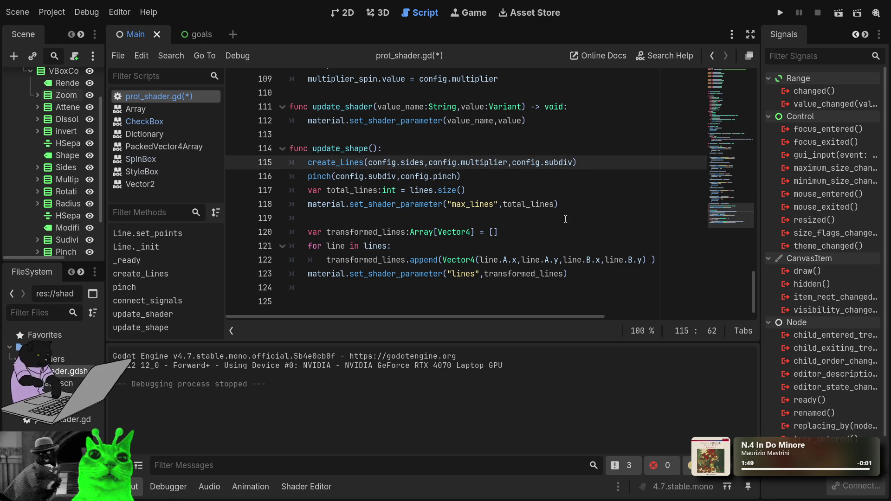
pyautogui.write(',confi')
pyautogui.write('g.')
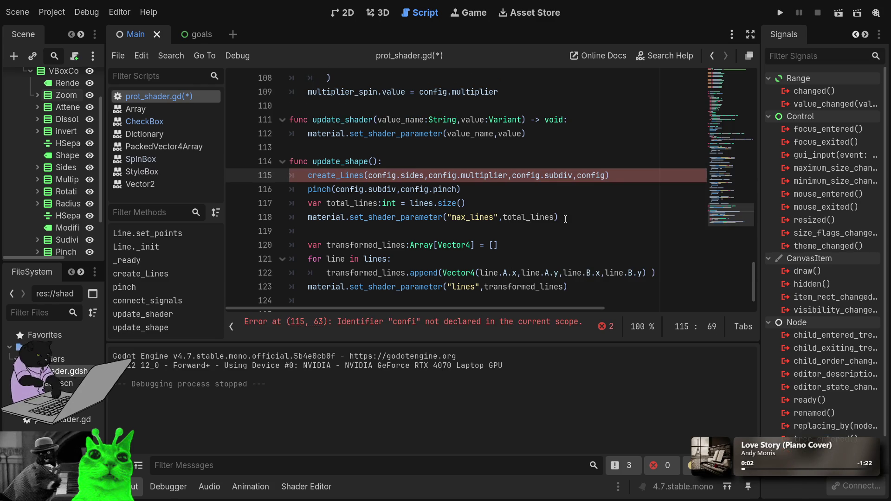
pyautogui.write('radius')
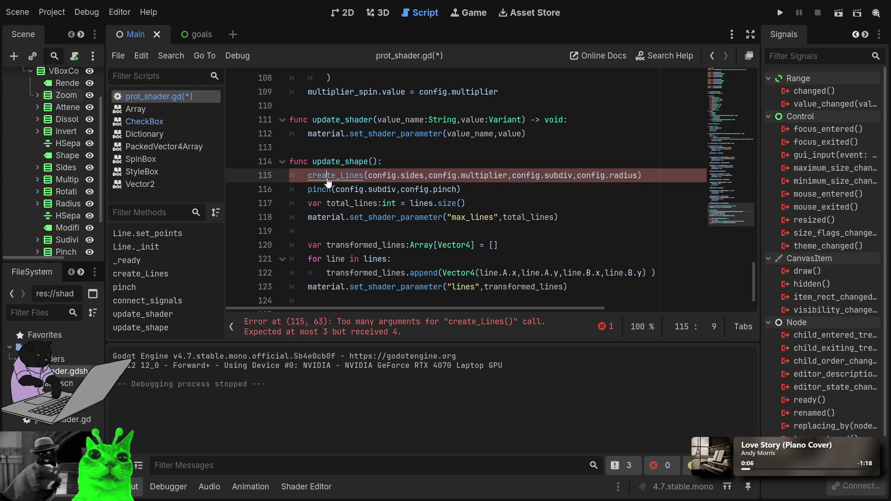
pyautogui.click(326, 176)
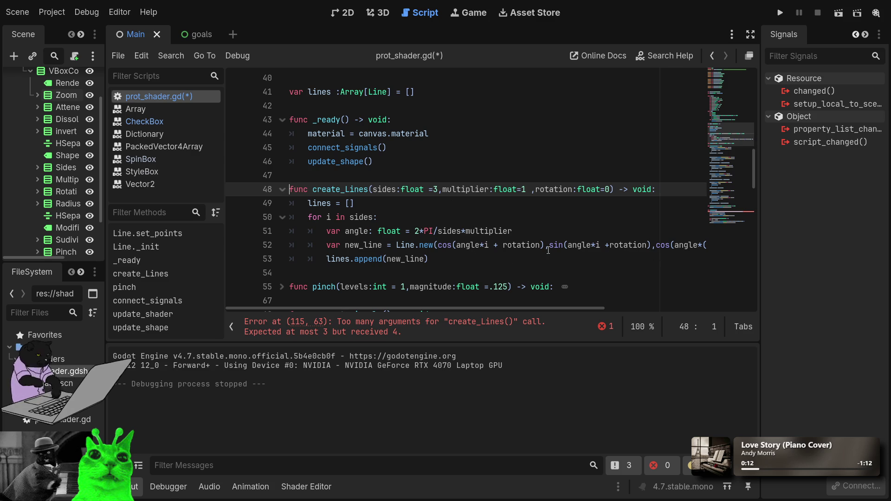
# Step: Move the first cos and sin terms of the Line.new call onto their own lines
pyautogui.click(546, 246)
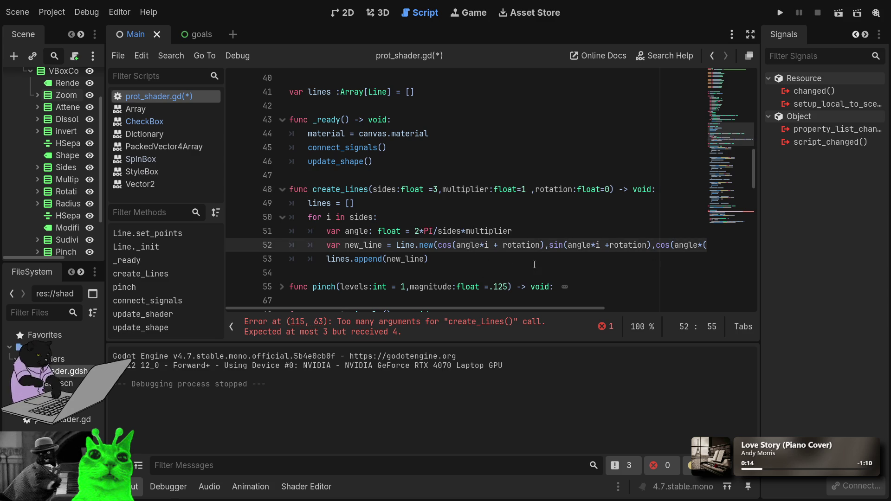
pyautogui.press('Right')
pyautogui.press('Right')
pyautogui.press('Return')
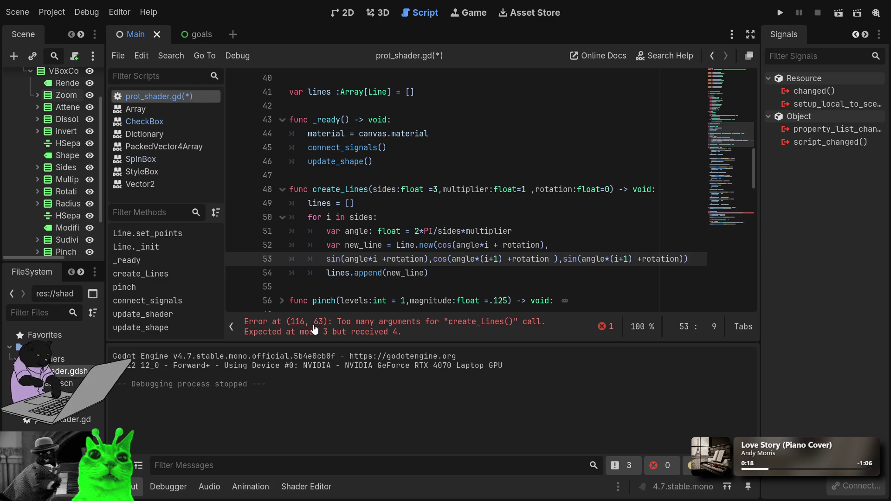
pyautogui.press('Up')
pyautogui.hotkey('ctrl', 'End')
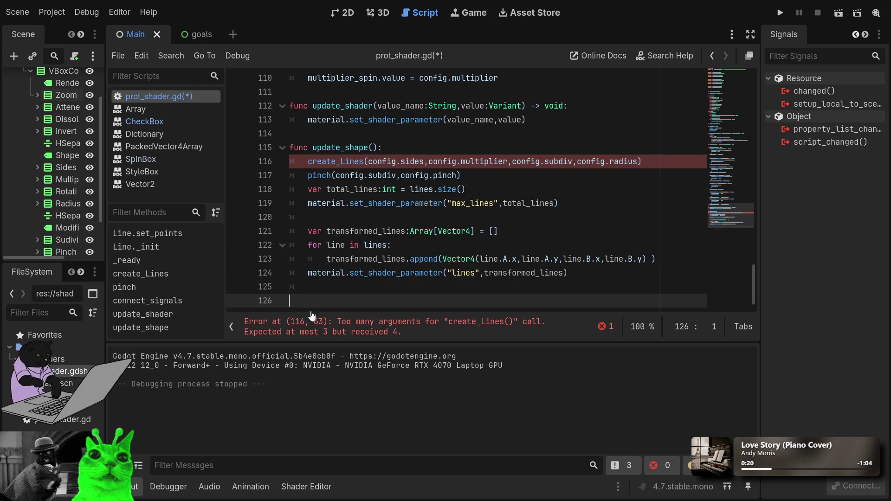
pyautogui.click(342, 166)
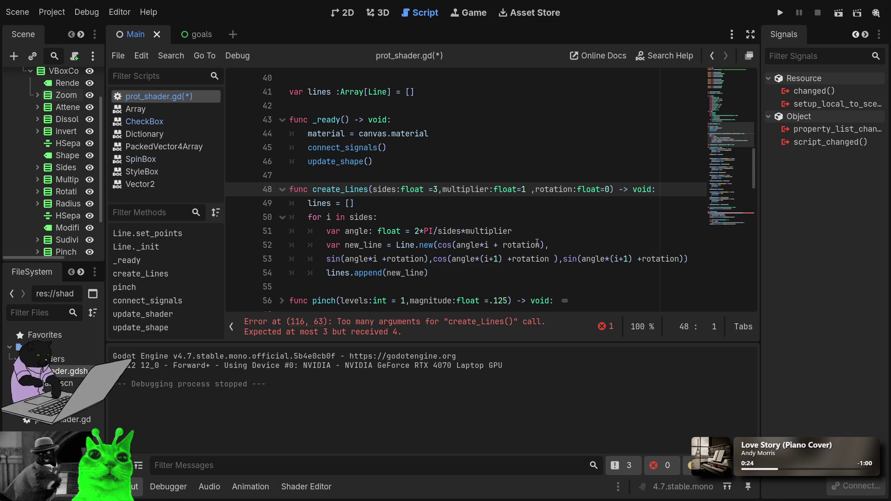
pyautogui.click(440, 246)
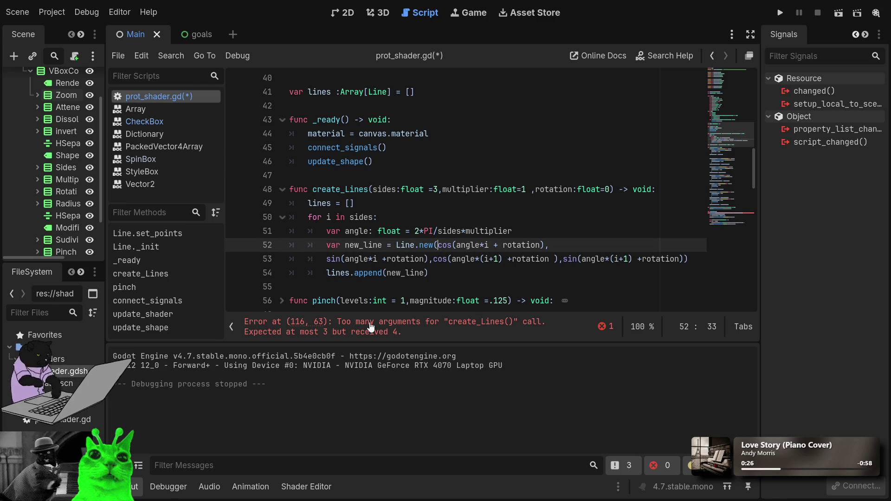
pyautogui.press('Return')
pyautogui.press('BackSpace')
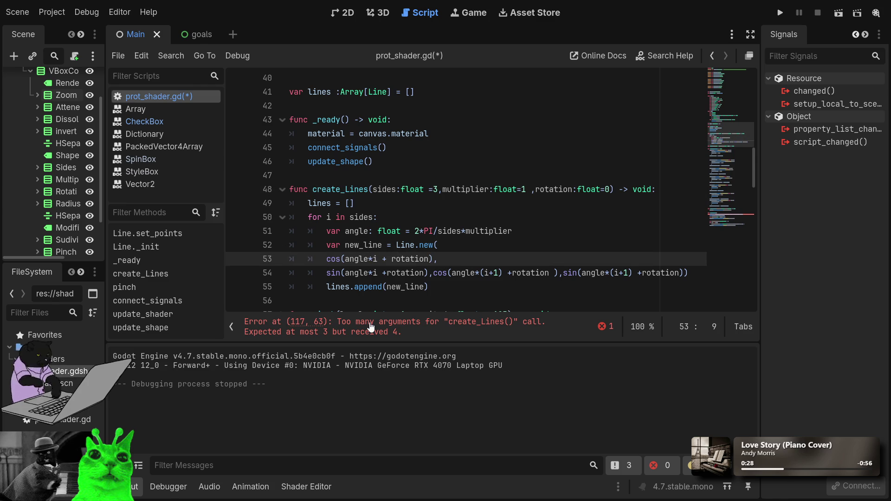
# Step: Move the second cos and sin terms onto separate lines and remove the stray space before the parenthesis
pyautogui.press('Down')
pyautogui.press('End')
pyautogui.hotkey('ctrl', 'Left')
pyautogui.hotkey('ctrl', 'Left')
pyautogui.hotkey('ctrl', 'Left')
pyautogui.hotkey('ctrl', 'Left')
pyautogui.hotkey('ctrl', 'Left')
pyautogui.hotkey('ctrl', 'Left')
pyautogui.press('Return')
pyautogui.press('BackSpace')
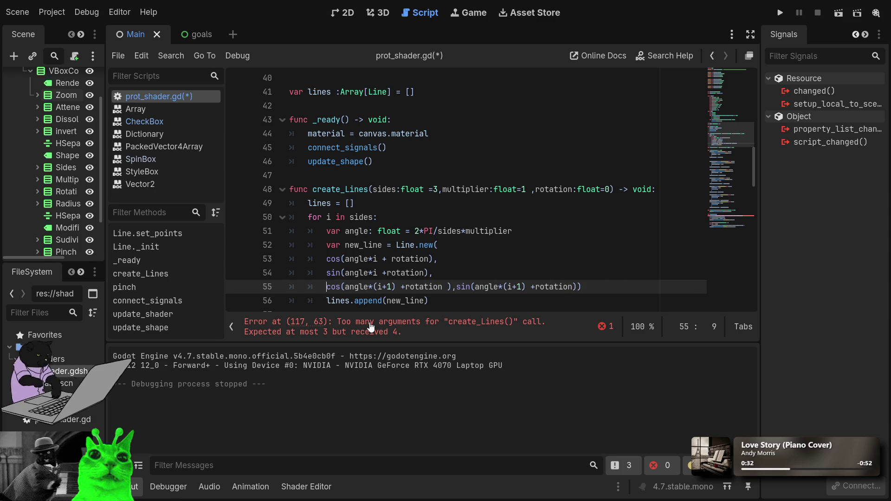
pyautogui.press('End')
pyautogui.hotkey('ctrl', 'Left')
pyautogui.hotkey('ctrl', 'Left')
pyautogui.hotkey('ctrl', 'Left')
pyautogui.hotkey('ctrl', 'Left')
pyautogui.hotkey('ctrl', 'Left')
pyautogui.hotkey('ctrl', 'Left')
pyautogui.press('Return')
pyautogui.press('End')
pyautogui.press('Up')
pyautogui.press('Left')
pyautogui.press('BackSpace')
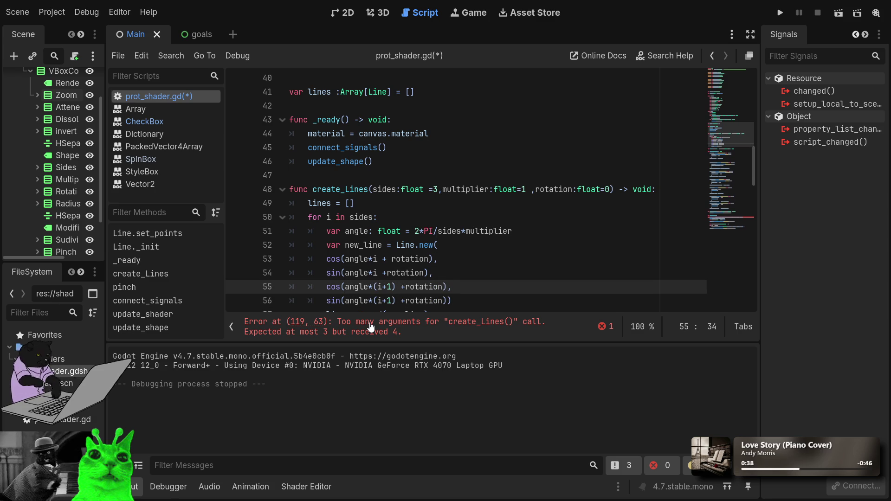
pyautogui.press('Down')
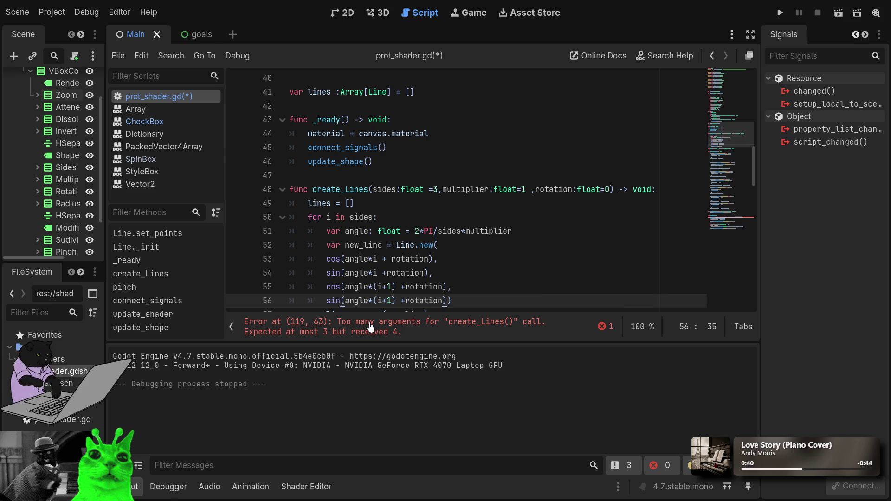
pyautogui.press('Up')
pyautogui.press('Up')
pyautogui.press('Up')
pyautogui.press('Up')
pyautogui.press('Up')
pyautogui.press('Up')
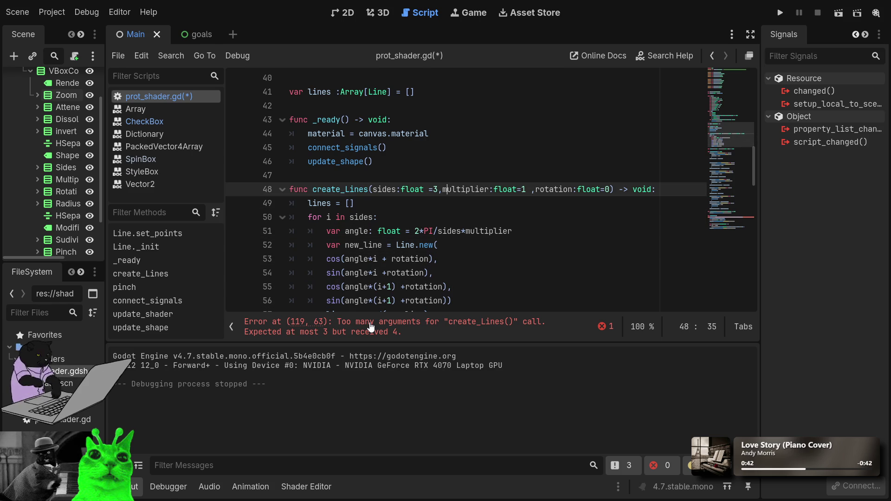
# Step: Add a 'radius:float=1' parameter after rotation:float=0 in the create_Lines signature
pyautogui.press('End')
pyautogui.press('Left')
pyautogui.press('Left')
pyautogui.press('Left')
pyautogui.write(',')
pyautogui.write('radius:fl')
pyautogui.write('oat=1')
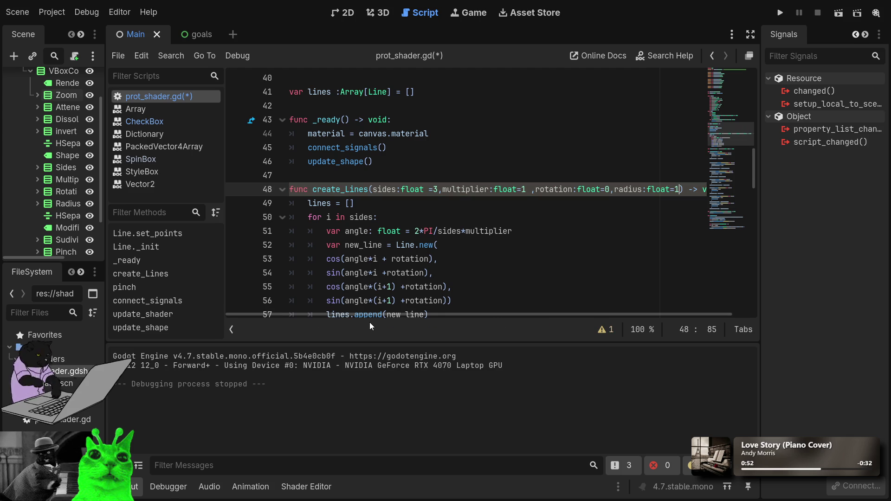
pyautogui.press('Down')
pyautogui.press('Down')
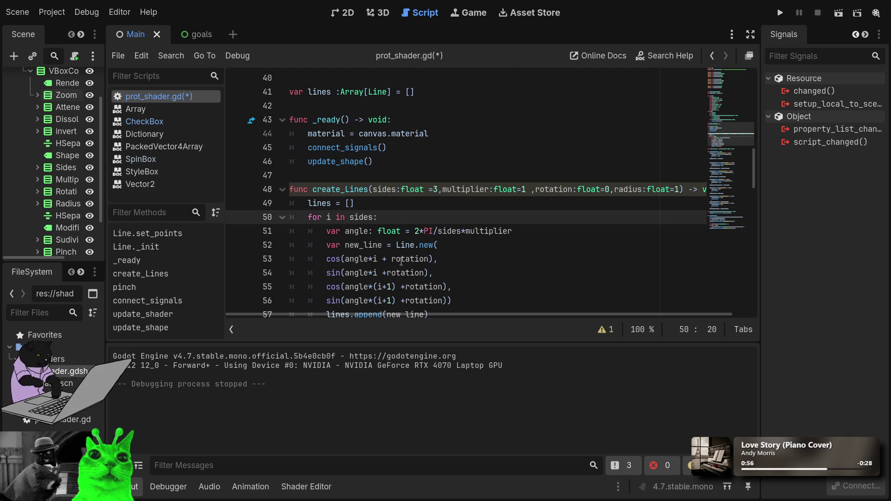
# Step: Tidy the spacing on lines 53–54 and append '*radius' to the first cos term
pyautogui.click(391, 260)
pyautogui.press('BackSpace')
pyautogui.press('BackSpace')
pyautogui.press('BackSpace')
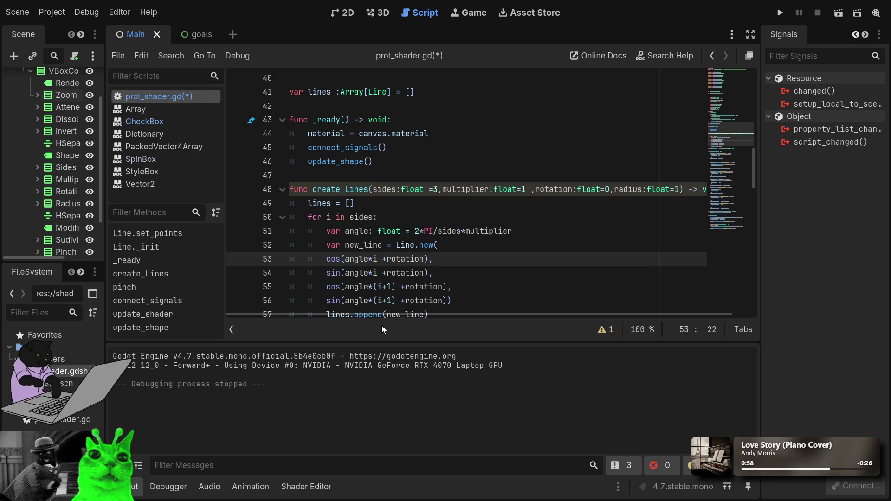
pyautogui.press('Down')
pyautogui.press('Delete')
pyautogui.press('End')
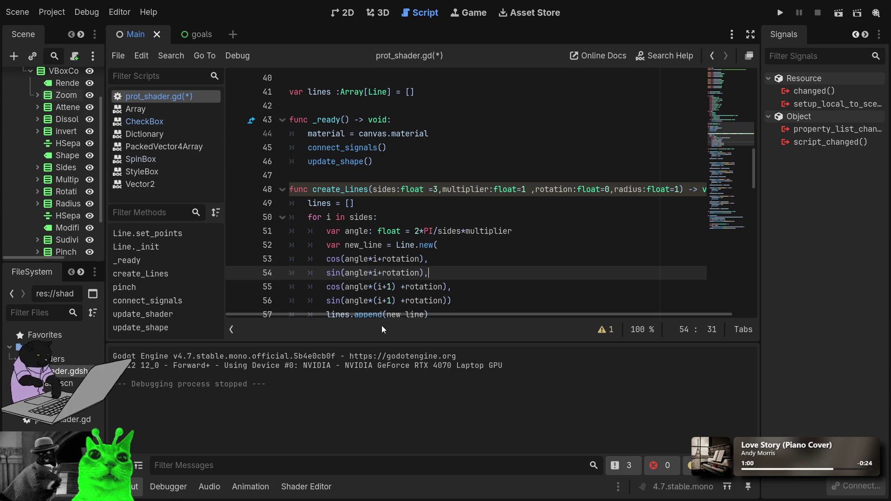
pyautogui.press('Left')
pyautogui.press('Up')
pyautogui.write('*radius')
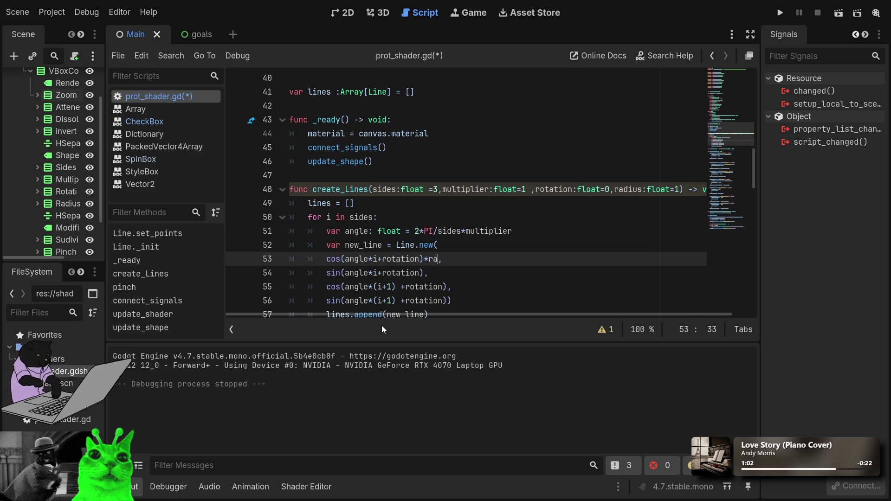
pyautogui.press('Escape')
pyautogui.hotkey('ctrl', 'shift', 'Left')
# Step: Paste '*radius' onto the remaining three cos/sin terms
pyautogui.hotkey('shift', 'Left')
pyautogui.hotkey('ctrl', 'c')
pyautogui.press('Down')
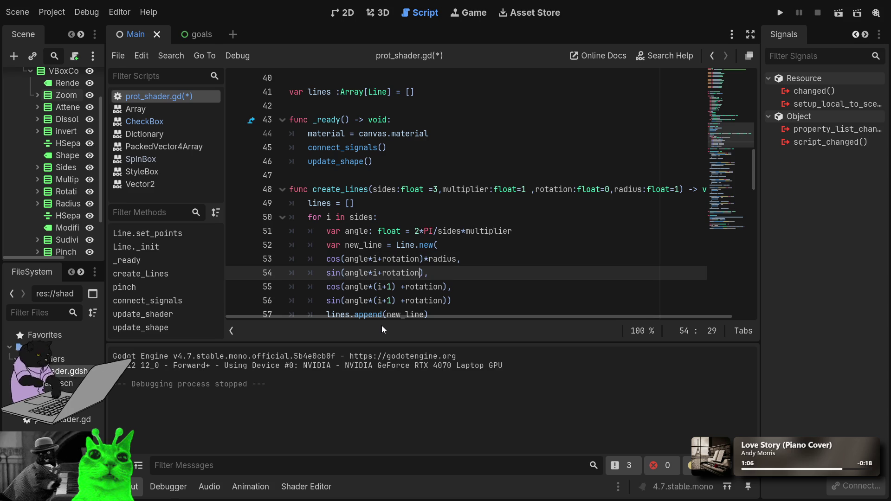
pyautogui.hotkey('ctrl', 'v')
pyautogui.press('Down')
pyautogui.press('Left')
pyautogui.hotkey('ctrl', 'v')
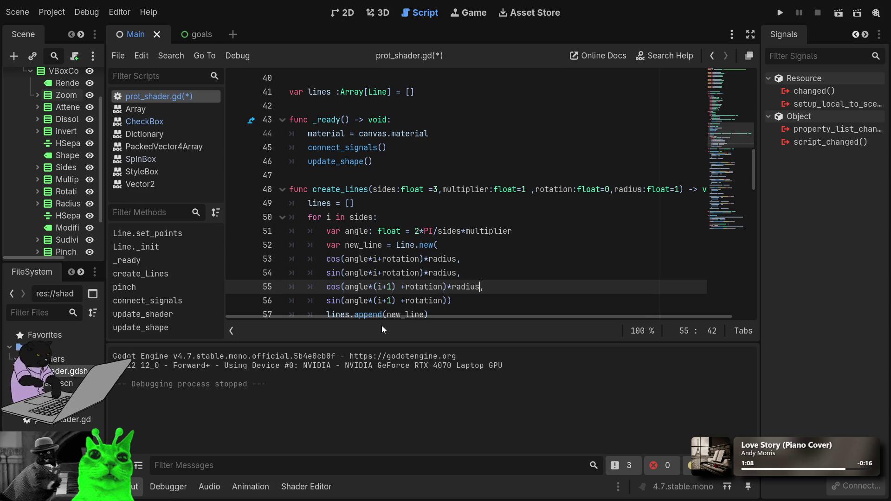
pyautogui.press('Down')
pyautogui.press('Left')
pyautogui.hotkey('ctrl', 'v')
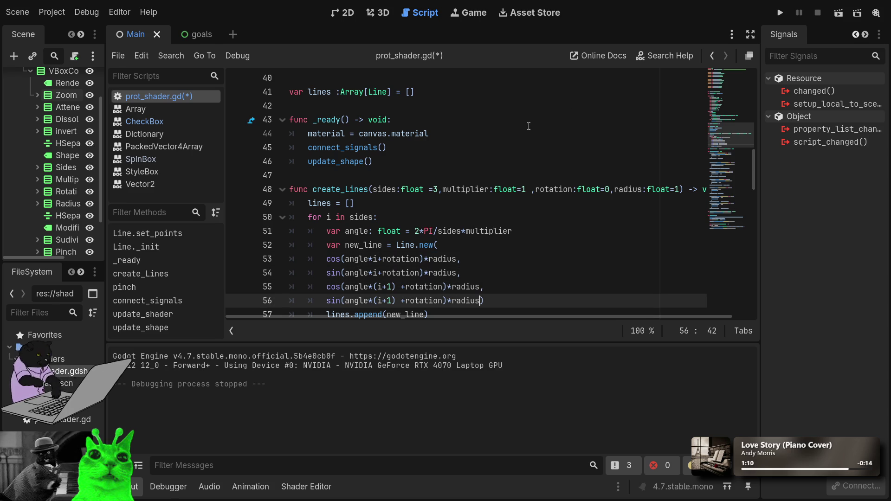
pyautogui.scroll(3)
# Step: Add a blank line to separate the duplicated multiplier_spin connect block
pyautogui.scroll(-3)
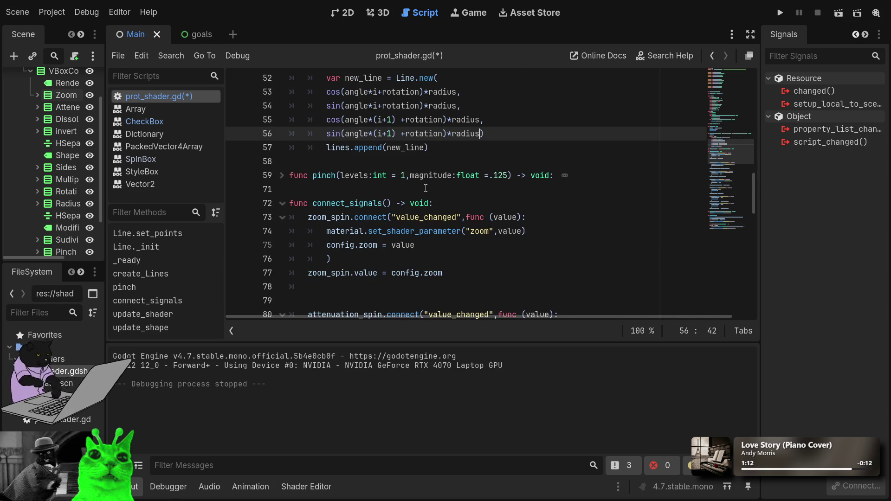
pyautogui.scroll(-3)
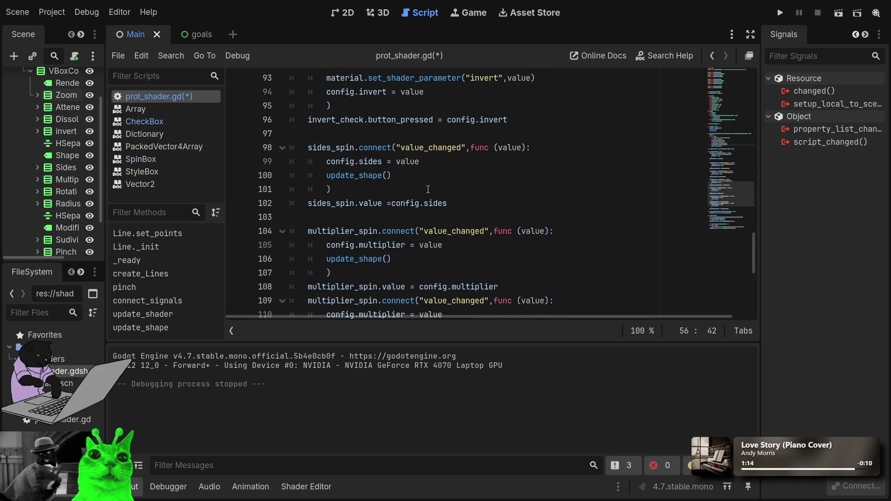
pyautogui.scroll(-3)
pyautogui.moveTo(534, 190); pyautogui.dragTo(301, 126)
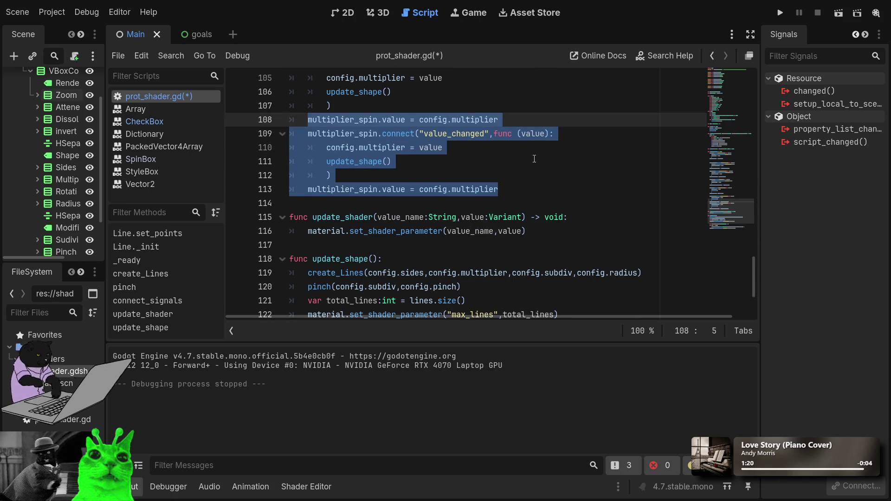
pyautogui.press('Down')
pyautogui.press('Return')
pyautogui.hotkey('shift', 'Down')
pyautogui.hotkey('shift', 'Down')
pyautogui.hotkey('shift', 'Down')
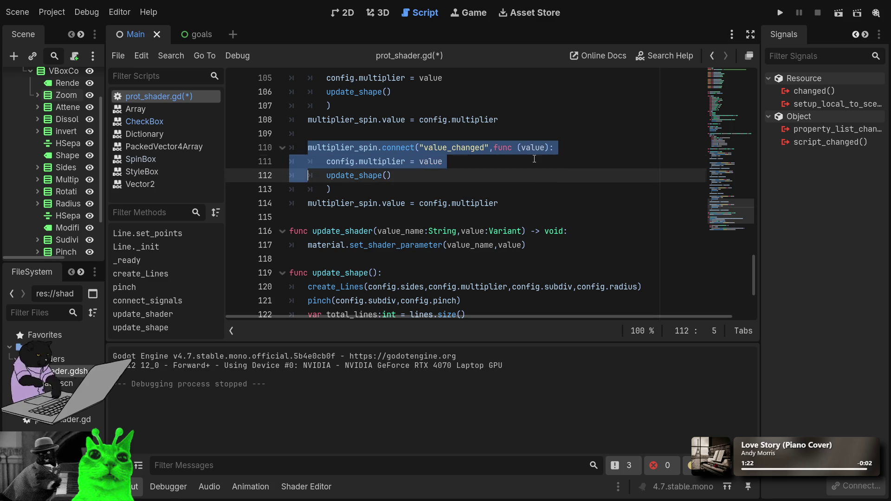
pyautogui.scroll(3)
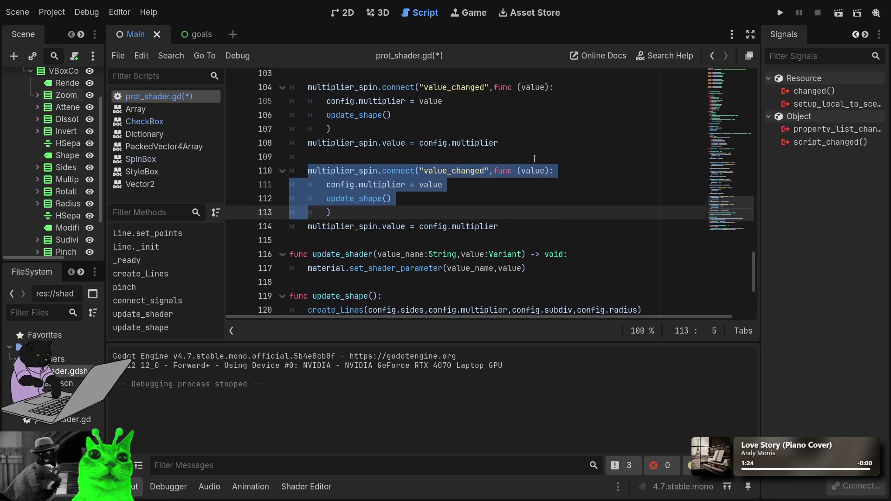
pyautogui.scroll(-3)
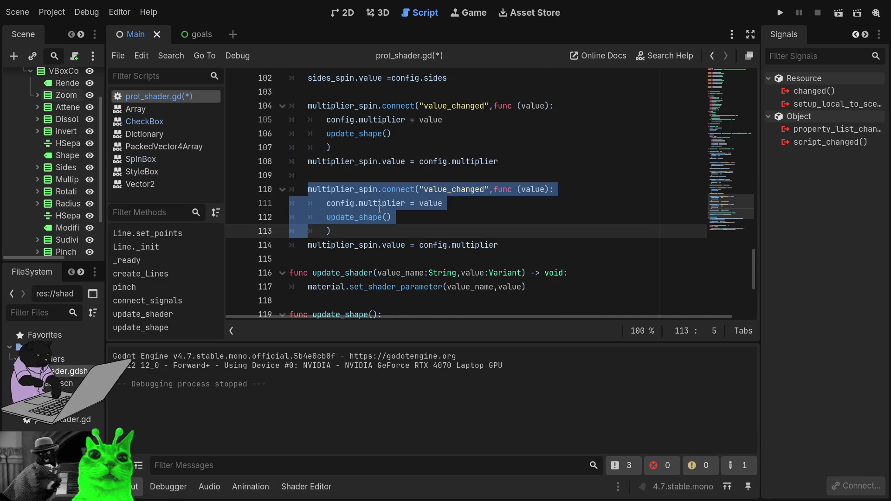
# Step: Rename multiplier_spin to rotation_spin on lines 110 and 114, and make line 114 start from config.rotation
pyautogui.click(341, 190)
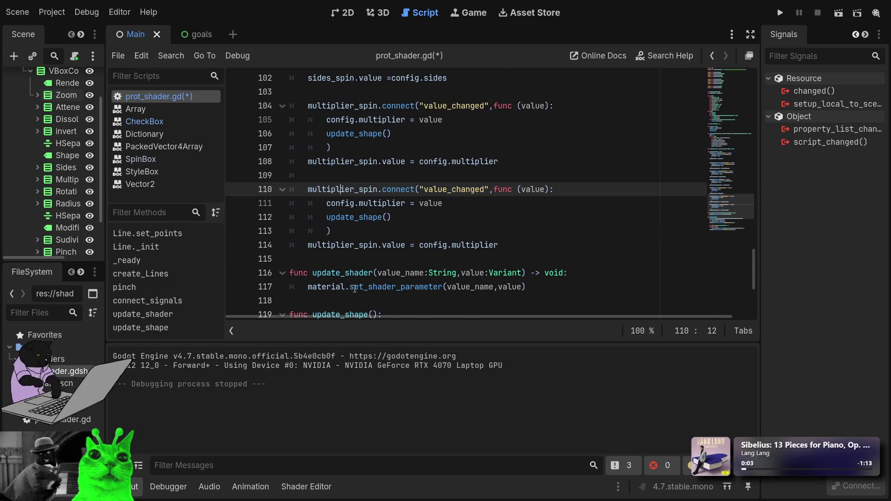
pyautogui.press('Left')
pyautogui.press('Left')
pyautogui.press('Left')
pyautogui.press('Left')
pyautogui.hotkey('ctrl', 'shift', 'Right')
pyautogui.write('rotati')
pyautogui.press('Return')
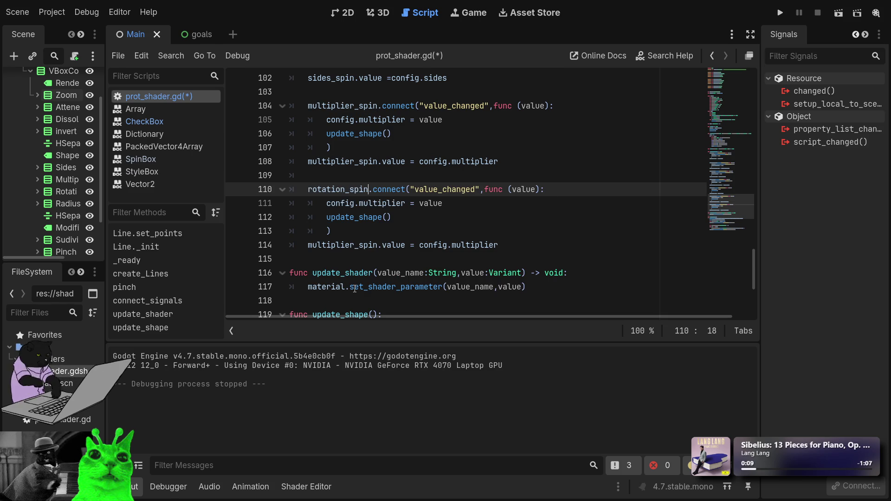
pyautogui.hotkey('ctrl', 'shift', 'Left')
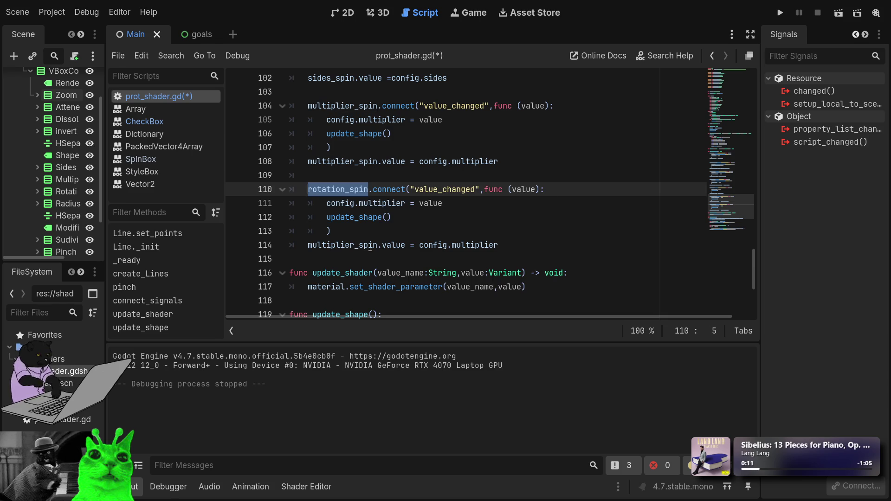
pyautogui.moveTo(377, 246); pyautogui.dragTo(311, 247)
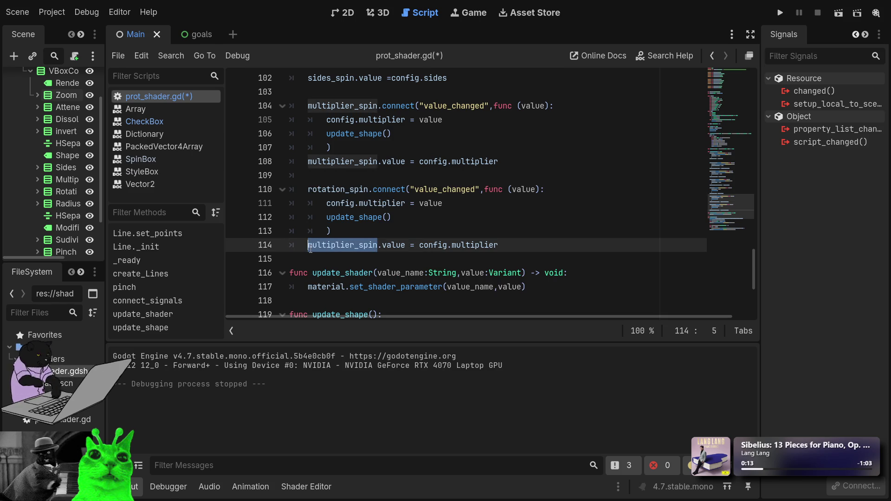
pyautogui.hotkey('ctrl', 'v')
pyautogui.doubleClick(443, 246)
pyautogui.write('rotation')
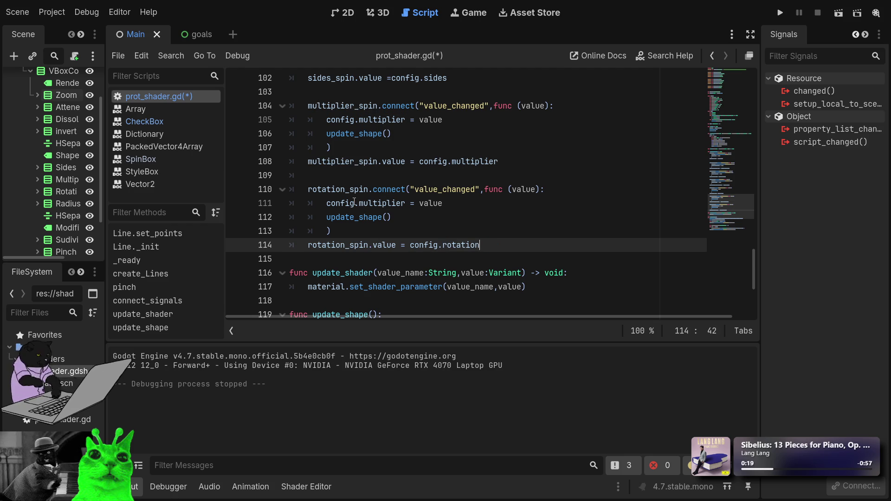
# Step: Make the line 111 callback assign config.rotation, then select the rotation_spin block
pyautogui.doubleClick(349, 203)
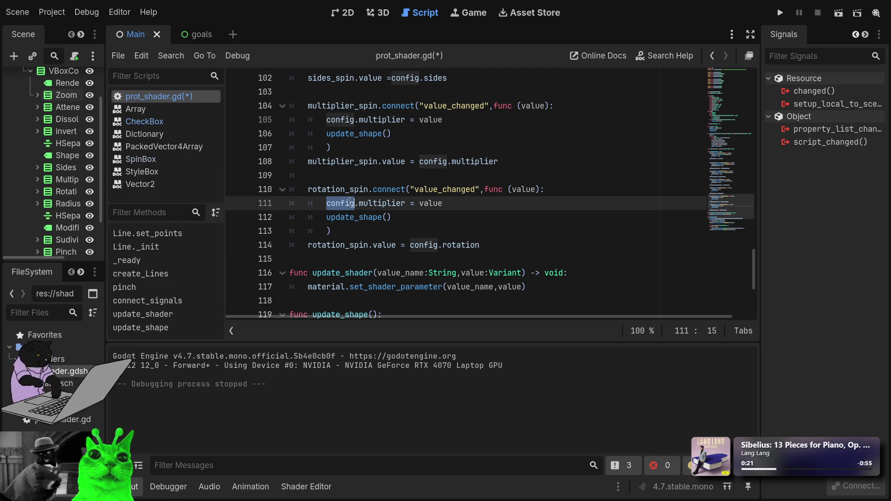
pyautogui.doubleClick(385, 203)
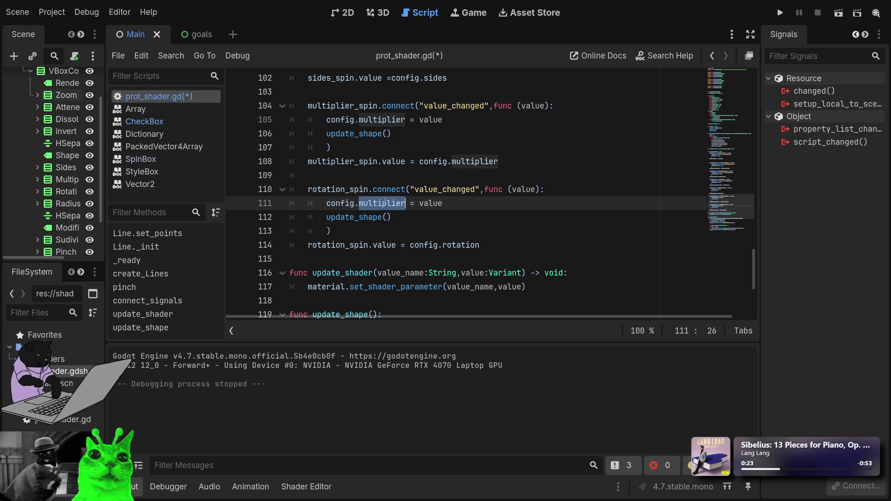
pyautogui.write('rotation')
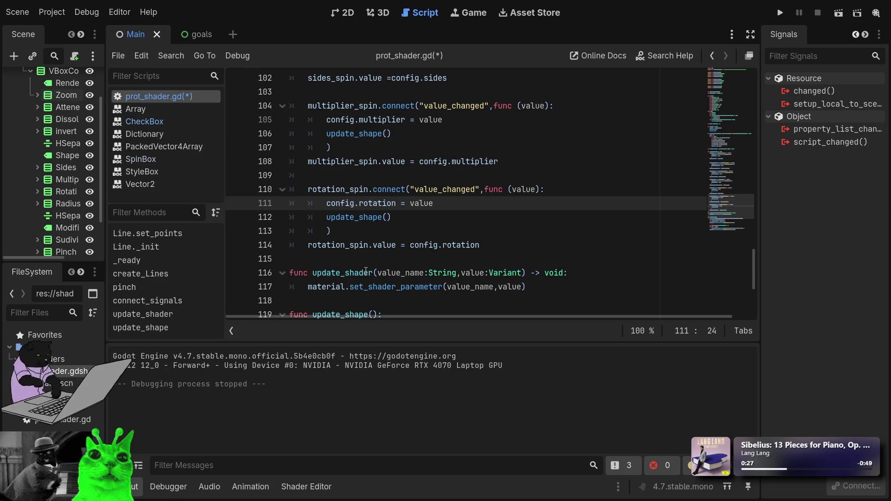
pyautogui.press('Down')
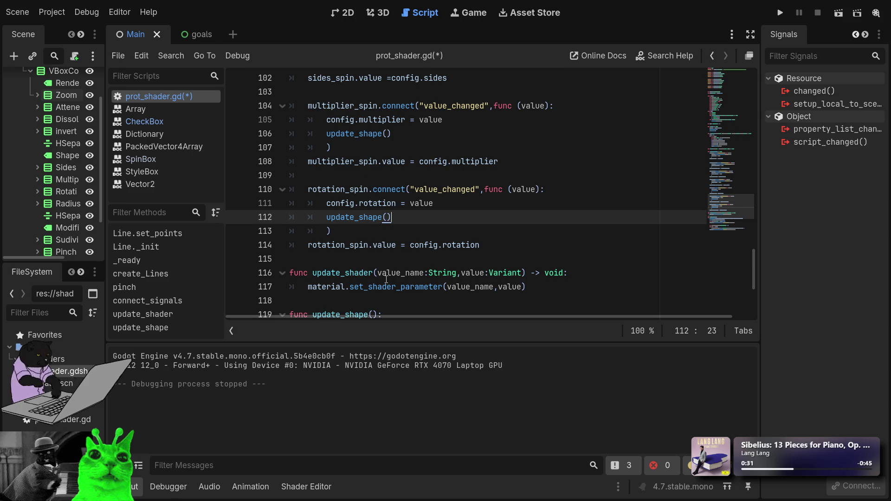
pyautogui.click(383, 249)
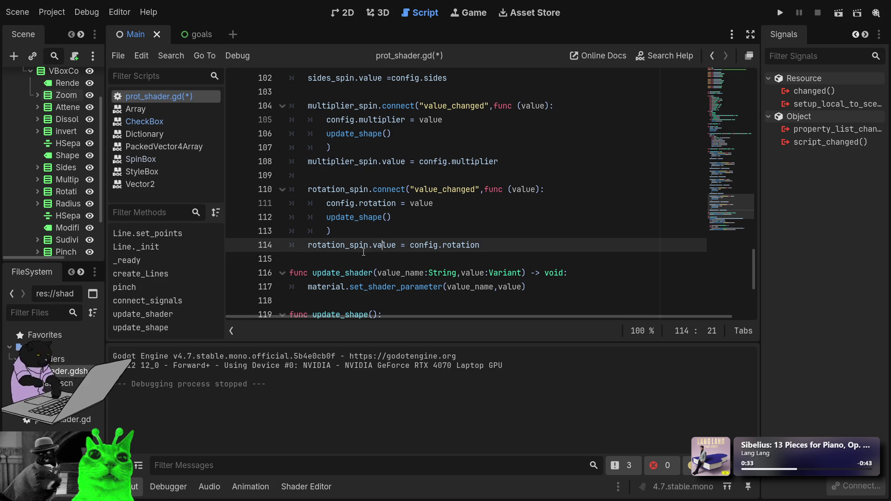
pyautogui.press('End')
pyautogui.hotkey('shift', 'Up')
pyautogui.hotkey('shift', 'Up')
pyautogui.hotkey('shift', 'Up')
pyautogui.hotkey('shift', 'Up')
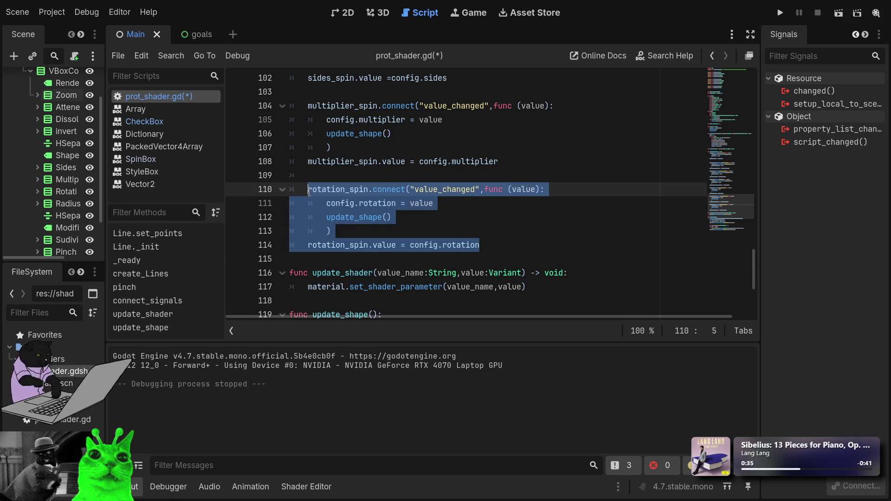
# Step: Duplicate the rotation_spin block below itself, separated by a blank line
pyautogui.press('Right')
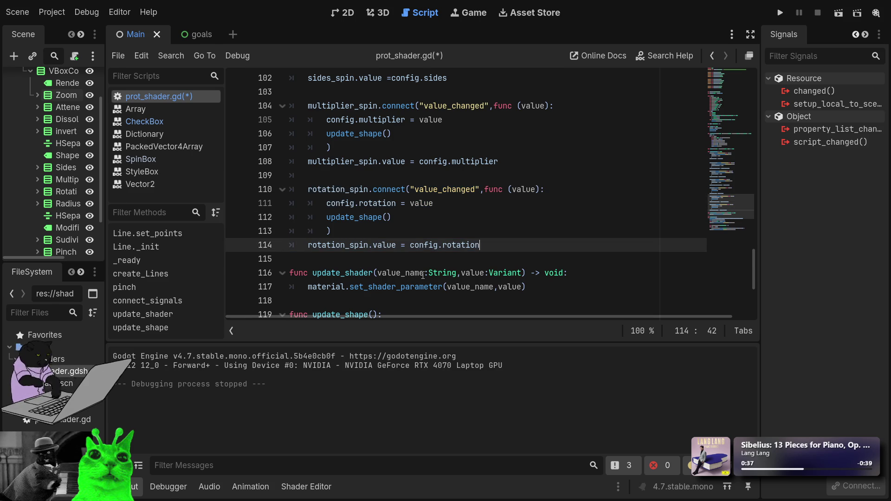
pyautogui.press('Return')
pyautogui.hotkey('ctrl', 'v')
pyautogui.press('Up')
pyautogui.press('Up')
pyautogui.press('Up')
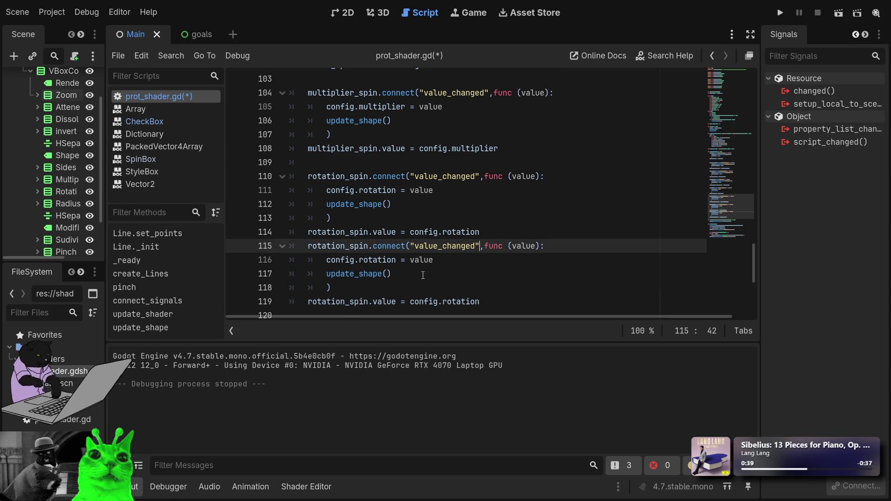
pyautogui.press('Return')
pyautogui.press('Down')
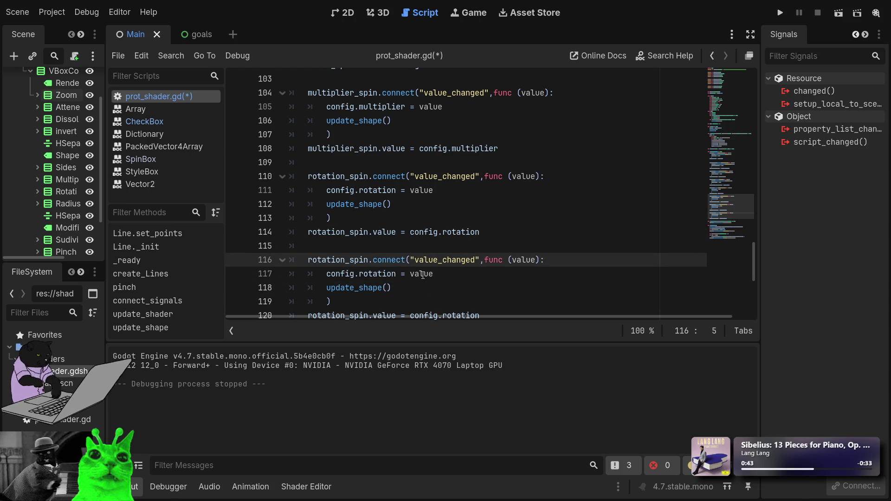
# Step: Rename the copy's spinbox to radius_spin on lines 116 and 120, and set its starting value to config.radius
pyautogui.hotkey('ctrl', 'shift', 'Right')
pyautogui.write('radiu')
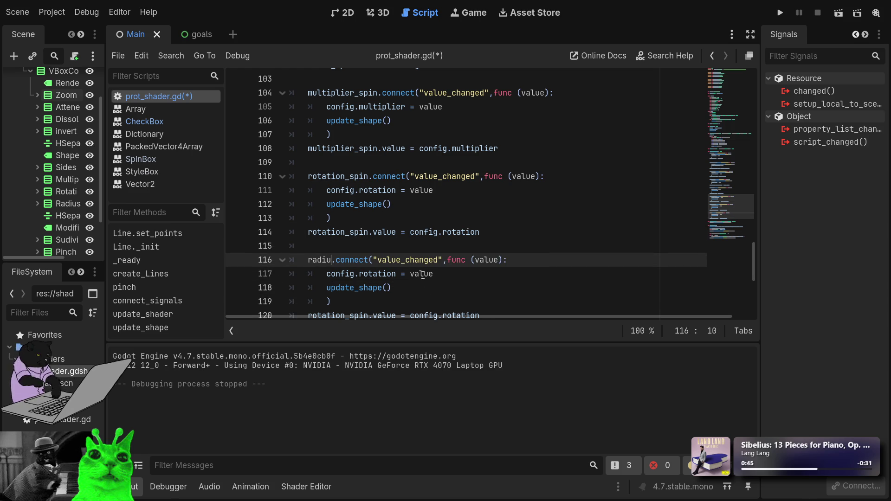
pyautogui.press('Return')
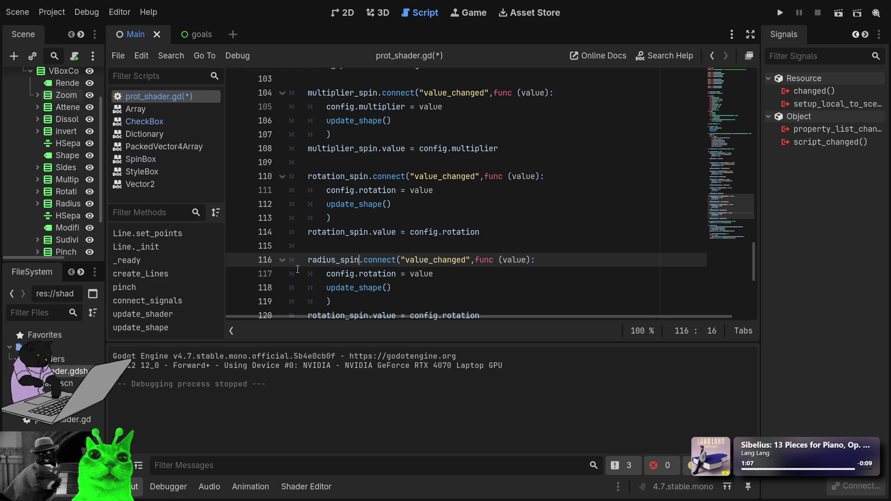
pyautogui.scroll(-3)
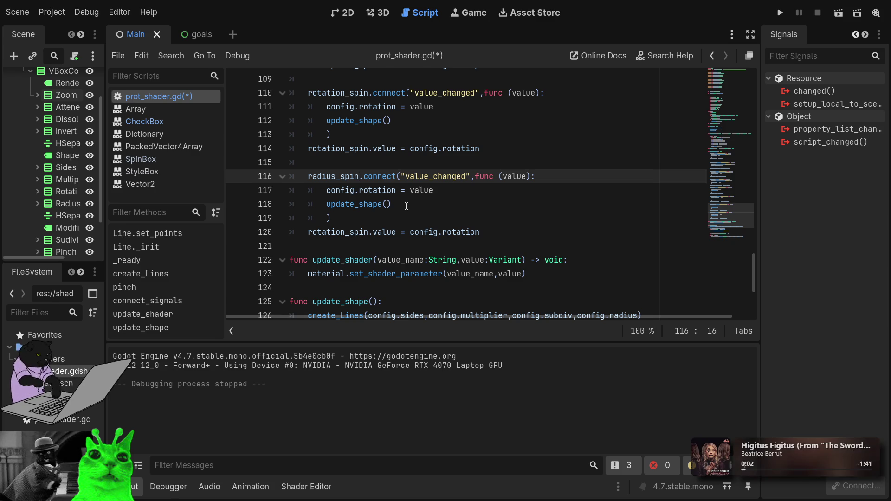
pyautogui.doubleClick(330, 233)
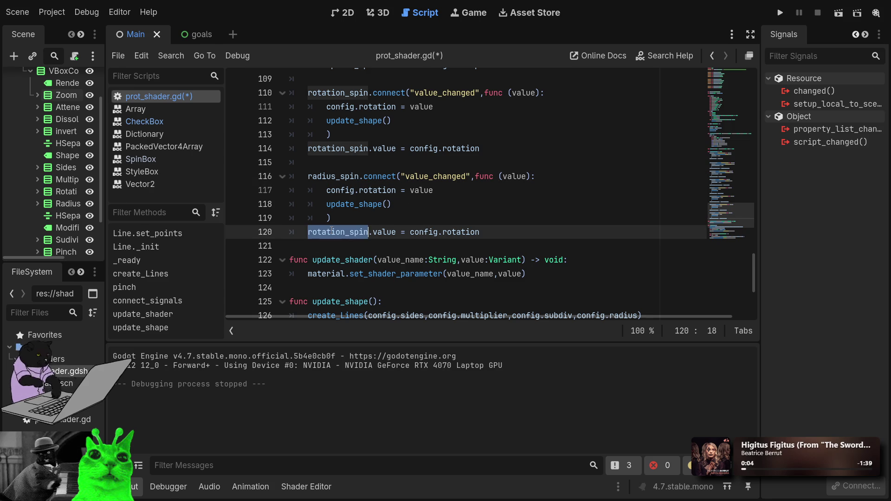
pyautogui.doubleClick(330, 177)
pyautogui.hotkey('ctrl', 'c')
pyautogui.doubleClick(339, 233)
pyautogui.hotkey('ctrl', 'v')
pyautogui.doubleClick(460, 232)
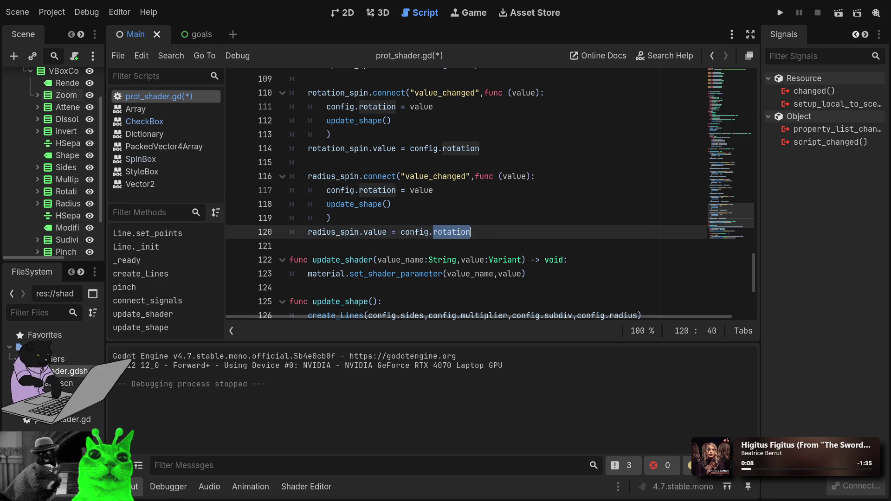
pyautogui.write('radius')
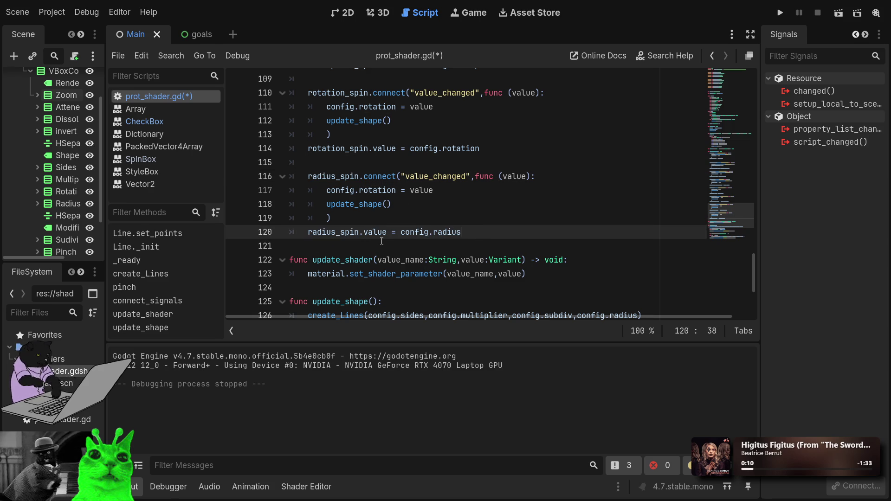
# Step: Change the line 117 assignment to config.radius
pyautogui.press('Up')
pyautogui.press('Up')
pyautogui.press('Up')
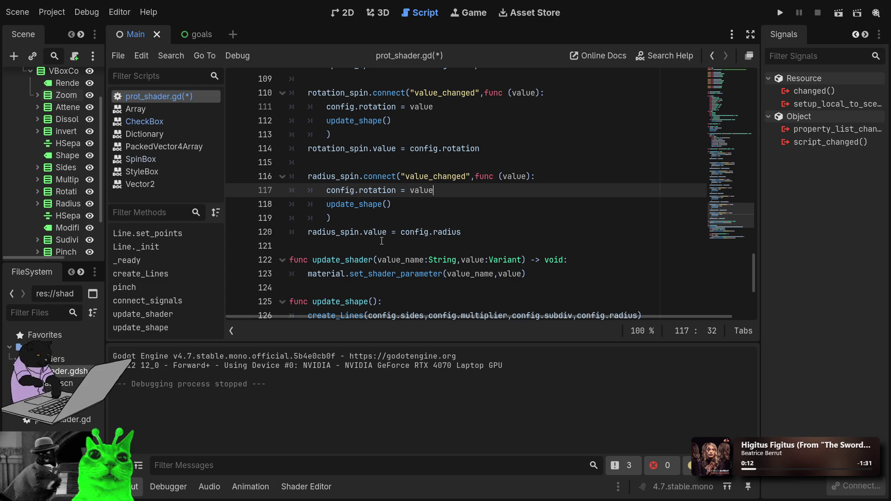
pyautogui.press('Left')
pyautogui.press('Left')
pyautogui.press('Left')
pyautogui.hotkey('ctrl', 'shift', 'Left')
pyautogui.write('rad')
pyautogui.press('Return')
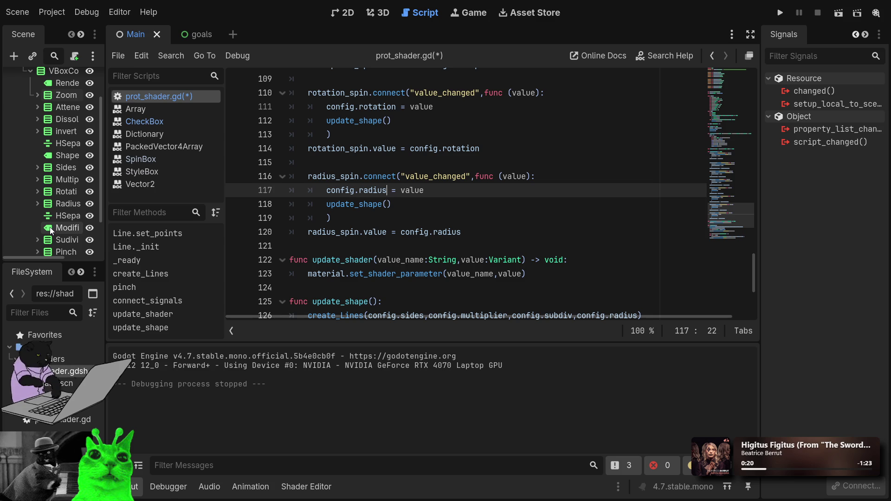
# Step: Review the new radius_spin block, then save and run the project with F5
pyautogui.scroll(-3)
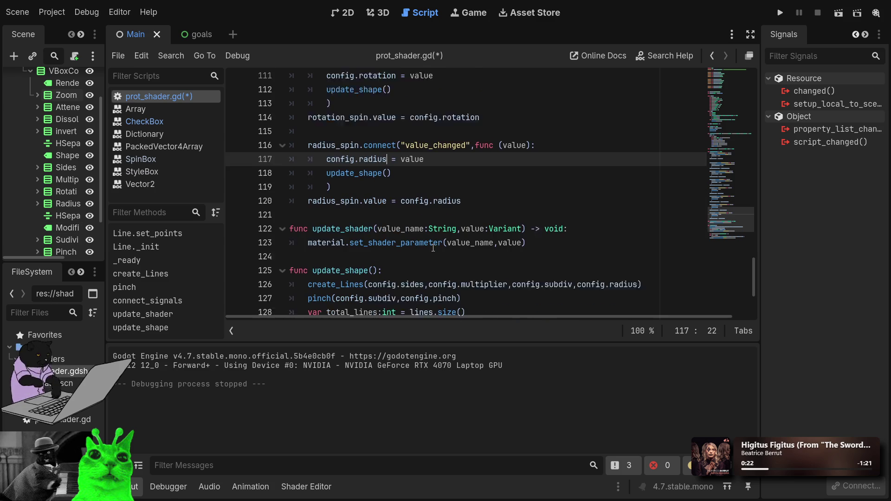
pyautogui.moveTo(462, 190); pyautogui.dragTo(303, 138)
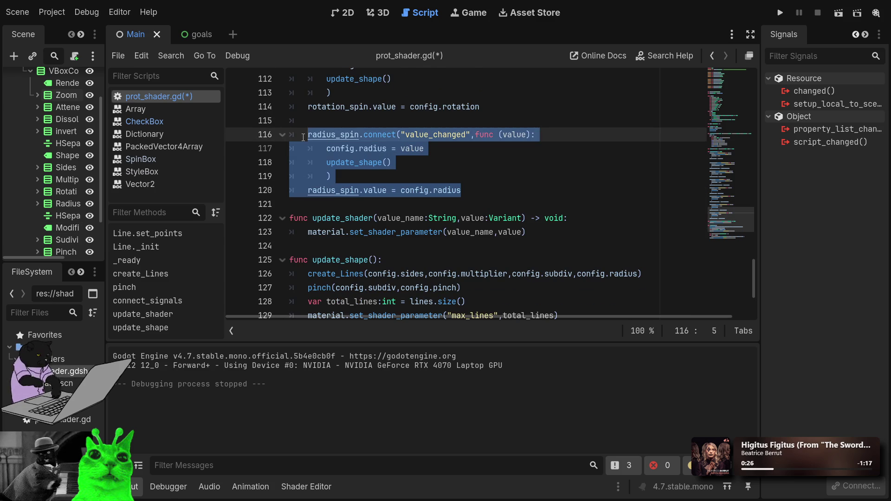
pyautogui.click(498, 200)
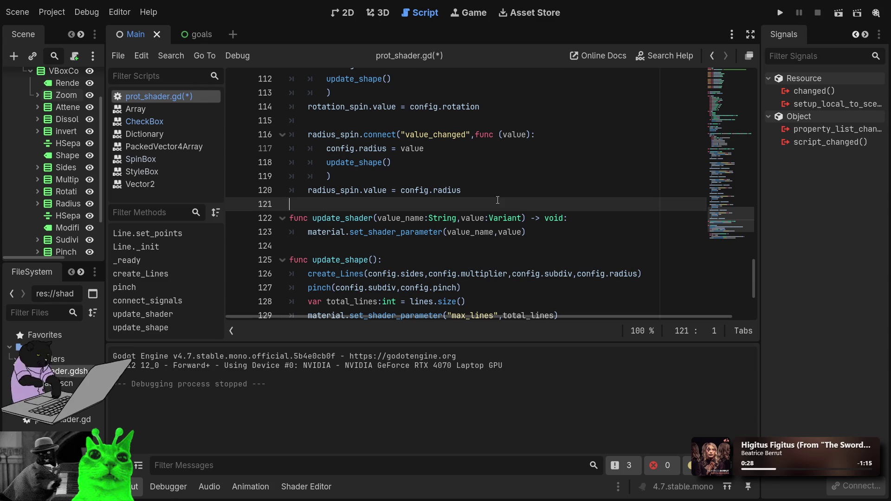
pyautogui.press('F5')
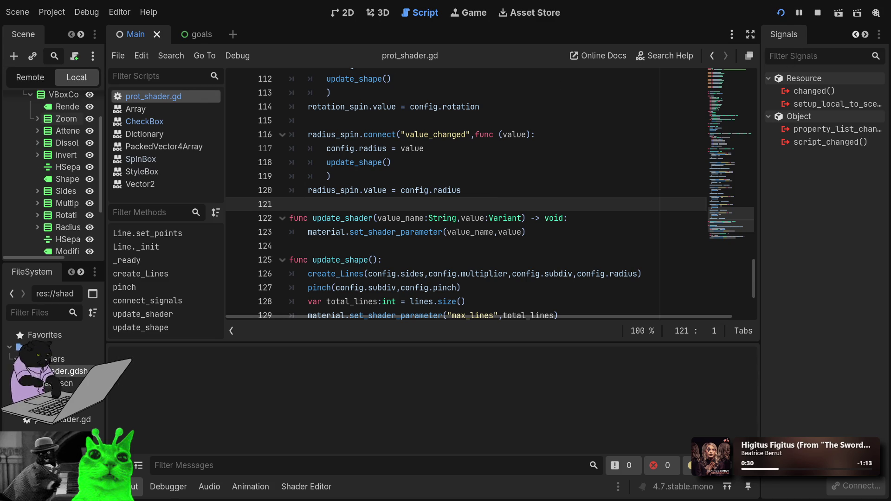
# Step: Raise Radius to 1.5, then lower it to 0.9, watching the triangle resize
pyautogui.click(85, 224)
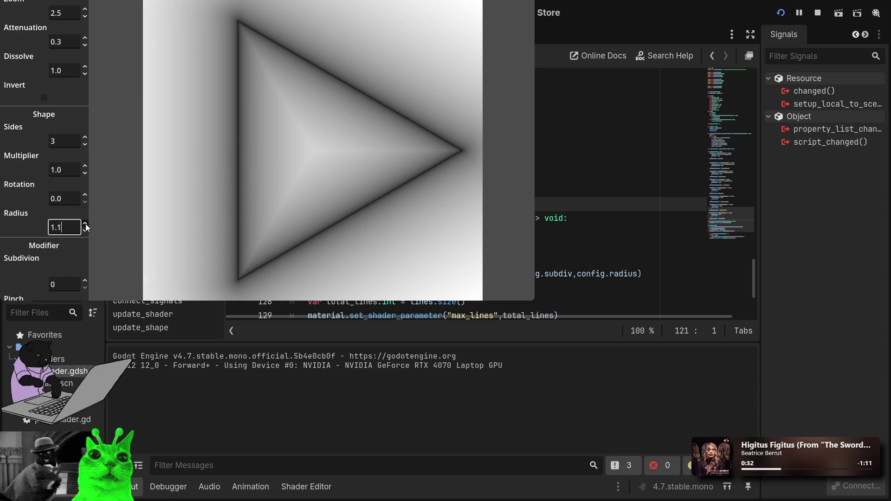
pyautogui.click(85, 224)
pyautogui.click(86, 224)
pyautogui.click(85, 231)
pyautogui.click(85, 232)
pyautogui.click(85, 231)
# Step: Raise Rotation to 101.0 to rotate the triangle, then stop the running project
pyautogui.click(85, 195)
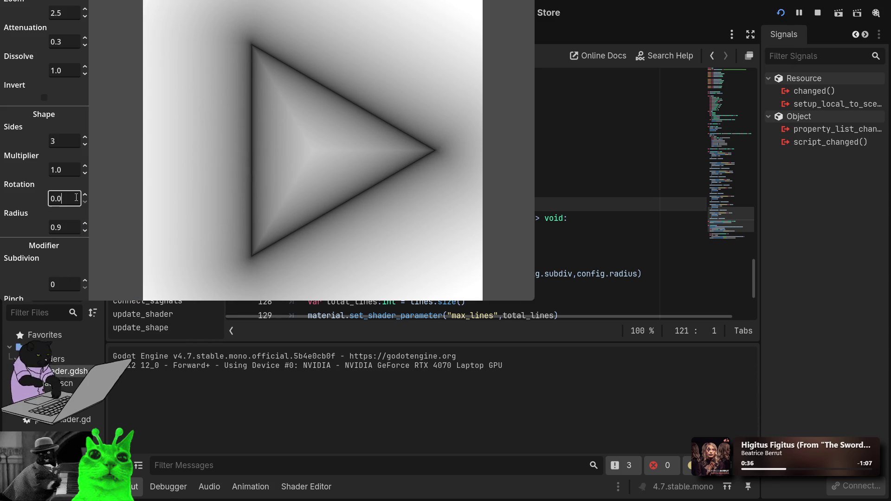
pyautogui.click(85, 195)
pyautogui.click(85, 195)
pyautogui.scroll(3)
pyautogui.scroll(3)
pyautogui.scroll(3)
pyautogui.scroll(3)
pyautogui.click(818, 13)
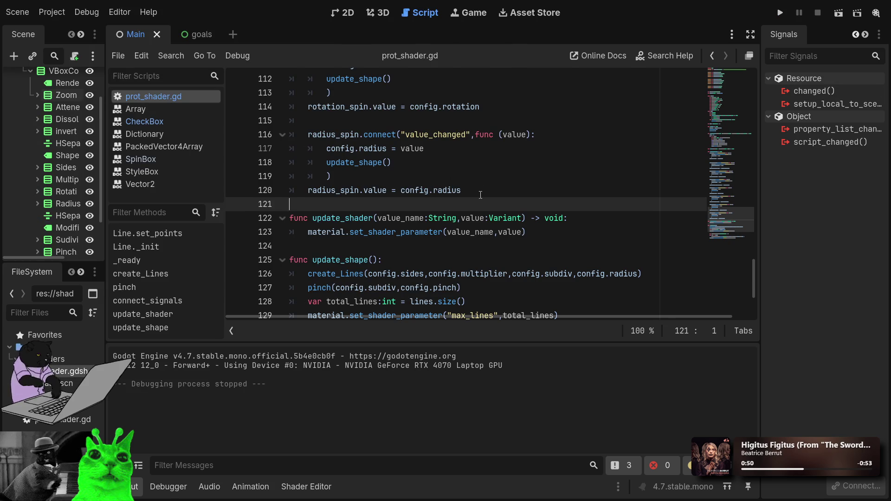
# Step: In update_shape, replace create_Lines' config.subdiv argument with config.rotation and run the project again
pyautogui.scroll(3)
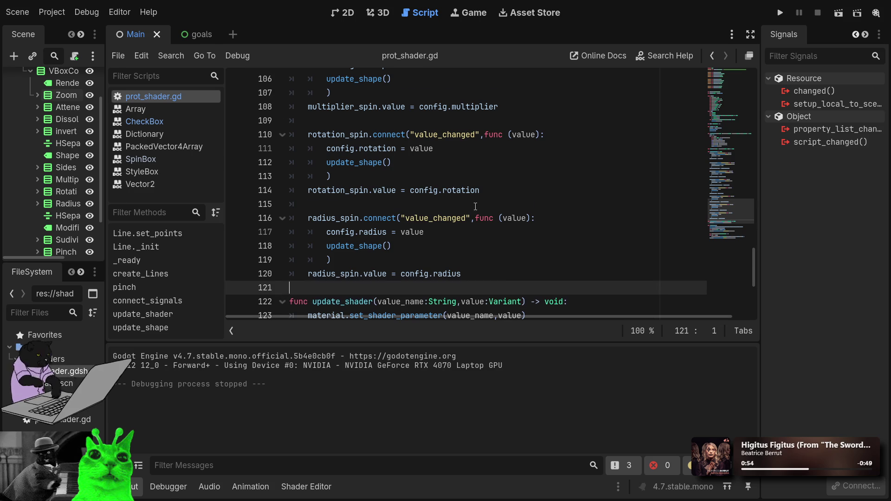
pyautogui.scroll(-3)
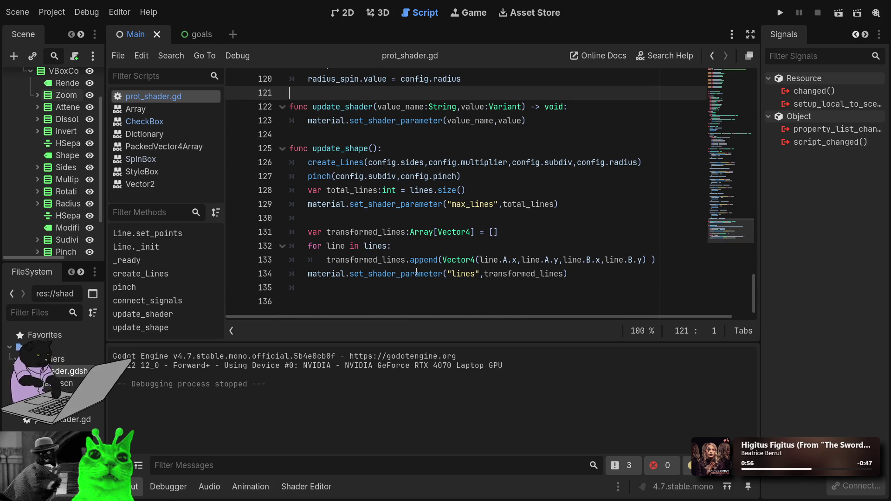
pyautogui.scroll(3)
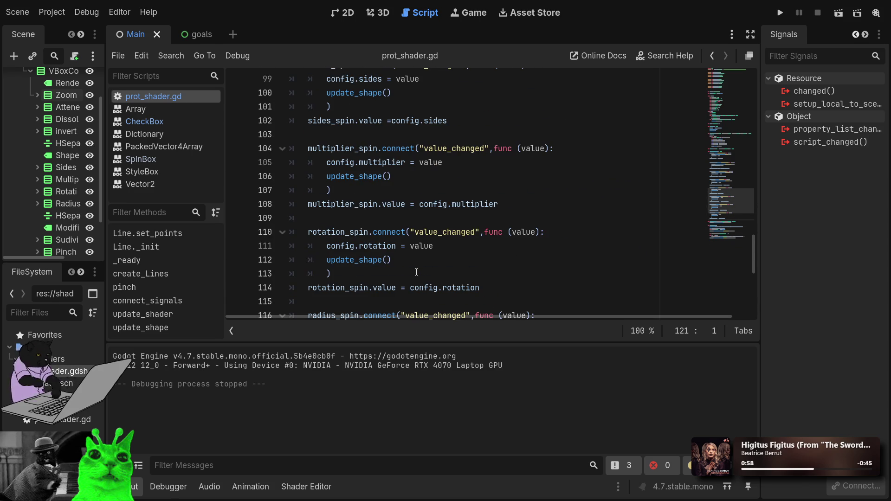
pyautogui.scroll(-3)
pyautogui.scroll(-3)
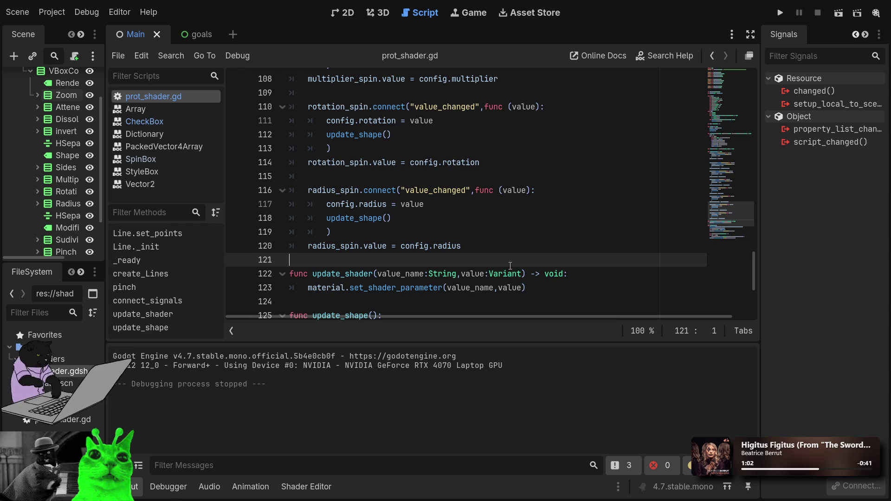
pyautogui.click(381, 218)
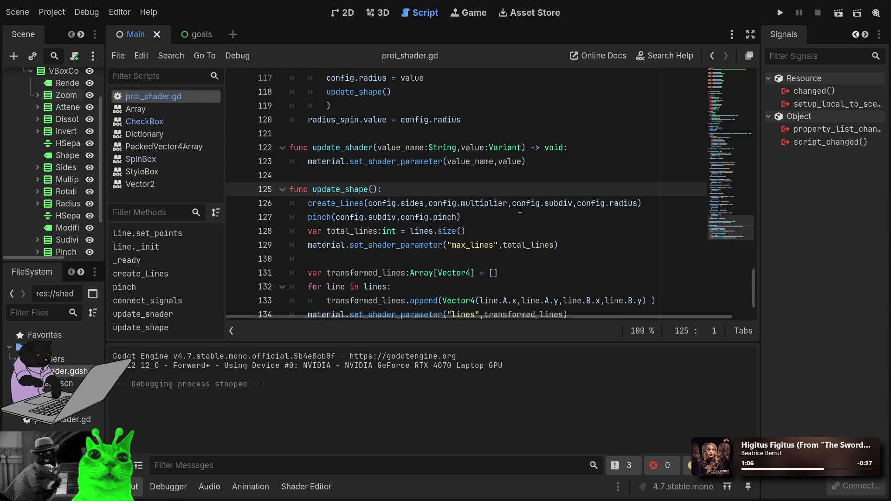
pyautogui.doubleClick(559, 204)
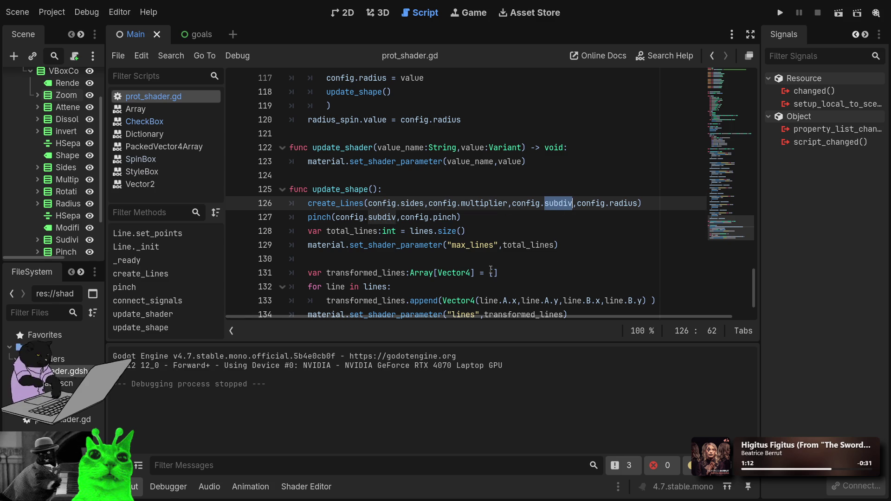
pyautogui.write('rota')
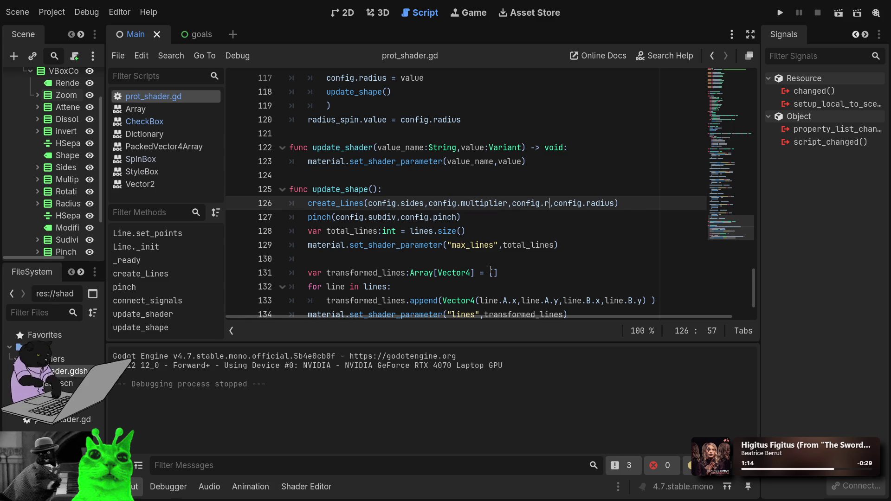
pyautogui.press('Return')
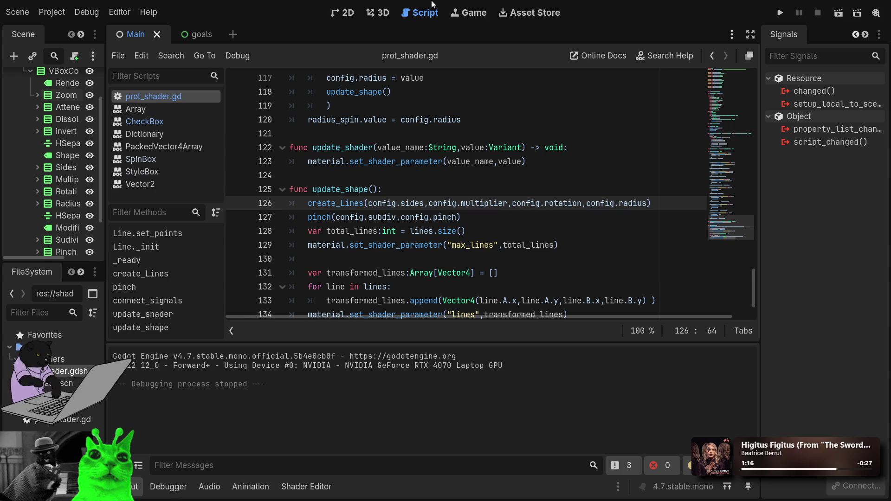
pyautogui.click(780, 12)
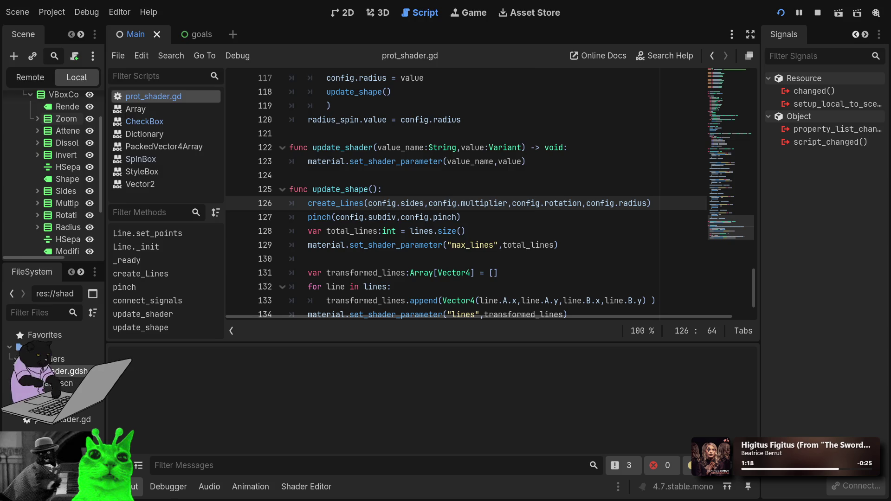
pyautogui.moveTo(86, 197); pyautogui.dragTo(70, 172)
pyautogui.scroll(-3)
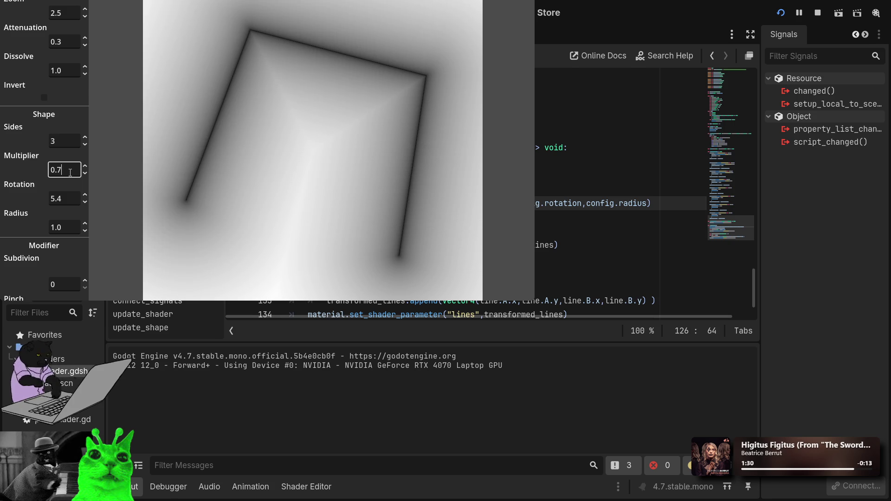
pyautogui.scroll(3)
pyautogui.scroll(-3)
pyautogui.scroll(-3)
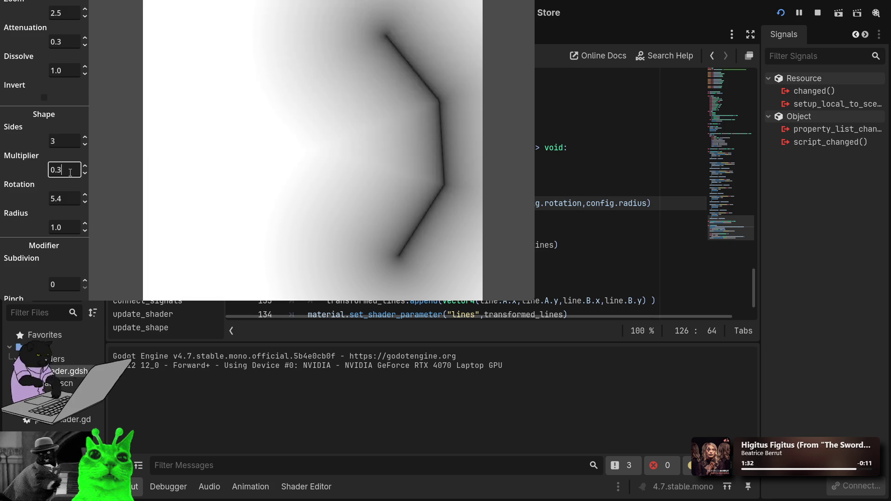
pyautogui.scroll(3)
pyautogui.scroll(3)
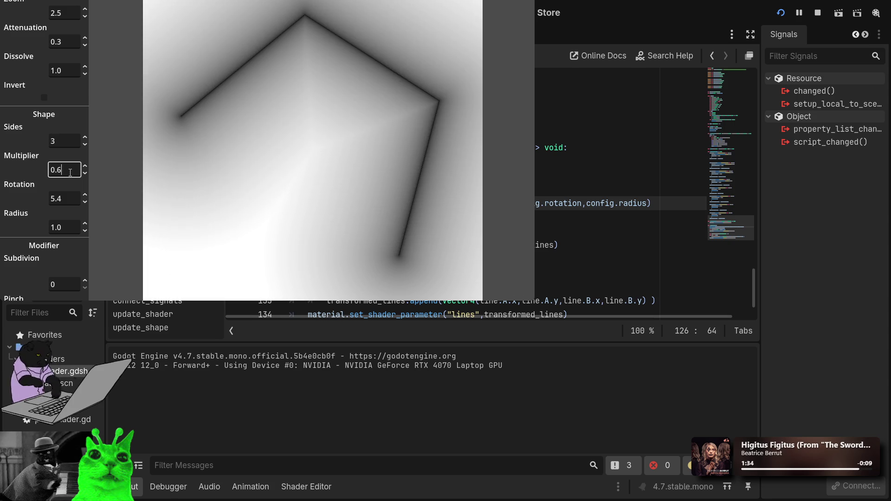
pyautogui.scroll(3)
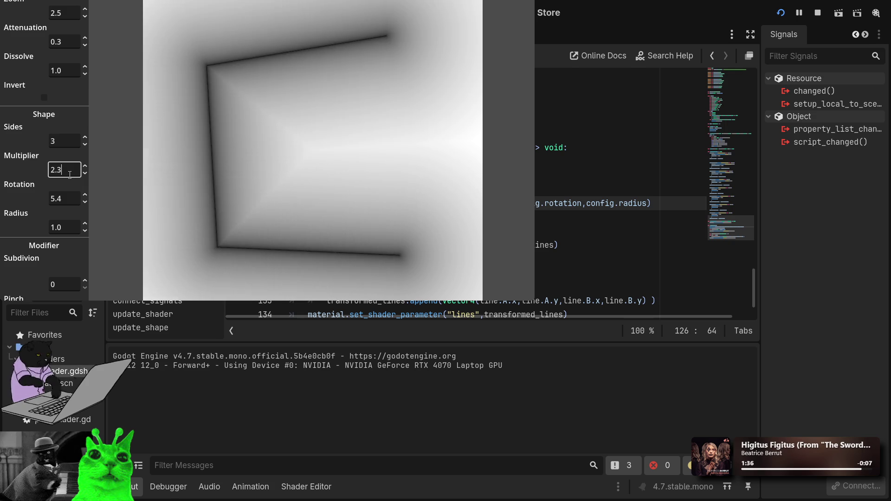
pyautogui.scroll(-3)
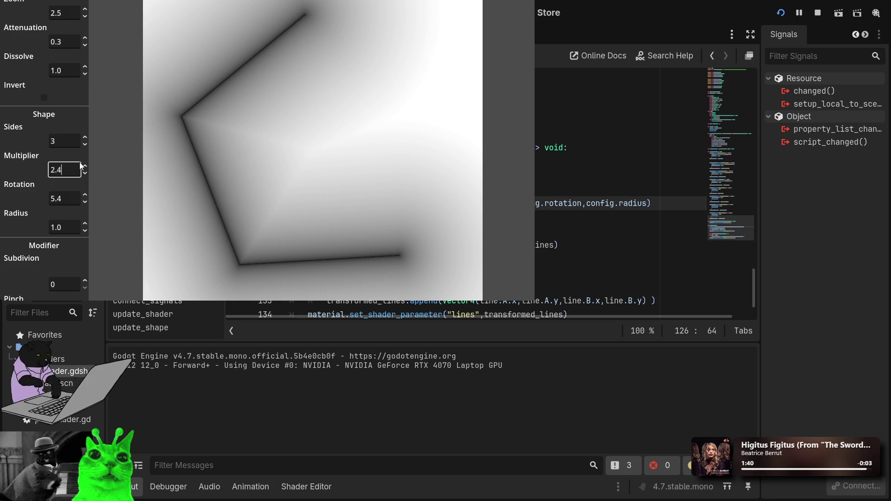
pyautogui.click(85, 280)
pyautogui.click(85, 281)
pyautogui.click(529, 2)
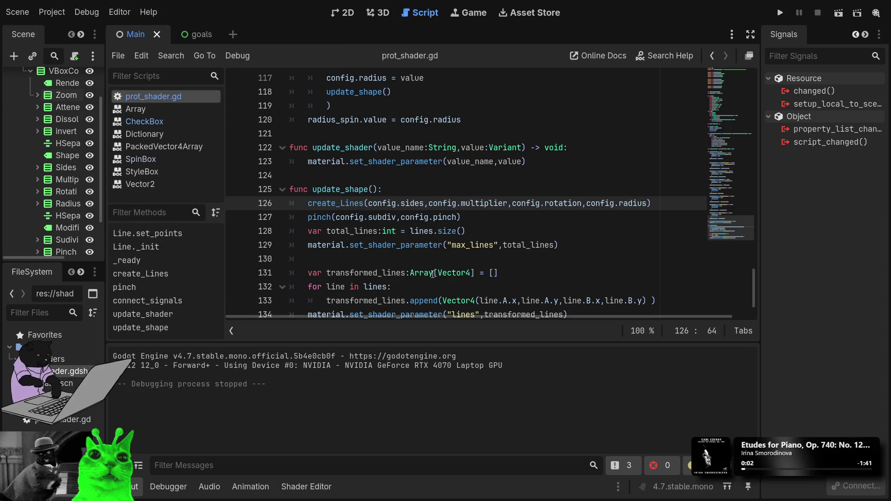
pyautogui.scroll(-3)
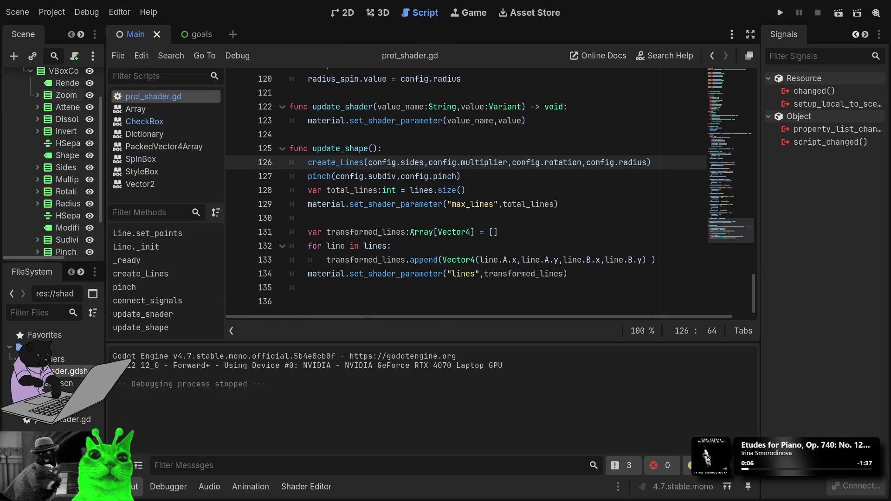
pyautogui.click(386, 288)
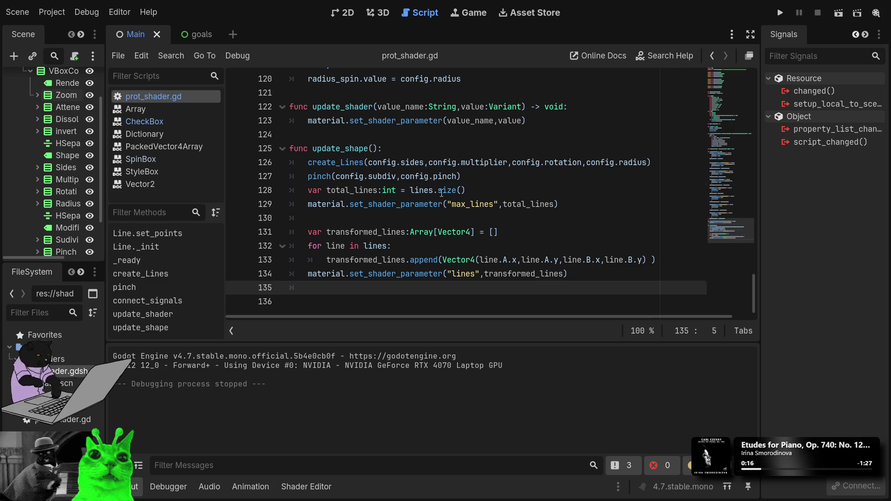
pyautogui.click(442, 191)
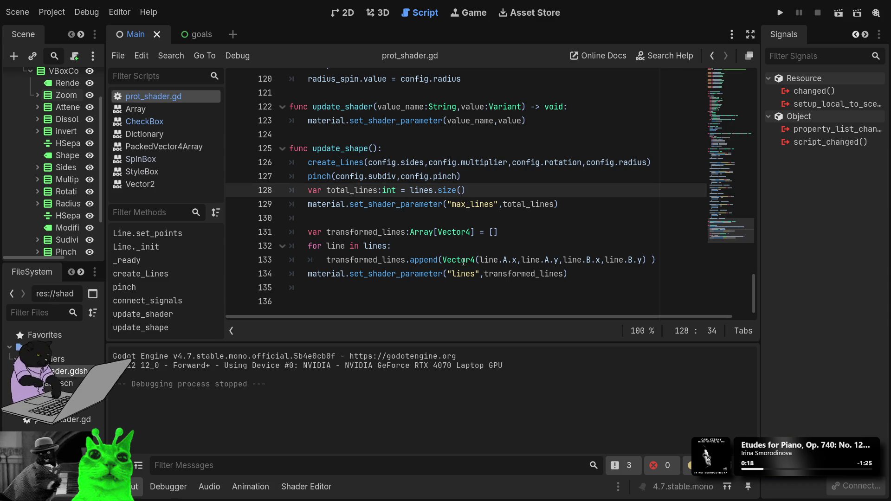
pyautogui.click(355, 303)
pyautogui.scroll(3)
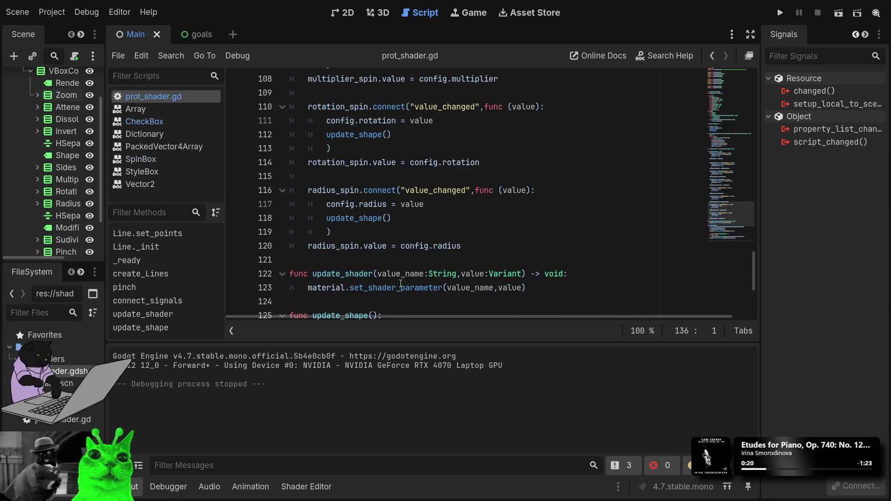
pyautogui.moveTo(500, 243); pyautogui.dragTo(304, 187)
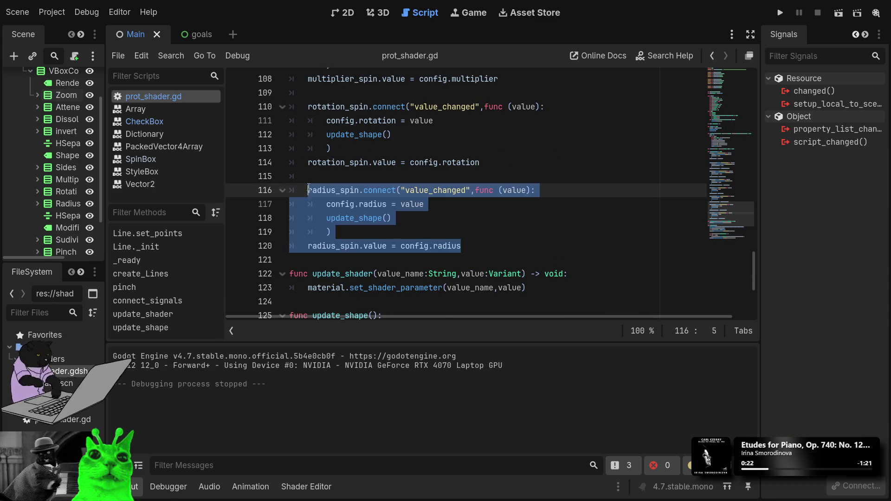
# Step: Rename radius_spin to subdiv_spin on lines 116 and 120
pyautogui.click(495, 255)
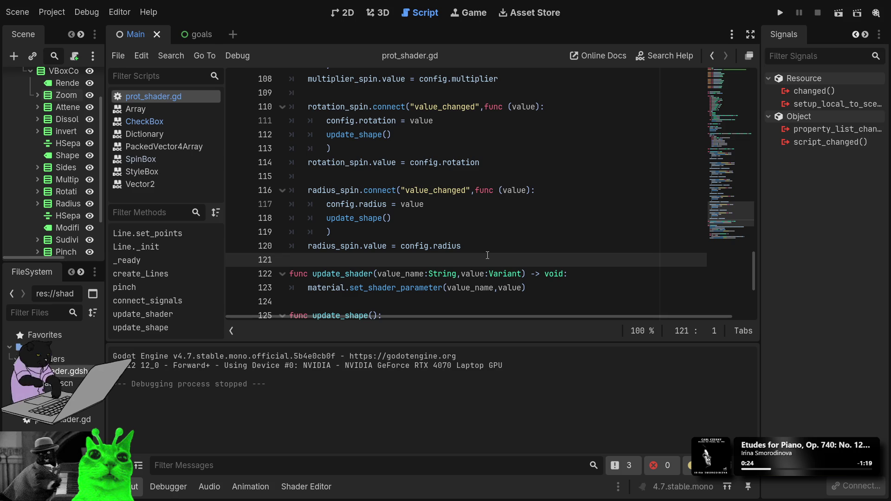
pyautogui.doubleClick(324, 189)
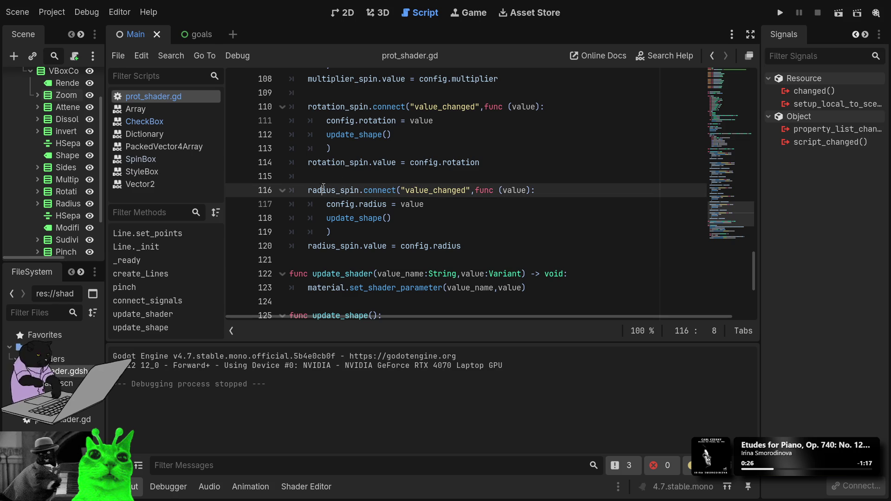
pyautogui.write('subdiv_spin')
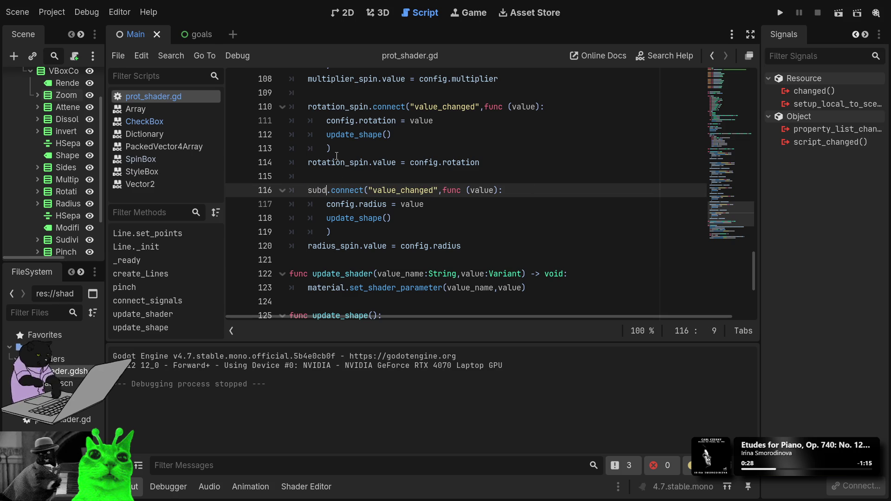
pyautogui.hotkey('ctrl', 'shift', 'Left')
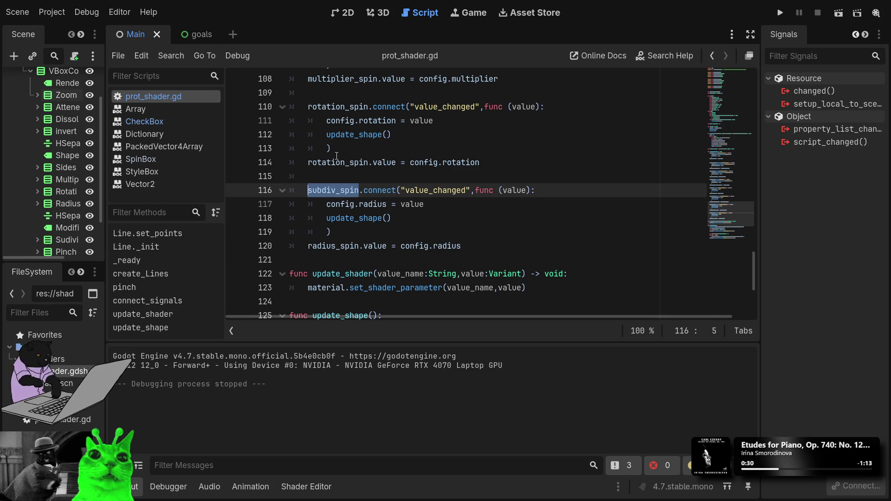
pyautogui.doubleClick(342, 246)
pyautogui.hotkey('ctrl', 'v')
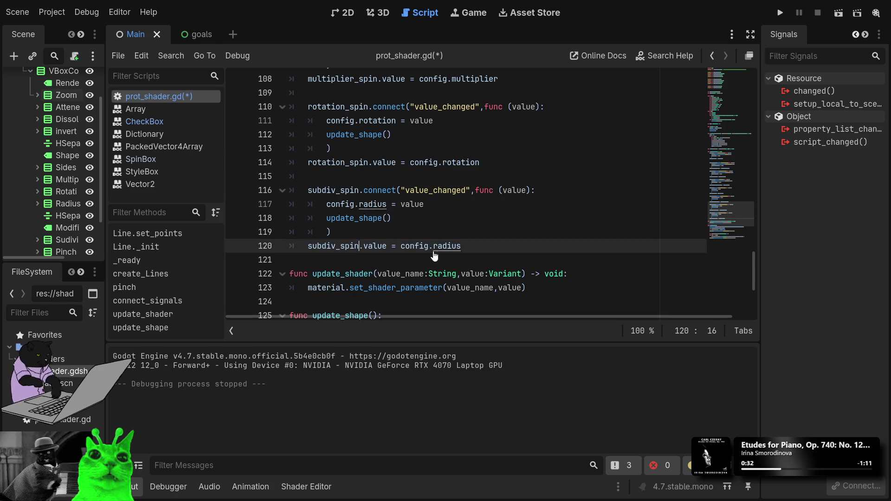
# Step: Change the config.radius references on lines 120 and 117 to config.subdiv
pyautogui.doubleClick(448, 246)
pyautogui.write('subdi')
pyautogui.press('Return')
pyautogui.press('Up')
pyautogui.press('Up')
pyautogui.press('Up')
pyautogui.hotkey('ctrl', 'Left')
pyautogui.hotkey('ctrl', 'Left')
pyautogui.hotkey('ctrl', 'shift', 'Right')
pyautogui.write('subdi')
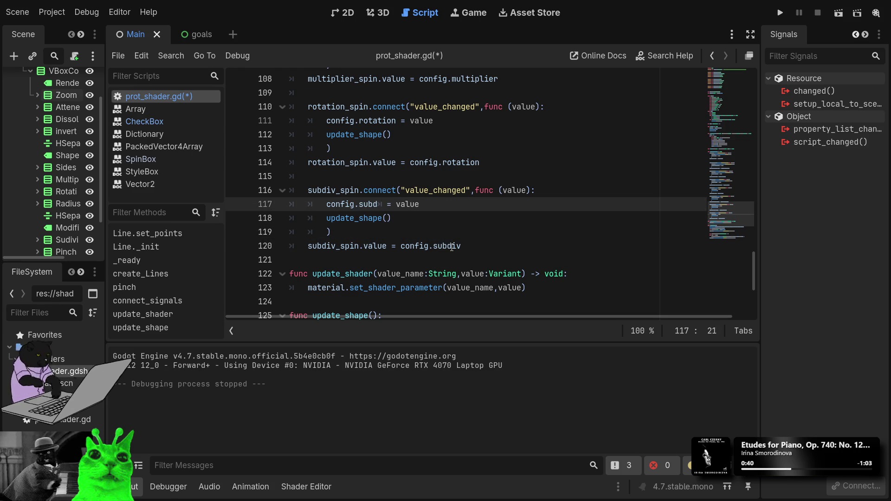
pyautogui.press('BackSpace')
pyautogui.press('Return')
# Step: Add a blank line after the subdiv_spin block and copy the block for duplication
pyautogui.press('Down')
pyautogui.press('Down')
pyautogui.press('Down')
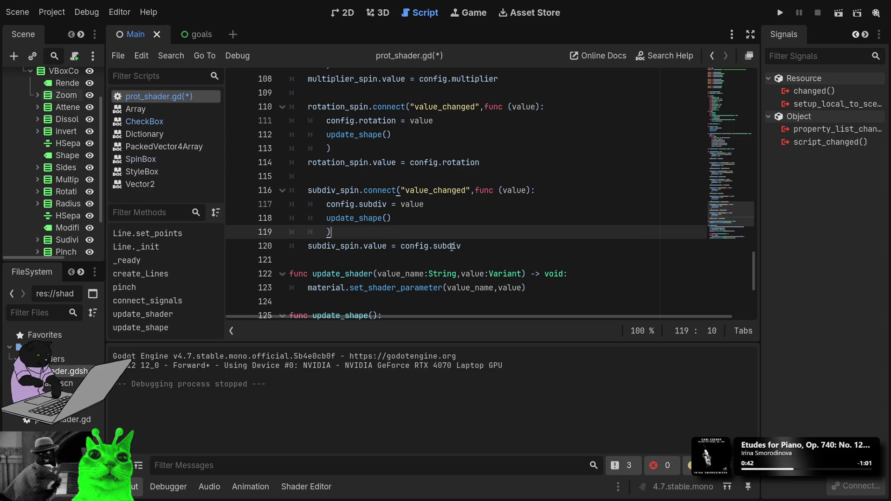
pyautogui.press('Return')
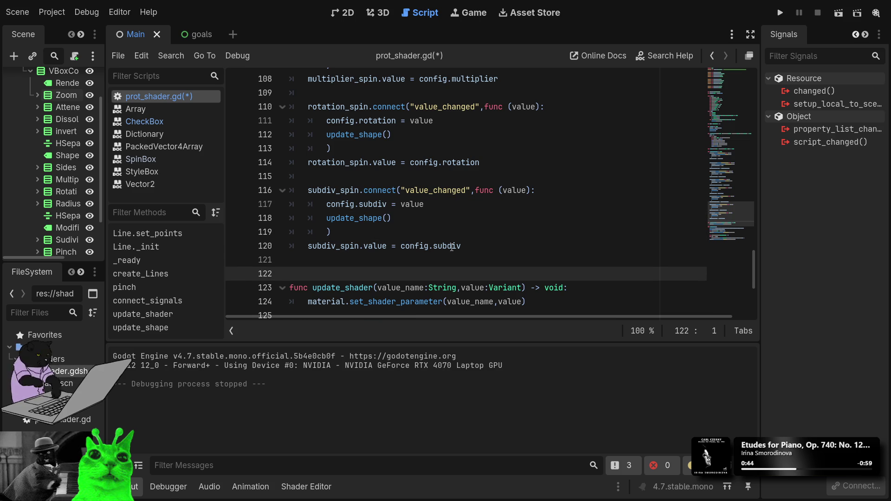
pyautogui.press('Up')
pyautogui.press('Up')
pyautogui.press('Up')
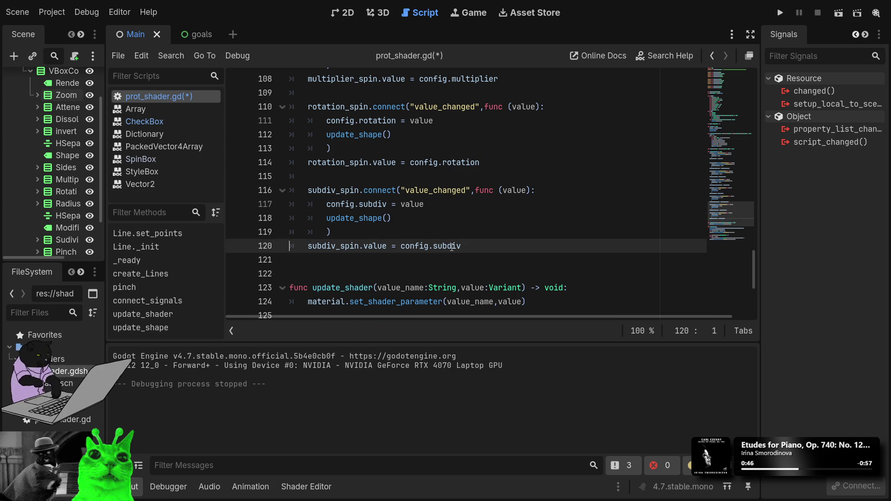
pyautogui.press('Up')
pyautogui.hotkey('shift', 'Down')
pyautogui.hotkey('shift', 'Down')
pyautogui.hotkey('shift', 'Down')
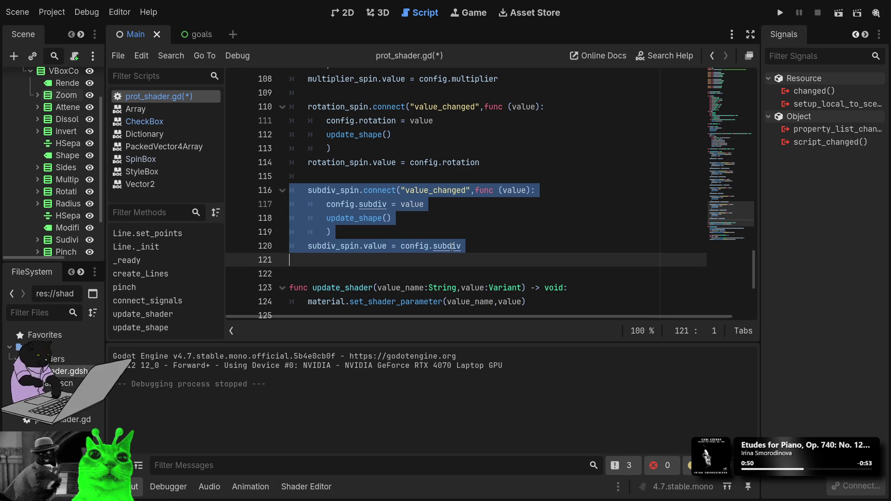
pyautogui.press('Down')
pyautogui.press('Up')
pyautogui.press('Down')
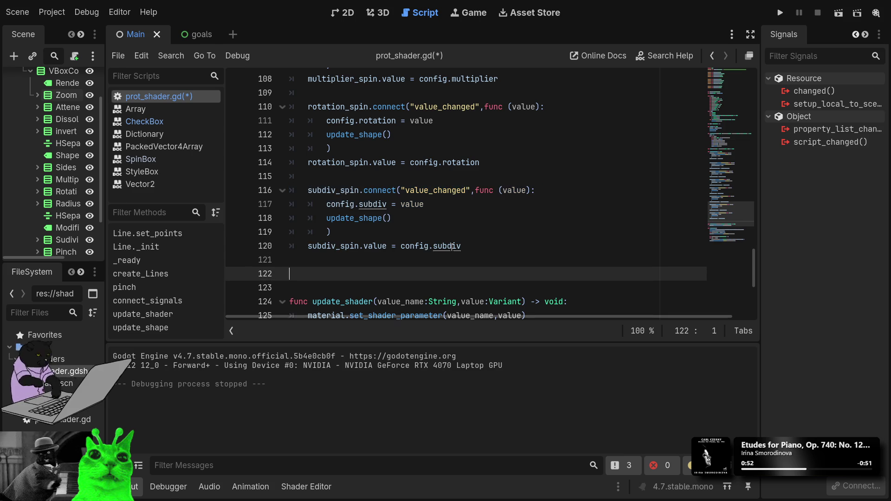
# Step: Paste a duplicate of the subdiv_spin handler block below the original
pyautogui.write('subdiv_spin.connect("value_changed",func (value): \t\tconfig.subdiv = value \t\tupdate_shape() \t\t) \tsubdiv_spin.value = config.subdiv')
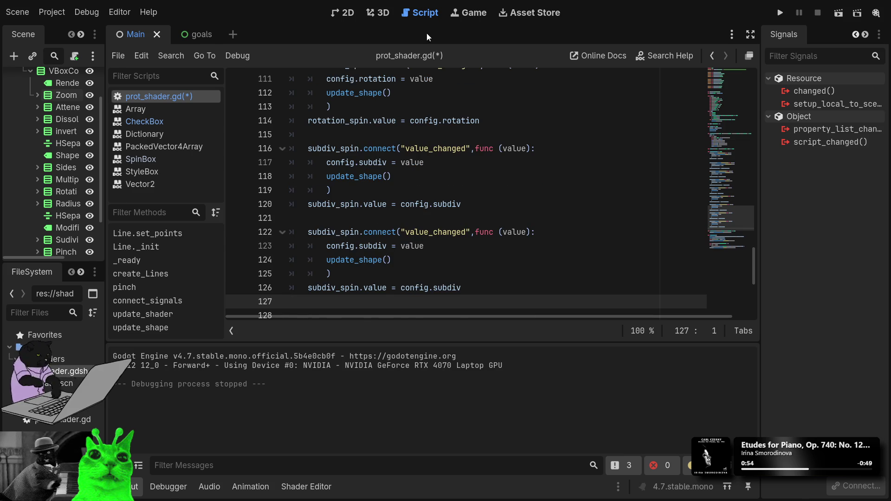
pyautogui.scroll(3)
pyautogui.scroll(3)
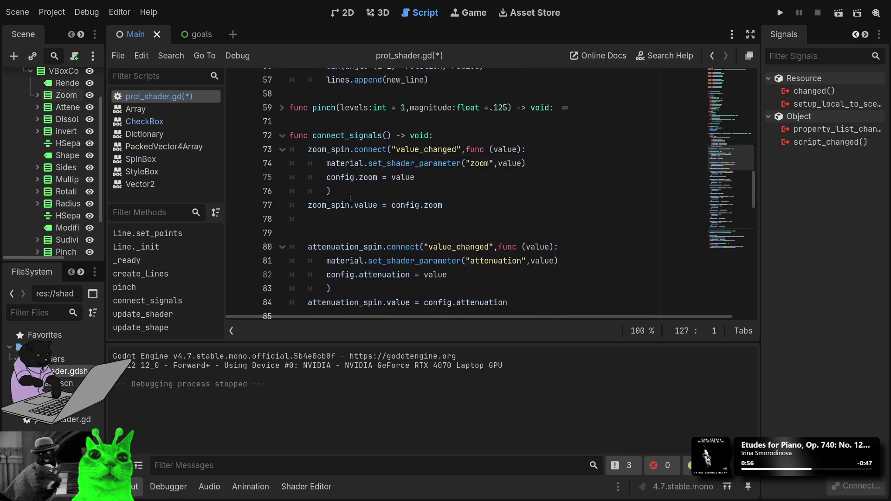
pyautogui.scroll(-3)
pyautogui.scroll(-3)
pyautogui.scroll(3)
pyautogui.click(380, 232)
pyautogui.click(526, 252)
pyautogui.click(464, 234)
pyautogui.click(372, 224)
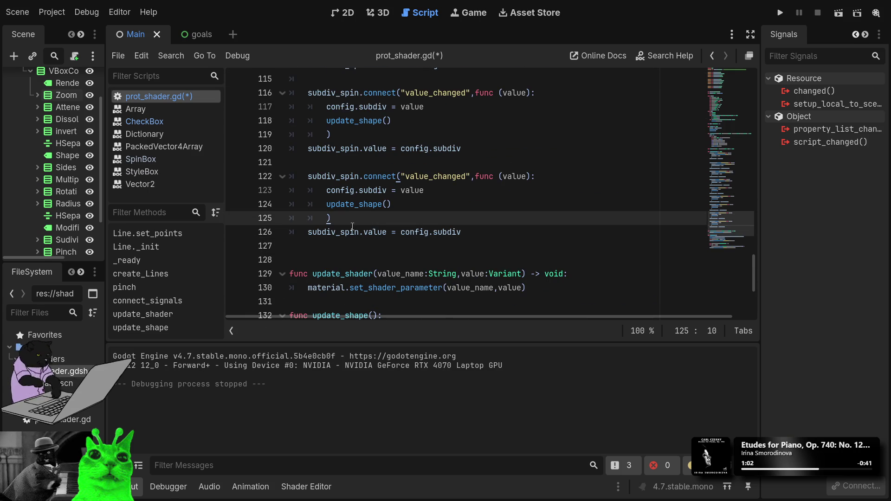
# Step: Rename the duplicate's connected spinbox to pinch_spin
pyautogui.doubleClick(358, 180)
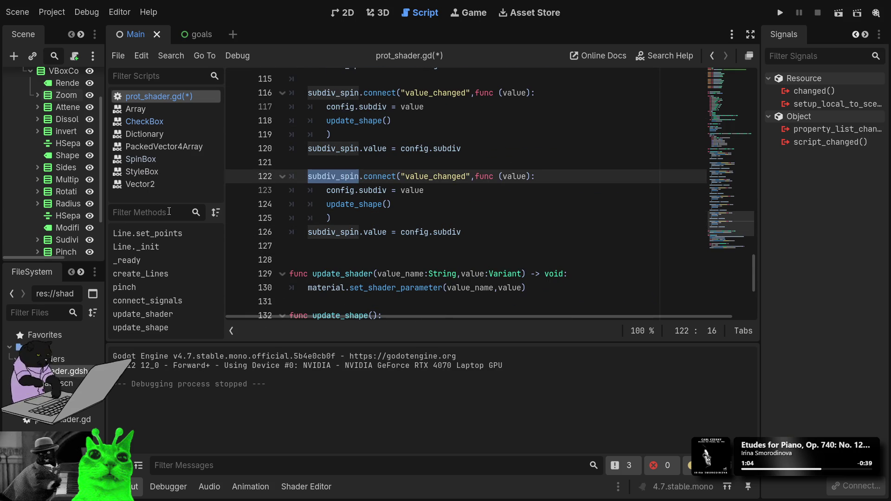
pyautogui.write('pinch')
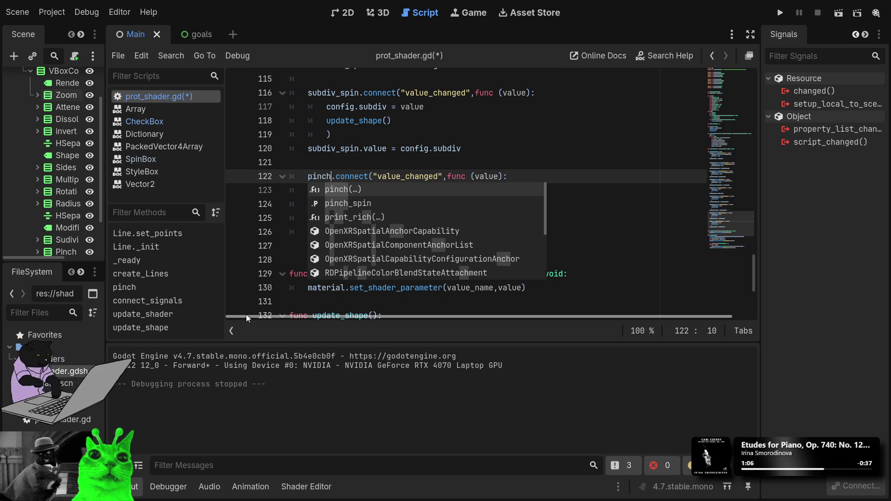
pyautogui.press('Down')
pyautogui.press('Return')
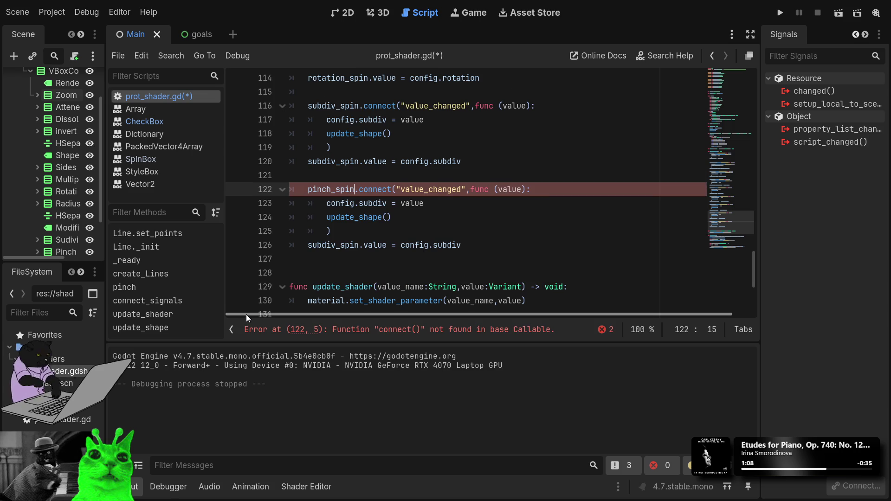
pyautogui.hotkey('shift', 'Home')
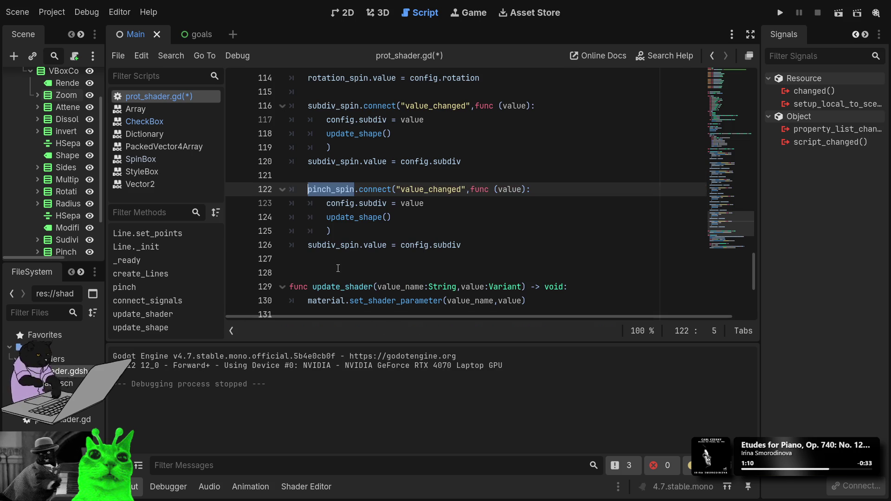
# Step: Make the handler start from and store config.pinch via pinch_spin, then save and run
pyautogui.click(341, 245)
pyautogui.doubleClick(341, 245)
pyautogui.write('pinch_spin')
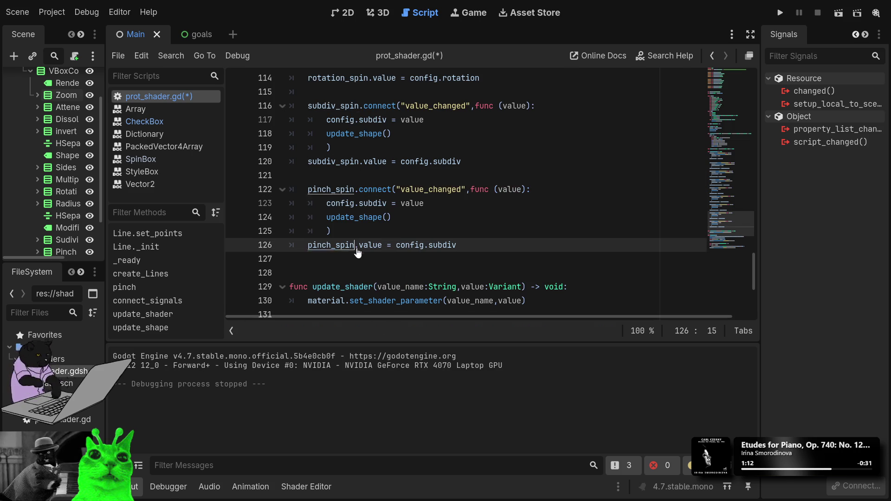
pyautogui.doubleClick(437, 245)
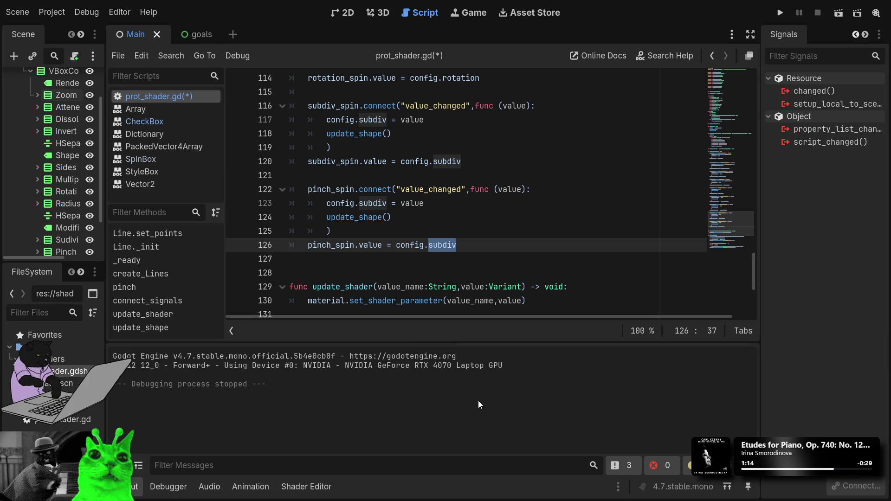
pyautogui.write('pin')
pyautogui.press('Return')
pyautogui.press('Up')
pyautogui.press('Up')
pyautogui.press('Up')
pyautogui.hotkey('ctrl', 'Left')
pyautogui.hotkey('ctrl', 'shift', 'Left')
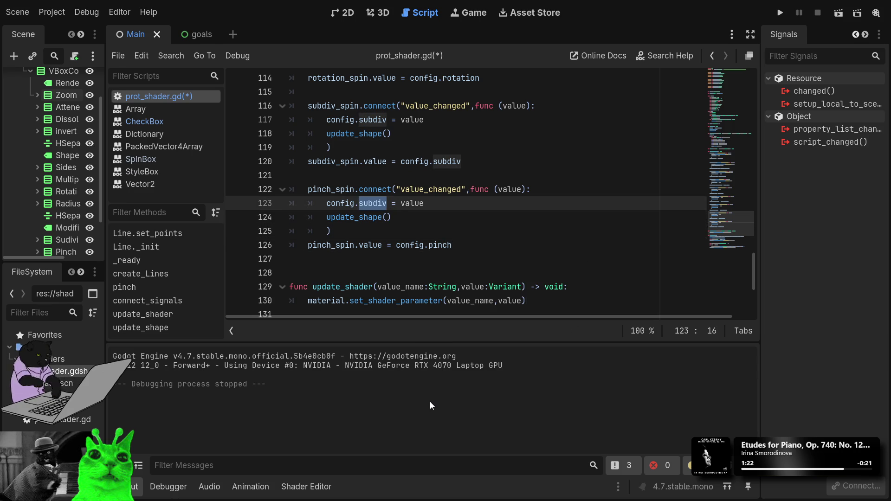
pyautogui.write('pinch')
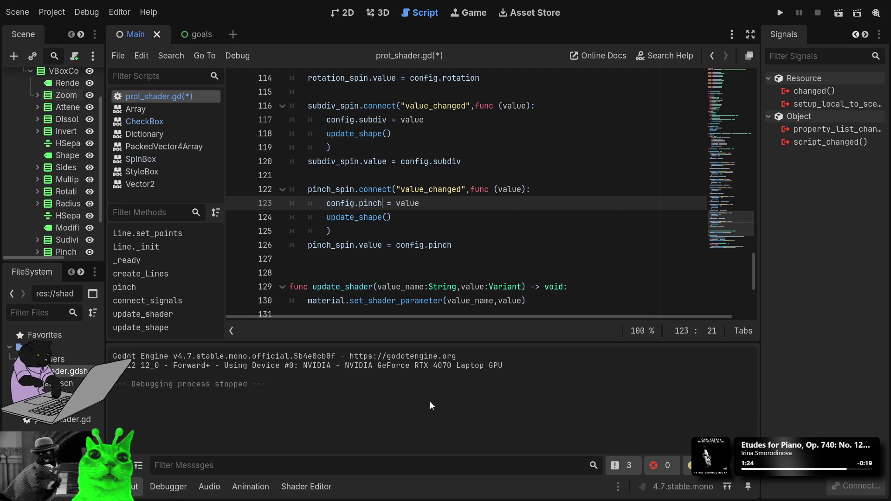
pyautogui.press('F5')
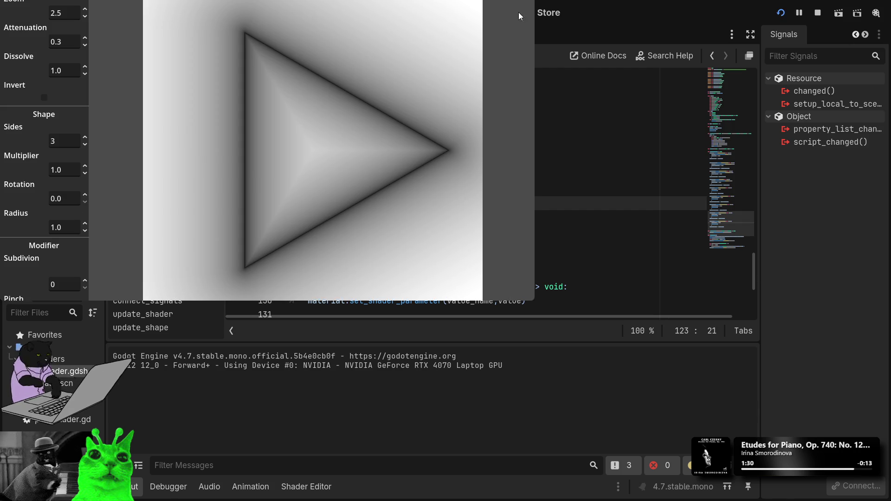
# Step: Maximize the demo window, raise Subdivision and lower Pinch to 0.1
pyautogui.press('super+Up')
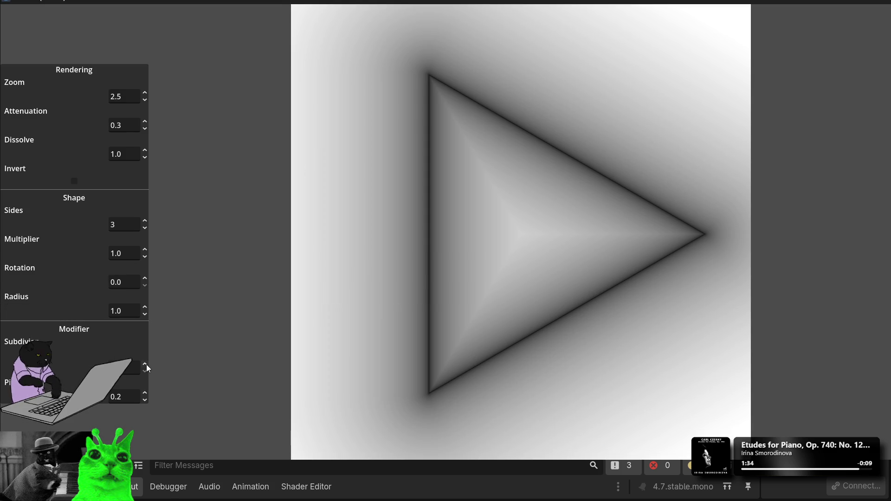
pyautogui.click(146, 363)
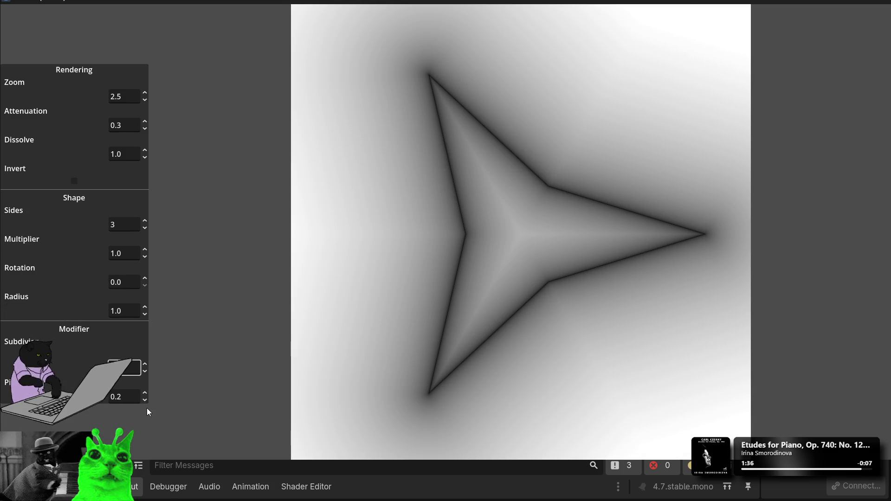
pyautogui.click(129, 395)
pyautogui.scroll(-3)
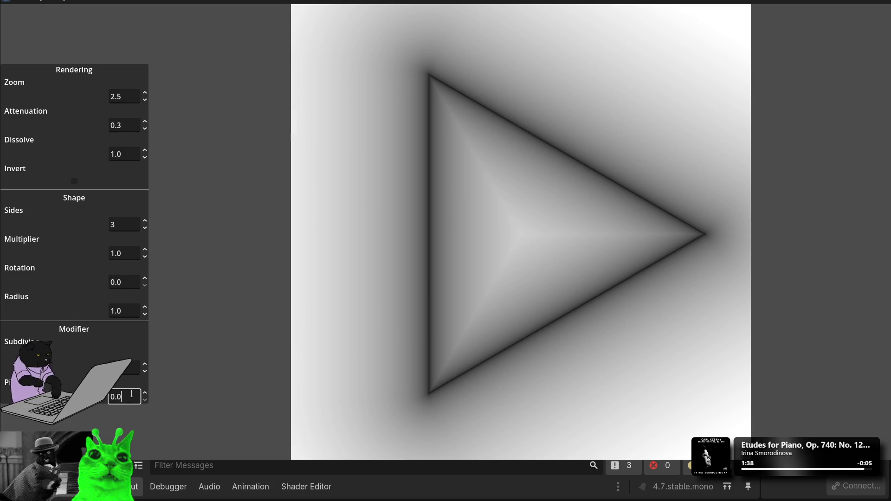
pyautogui.scroll(3)
pyautogui.scroll(3)
pyautogui.scroll(-3)
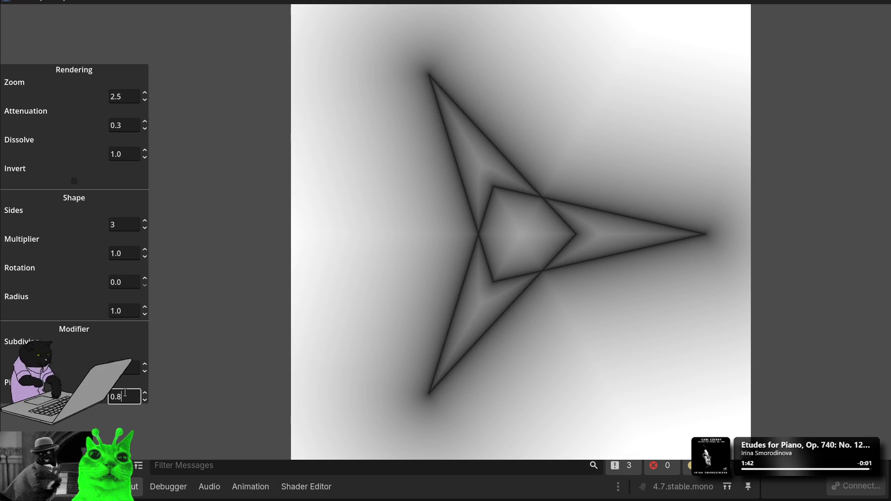
pyautogui.scroll(3)
pyautogui.scroll(-3)
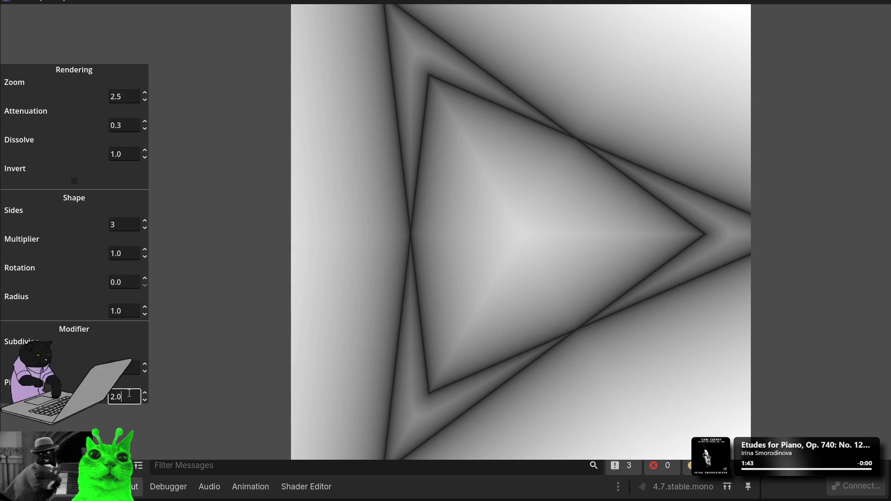
pyautogui.scroll(-3)
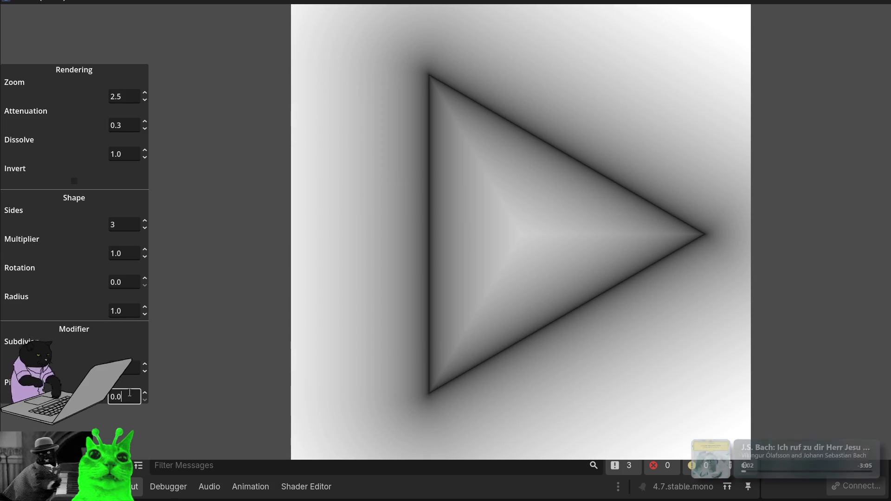
pyautogui.write('0.3')
# Step: Step Subdivision up four times, down twice, then back up for a denser pattern
pyautogui.click(143, 363)
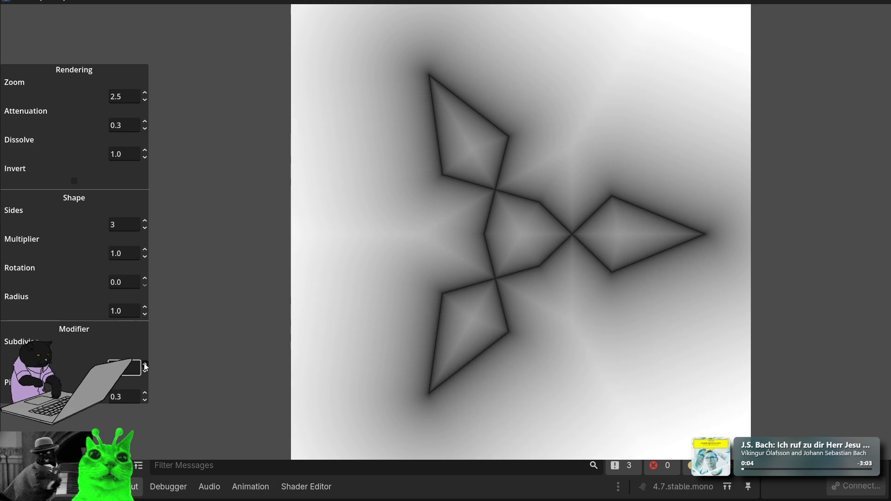
pyautogui.click(144, 363)
pyautogui.click(144, 363)
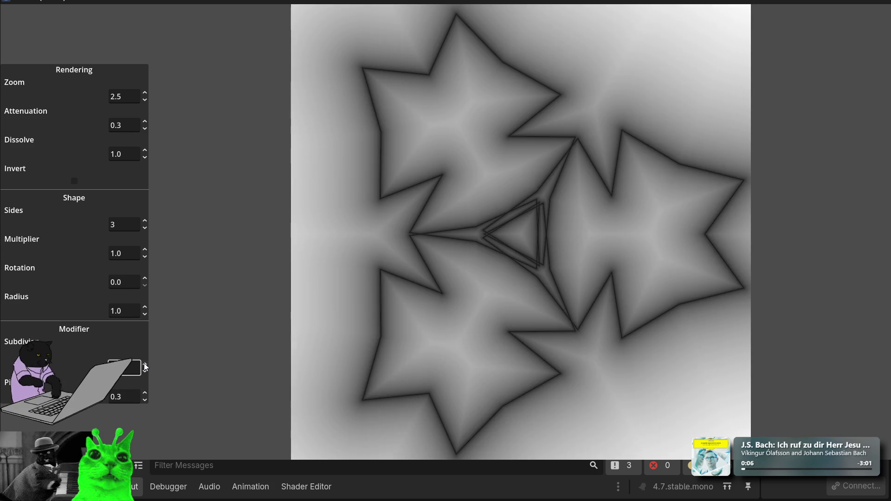
pyautogui.click(144, 363)
pyautogui.click(146, 372)
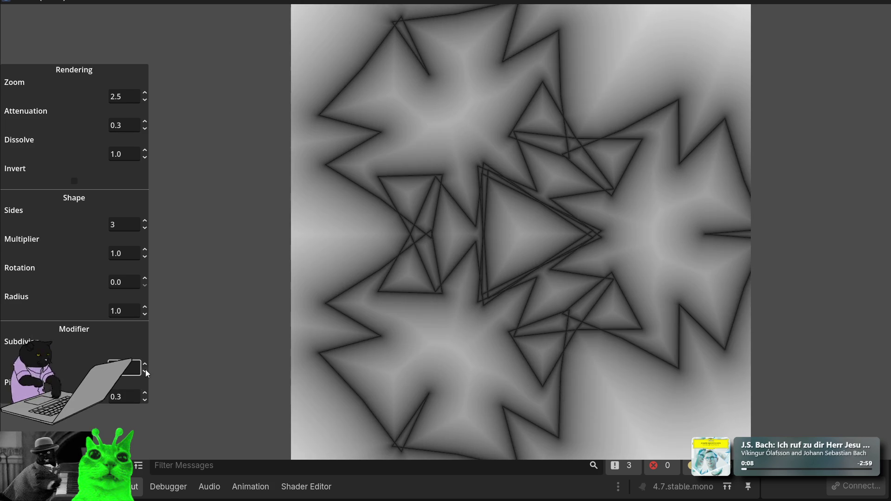
pyautogui.click(145, 371)
pyautogui.click(146, 364)
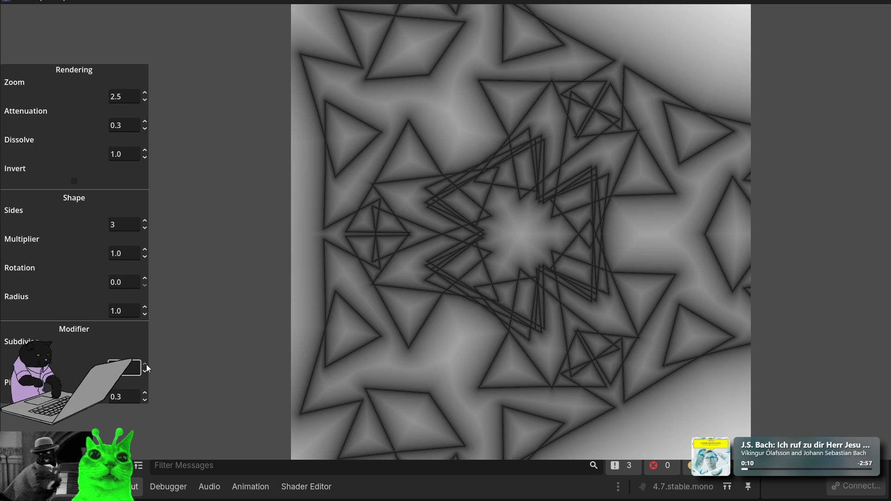
# Step: Try different Radius values, ending with 2.4
pyautogui.click(125, 311)
pyautogui.write('0.0')
pyautogui.press('BackSpace')
pyautogui.press('BackSpace')
pyautogui.press('BackSpace')
pyautogui.write('1.8')
pyautogui.press('BackSpace')
pyautogui.press('BackSpace')
pyautogui.press('BackSpace')
pyautogui.write('2.4')
# Step: Enter new Rotation values (1.5, then 4) and set Zoom to 1
pyautogui.click(130, 282)
pyautogui.press('BackSpace')
pyautogui.press('BackSpace')
pyautogui.press('BackSpace')
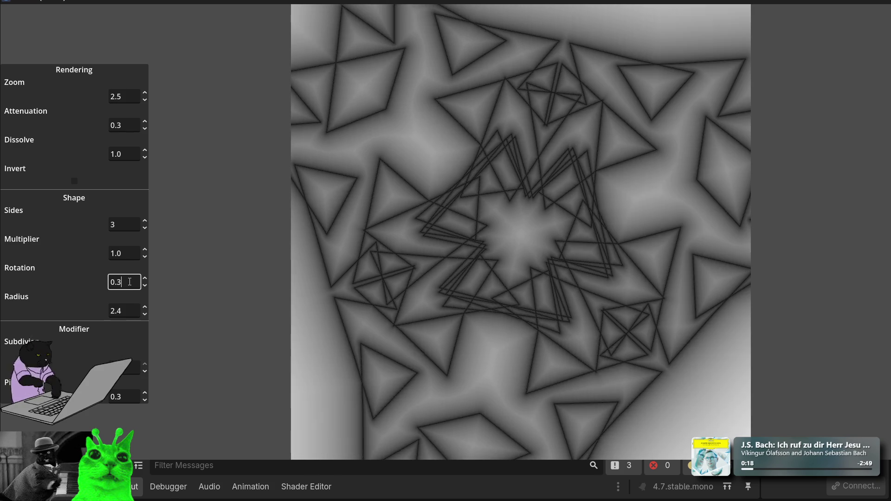
pyautogui.write('1.5')
pyautogui.press('BackSpace')
pyautogui.write('4')
pyautogui.click(123, 93)
pyautogui.press('BackSpace')
pyautogui.write('1')
pyautogui.scroll(3)
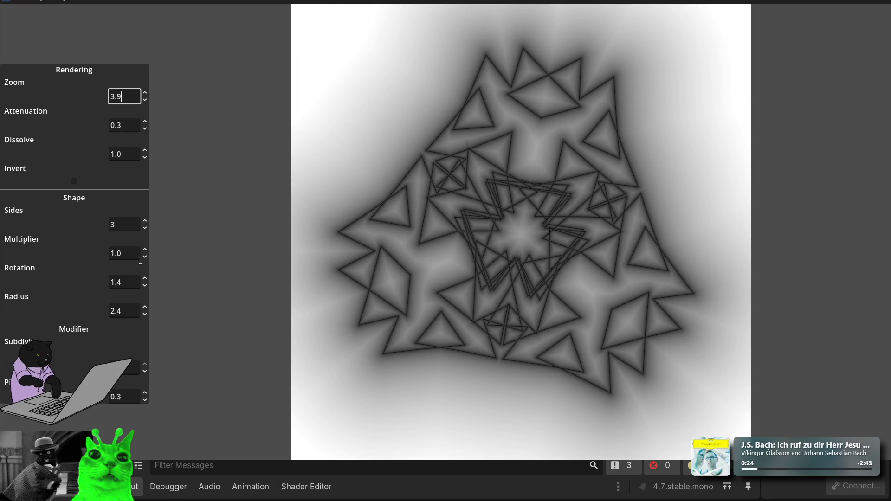
# Step: Set Radius to 0.9 and Pinch to 1.0
pyautogui.click(131, 310)
pyautogui.press('BackSpace')
pyautogui.press('BackSpace')
pyautogui.press('BackSpace')
pyautogui.write('0.8')
pyautogui.press('BackSpace')
pyautogui.write('0')
pyautogui.press('BackSpace')
pyautogui.write('9')
pyautogui.click(131, 397)
pyautogui.write('1')
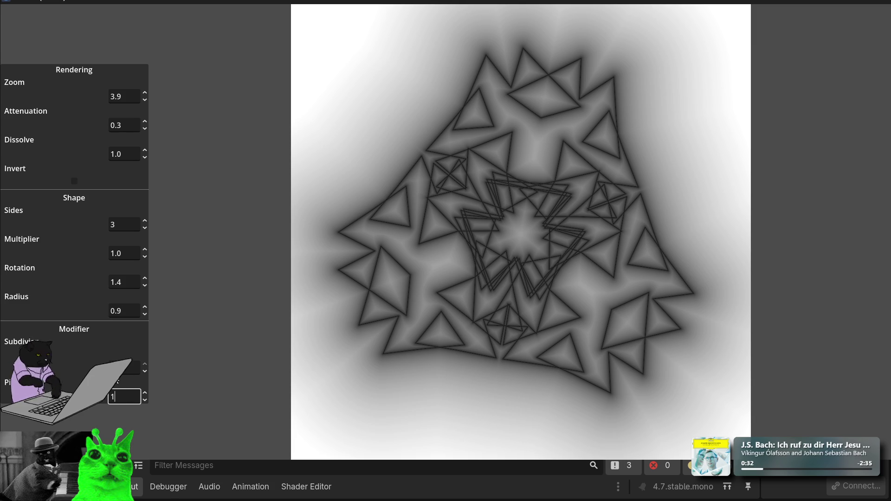
pyautogui.hotkey('shift', 'Tab')
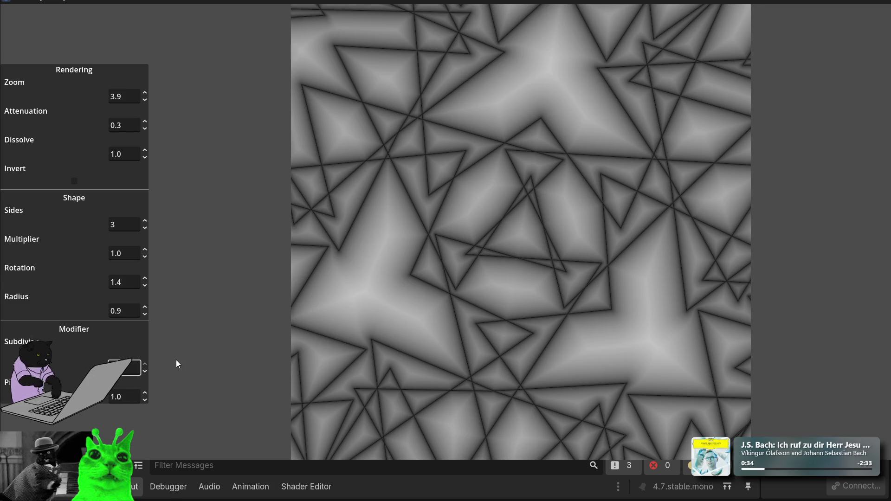
# Step: Set Radius to 3.4 and Rotation to 1.3, then close the demo window
pyautogui.click(118, 311)
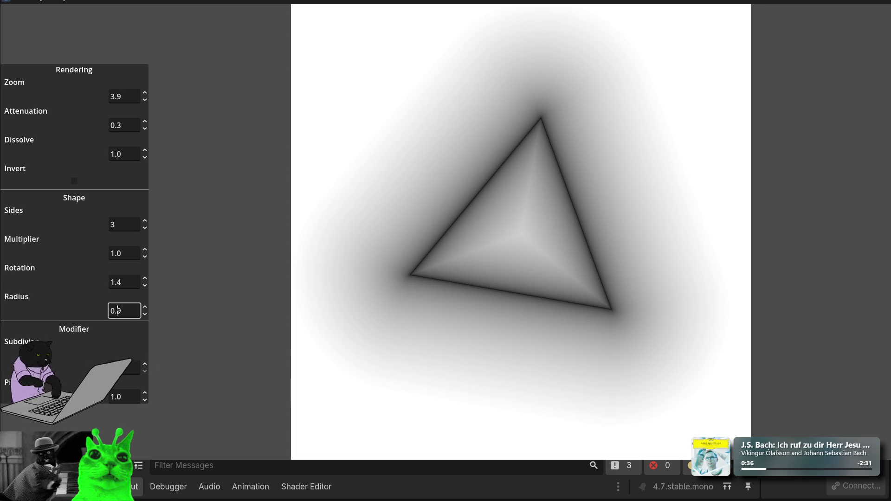
pyautogui.doubleClick(124, 315)
pyautogui.write('3.4')
pyautogui.doubleClick(124, 283)
pyautogui.write('1.3')
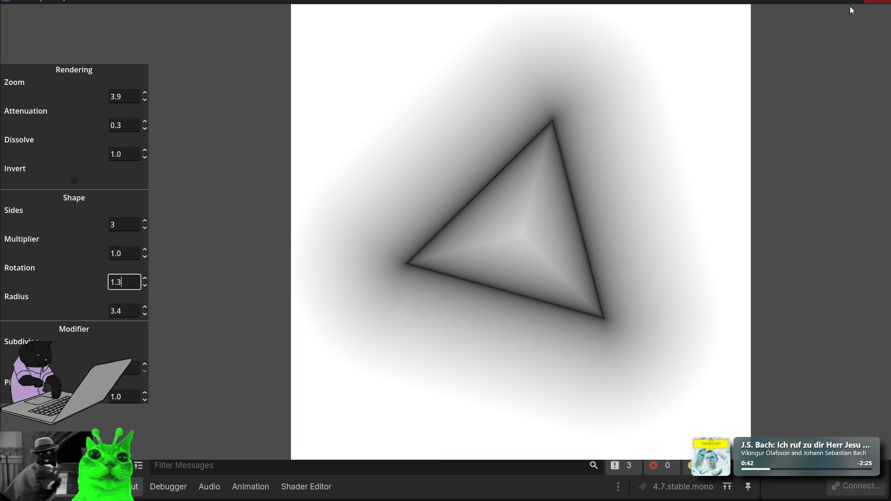
pyautogui.click(877, 2)
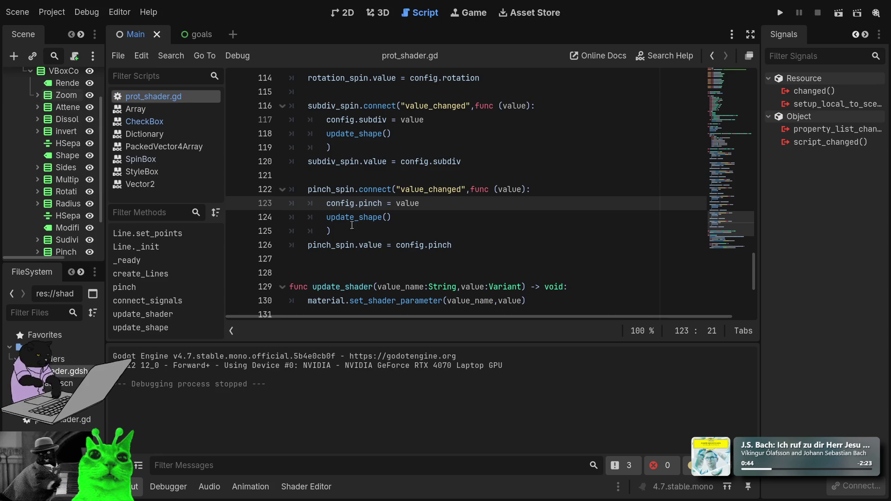
# Step: Copy the rotation_spin block on lines 110–114 and paste a duplicate below
pyautogui.scroll(3)
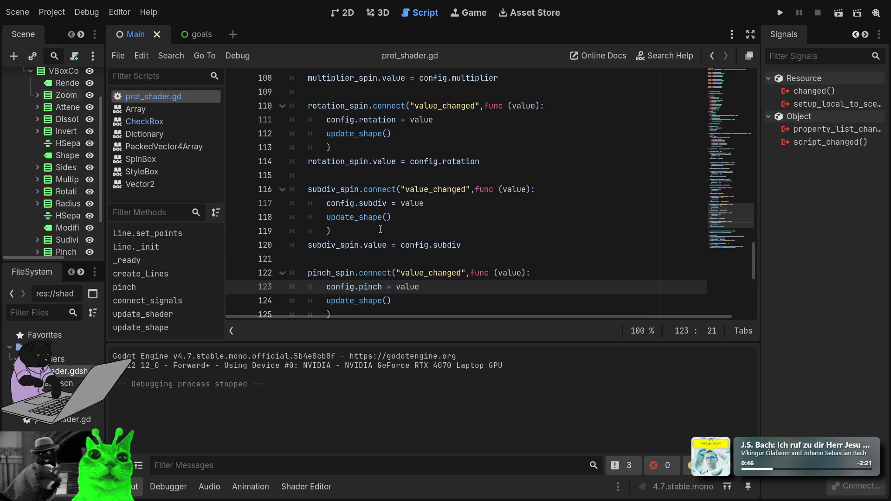
pyautogui.scroll(3)
pyautogui.scroll(3)
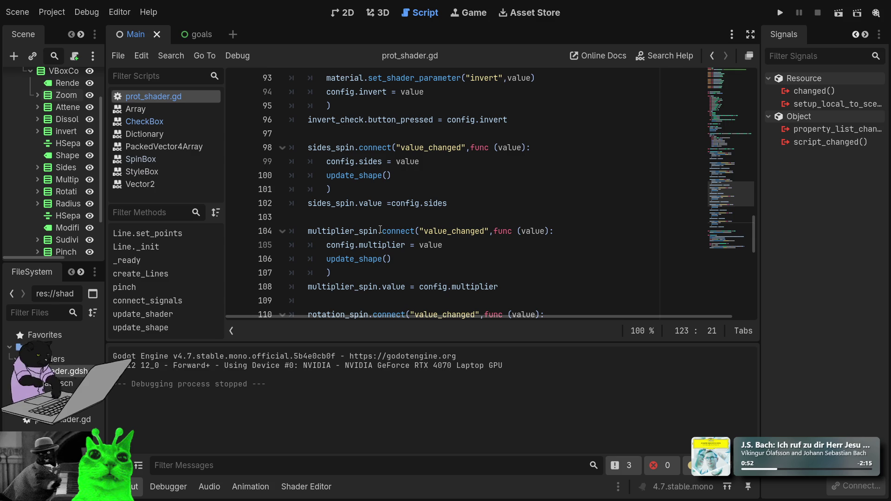
pyautogui.scroll(-3)
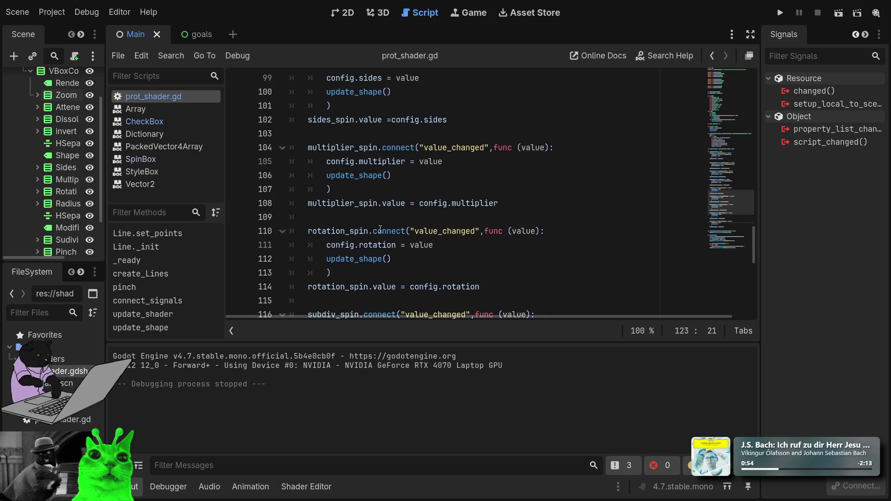
pyautogui.moveTo(503, 209); pyautogui.dragTo(307, 148)
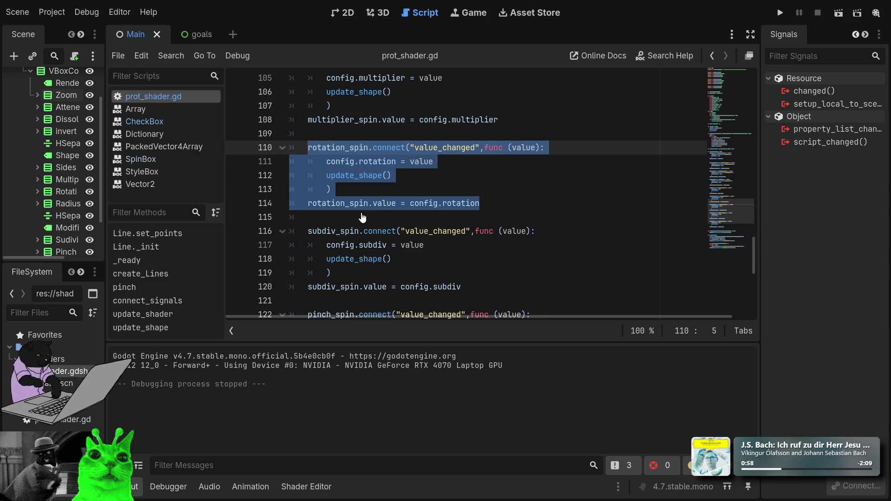
pyautogui.hotkey('ctrl', 'c')
pyautogui.click(371, 224)
pyautogui.hotkey('ctrl', 'v')
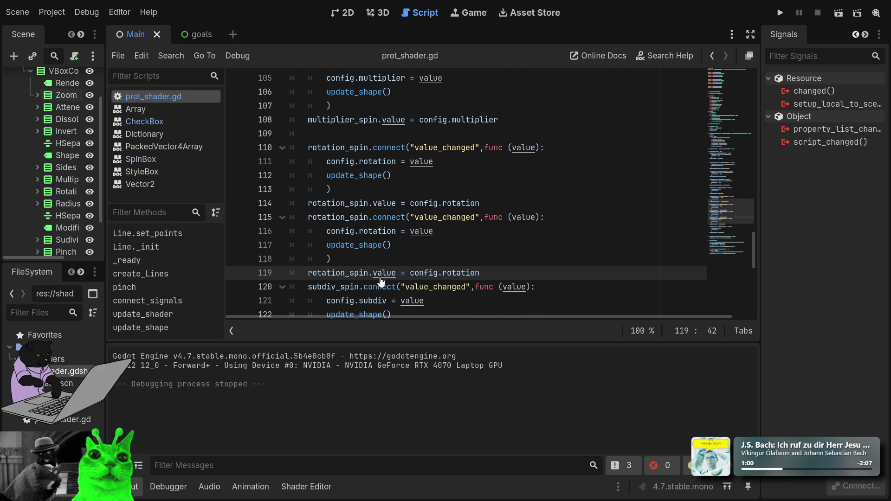
# Step: Separate the duplicate with a blank line and rename its spinbox references to radius_spin
pyautogui.click(304, 217)
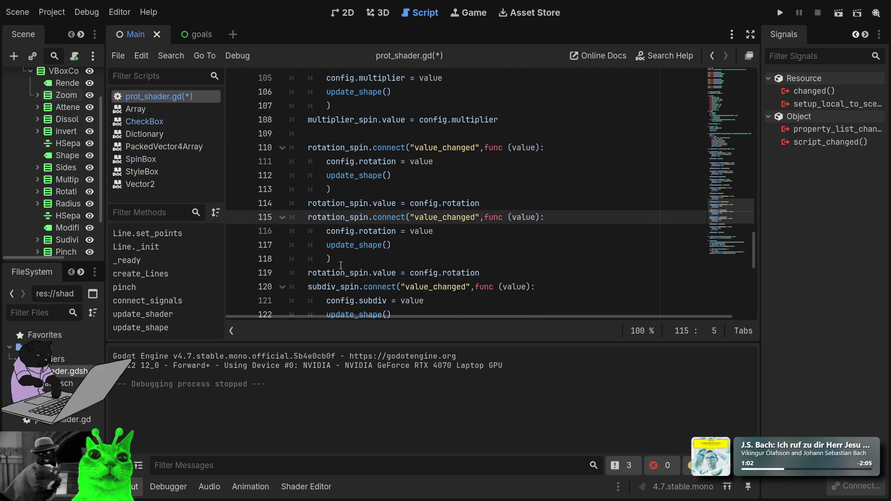
pyautogui.press('Return')
pyautogui.hotkey('shift', 'Right')
pyautogui.hotkey('shift', 'Right')
pyautogui.hotkey('shift', 'Right')
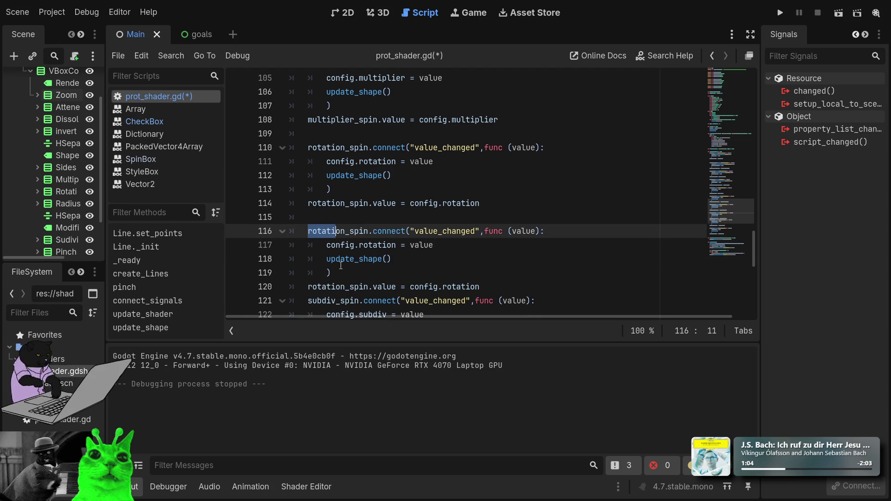
pyautogui.write('radius')
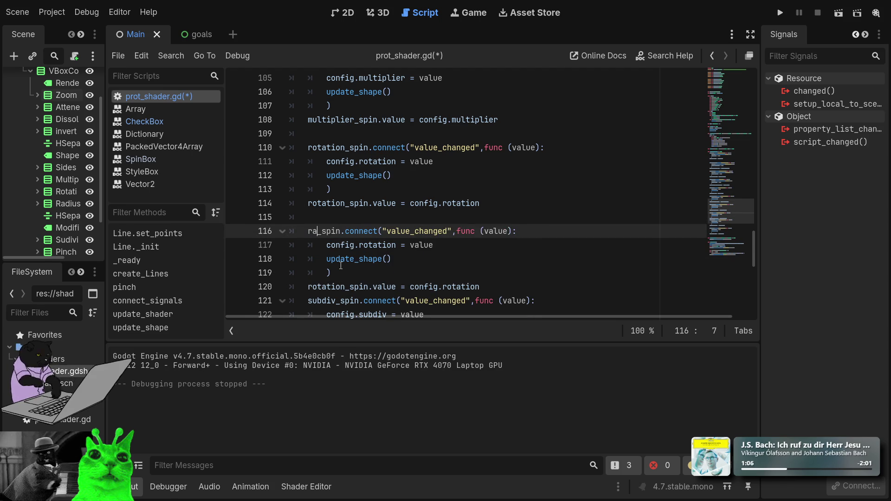
pyautogui.press('Escape')
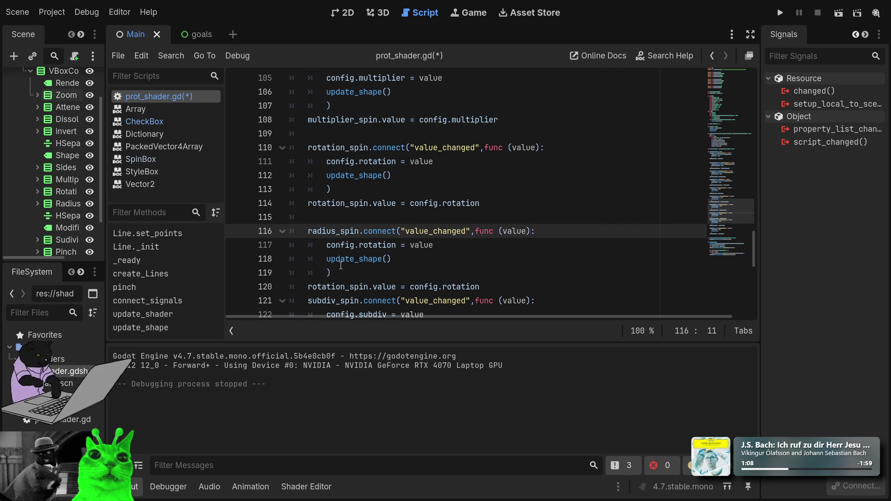
pyautogui.press('Home')
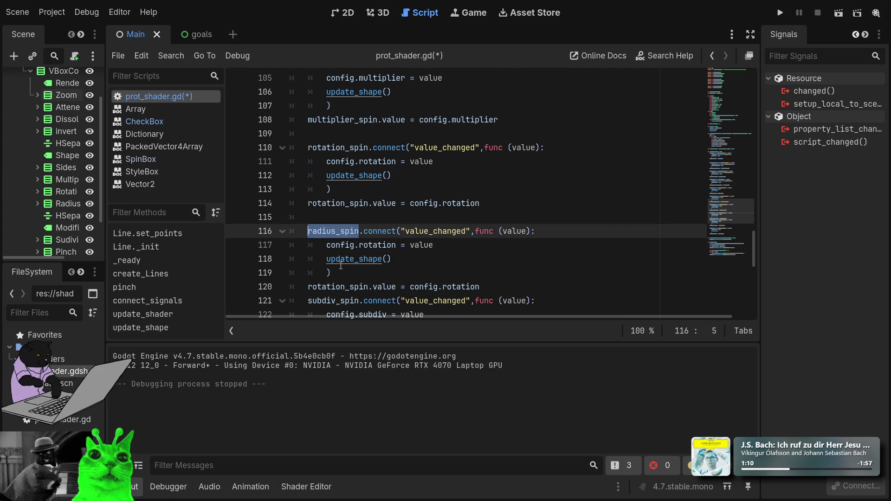
pyautogui.press('Down')
pyautogui.press('Down')
pyautogui.press('Down')
pyautogui.hotkey('ctrl', 'shift', 'Right')
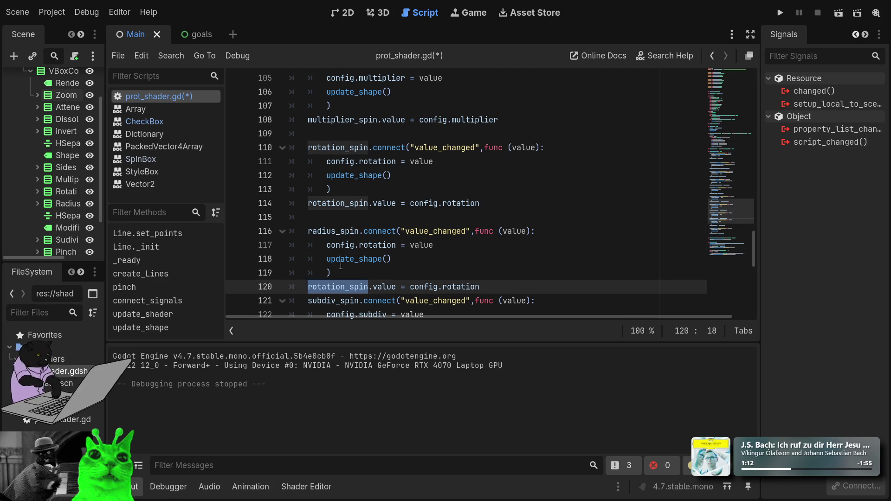
pyautogui.write('radius_spin')
# Step: Replace config.rotation with config.radius on lines 120 and 117, then save and run
pyautogui.hotkey('ctrl', 'Left')
pyautogui.hotkey('ctrl', 'shift', 'Right')
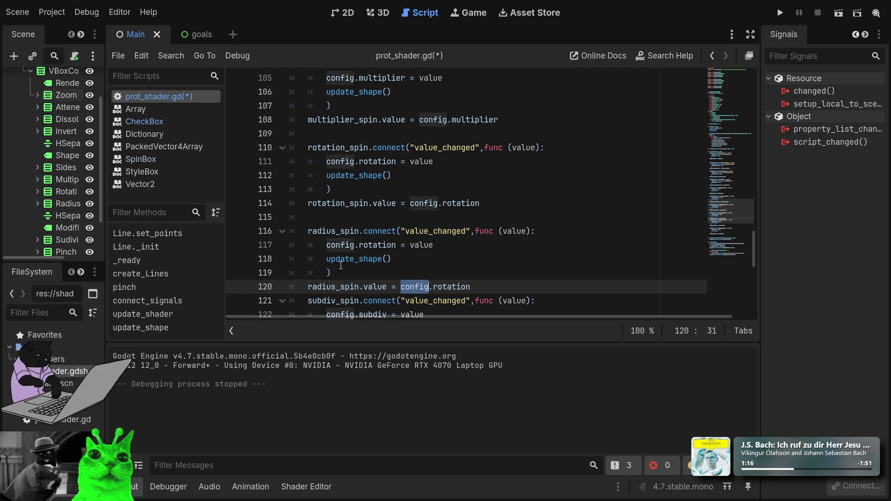
pyautogui.press('Right')
pyautogui.press('Right')
pyautogui.hotkey('ctrl', 'shift', 'Right')
pyautogui.write('radius')
pyautogui.press('Up')
pyautogui.press('Up')
pyautogui.press('Up')
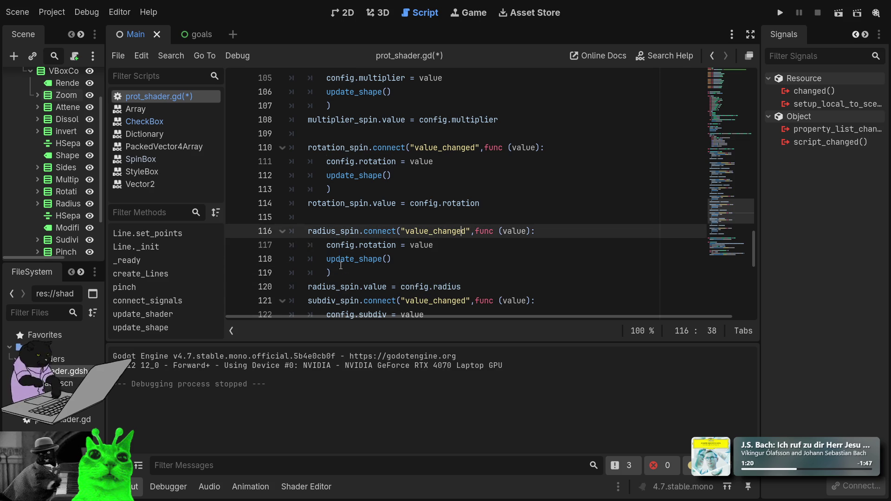
pyautogui.press('Down')
pyautogui.hotkey('ctrl', 'Left')
pyautogui.hotkey('ctrl', 'Left')
pyautogui.hotkey('ctrl', 'Left')
pyautogui.hotkey('ctrl', 'shift', 'Right')
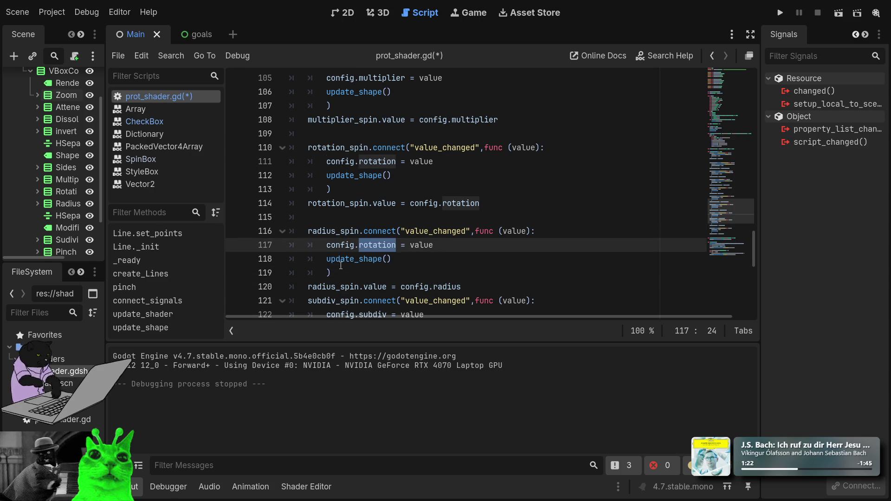
pyautogui.write('radius')
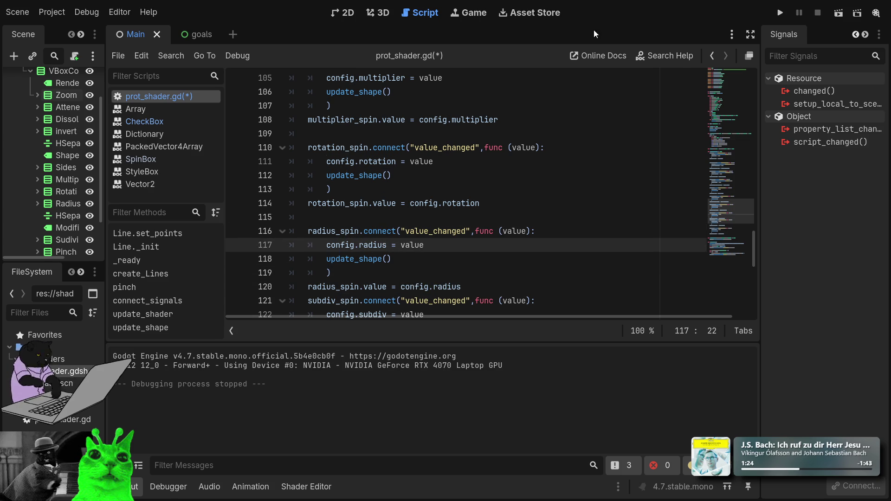
pyautogui.click(781, 12)
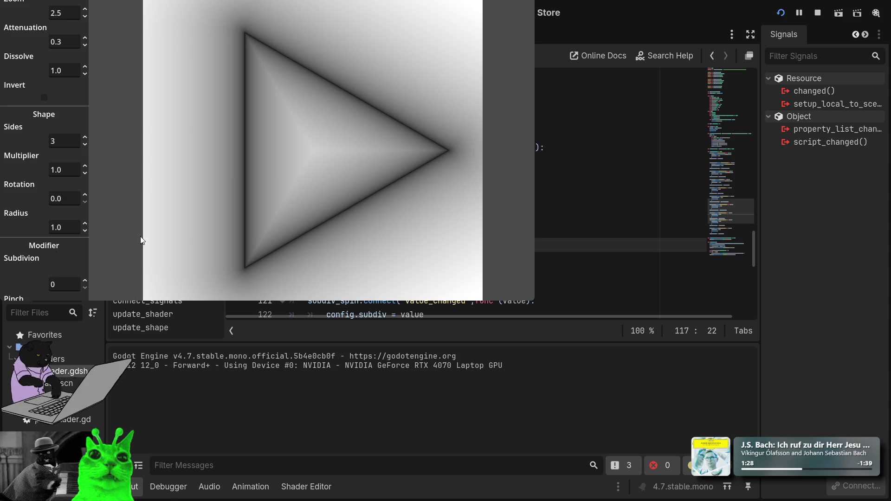
# Step: Maximize the preview window, raise Subdivision a few steps and retype Radius as 1.2
pyautogui.press('super+Up')
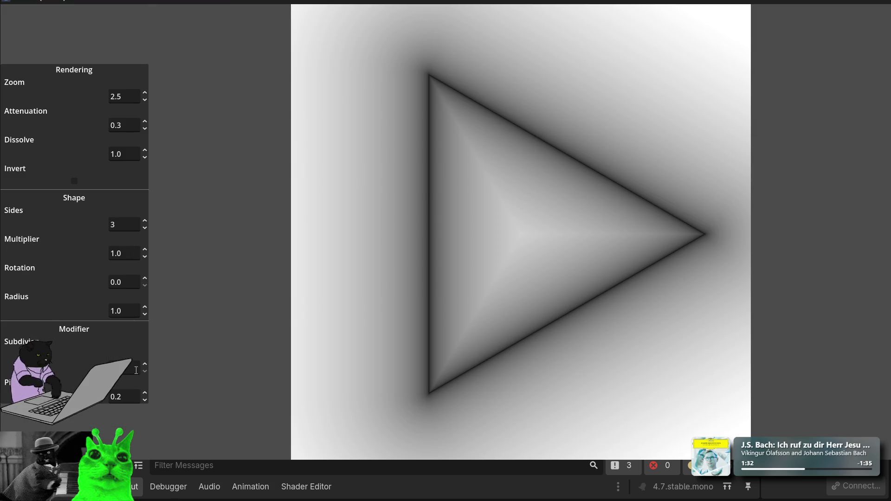
pyautogui.click(145, 364)
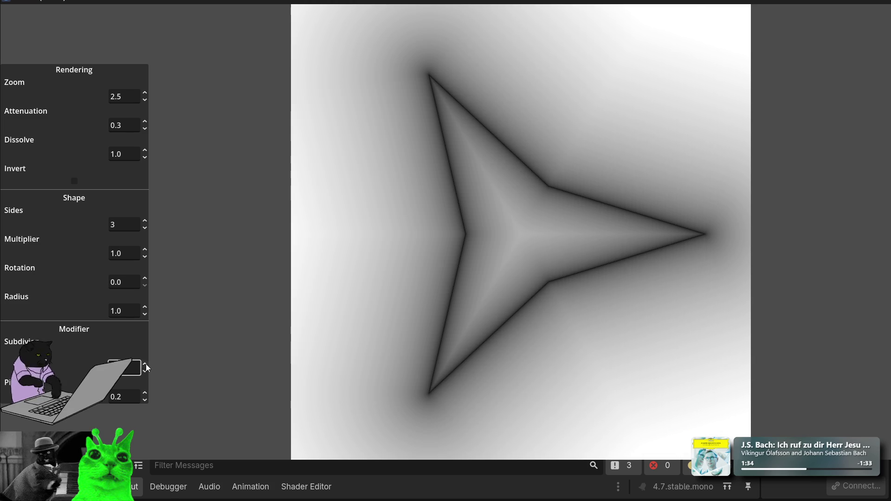
pyautogui.click(144, 308)
pyautogui.click(144, 308)
pyautogui.click(143, 308)
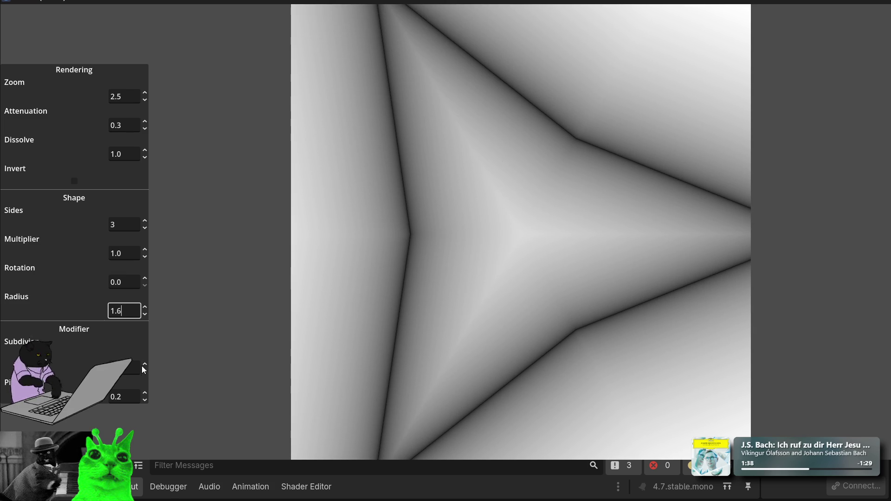
pyautogui.click(144, 365)
pyautogui.click(144, 365)
pyautogui.click(143, 365)
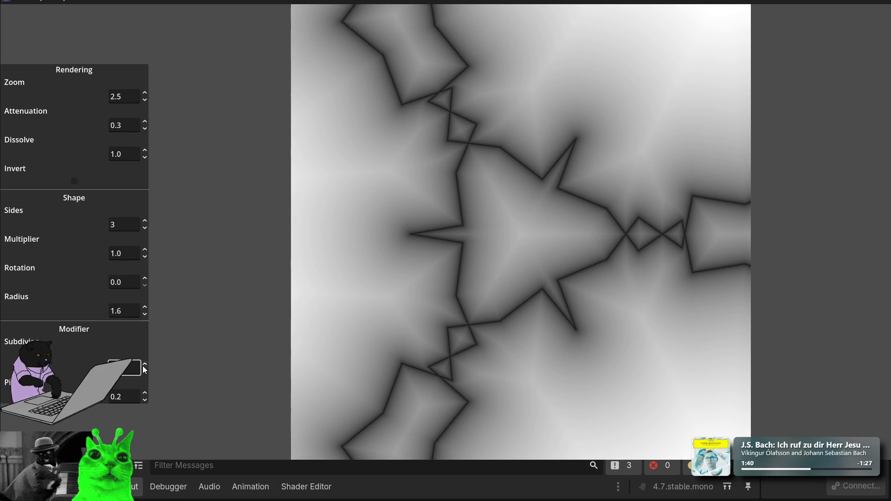
pyautogui.doubleClick(132, 311)
pyautogui.write('1.2')
pyautogui.press('Return')
# Step: Scroll the Radius value up and down, bringing it to 0.2
pyautogui.scroll(-3)
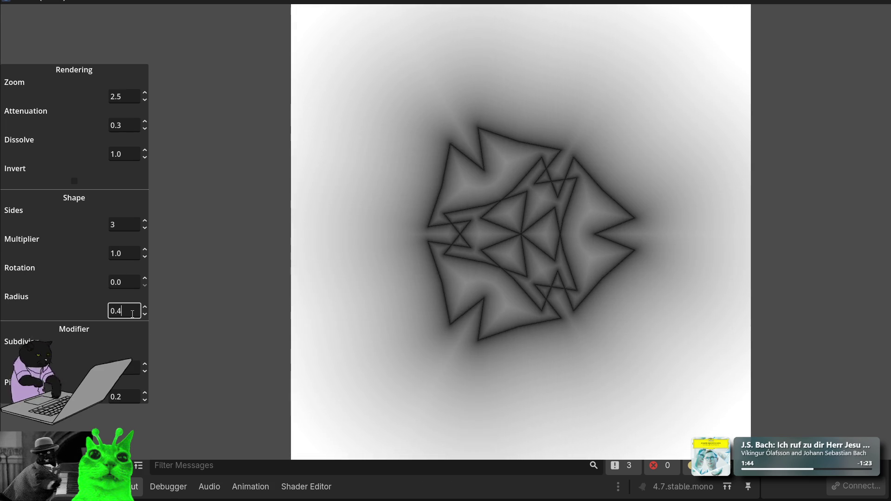
pyautogui.scroll(3)
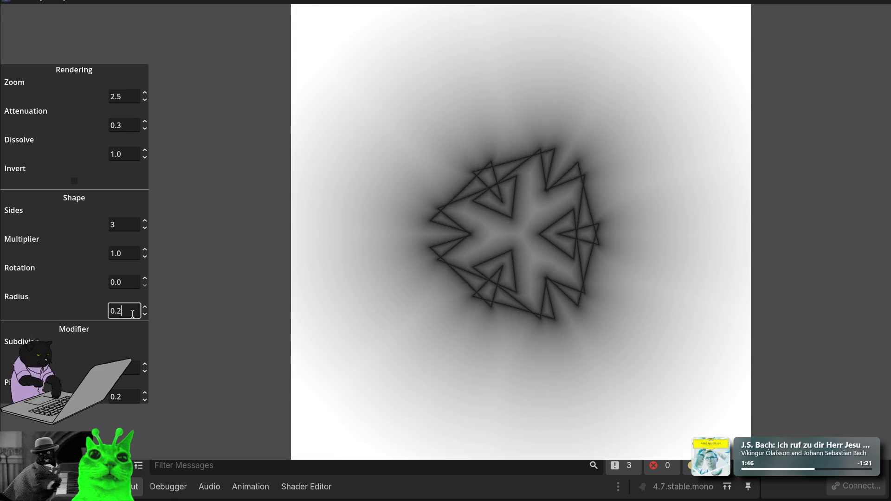
pyautogui.scroll(3)
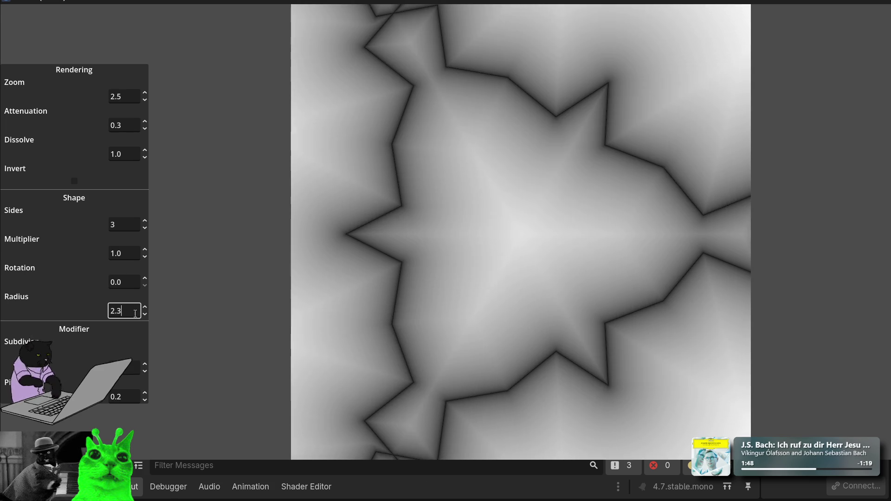
pyautogui.scroll(-3)
pyautogui.scroll(-3)
pyautogui.scroll(3)
pyautogui.scroll(-3)
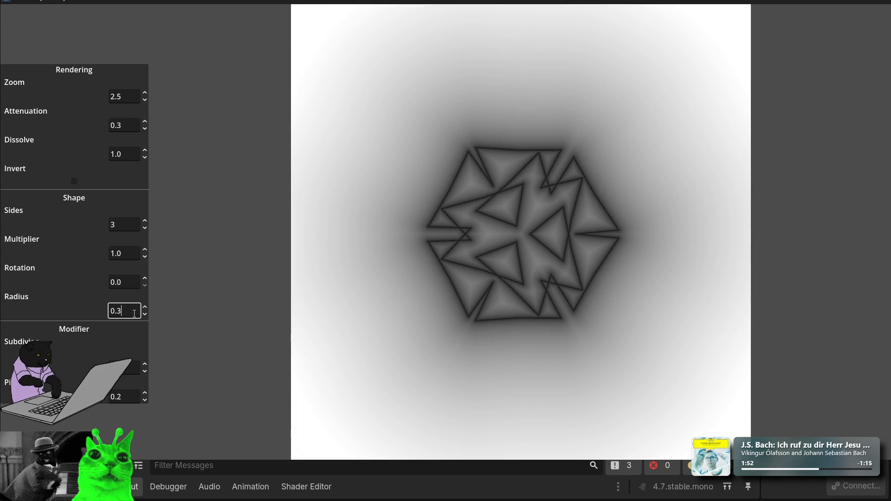
pyautogui.scroll(3)
pyautogui.scroll(-3)
# Step: Scroll the Pinch value back and forth, settling it at 0.3
pyautogui.click(126, 398)
pyautogui.scroll(3)
pyautogui.scroll(-3)
pyautogui.scroll(3)
pyautogui.scroll(-3)
pyautogui.scroll(3)
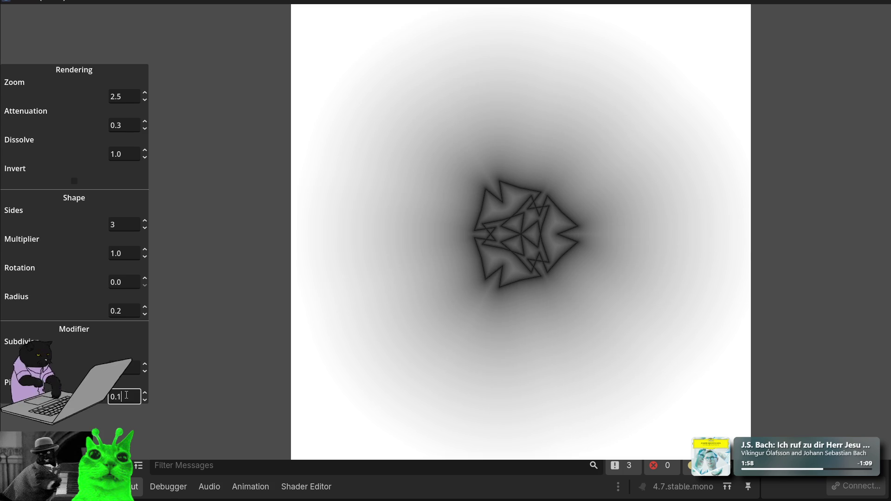
pyautogui.scroll(3)
pyautogui.scroll(-3)
pyautogui.scroll(3)
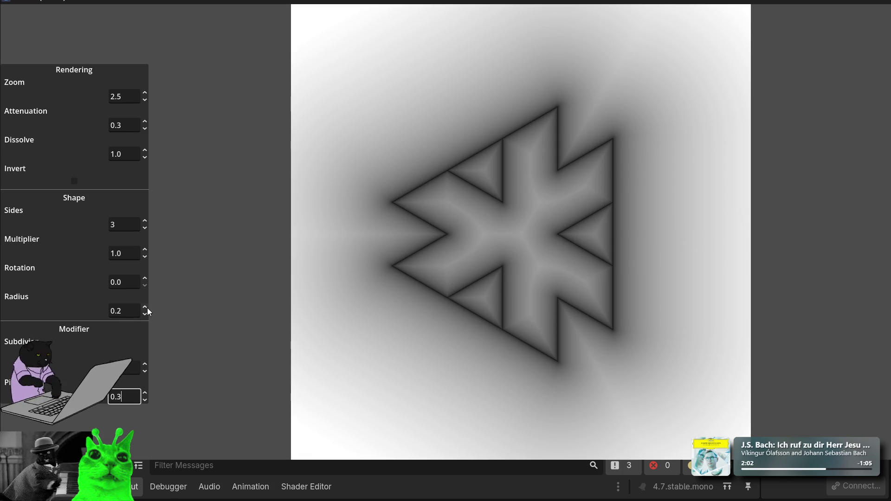
# Step: Raise Subdivision two more steps and increase Sides from 3 to 4
pyautogui.click(146, 364)
pyautogui.click(146, 364)
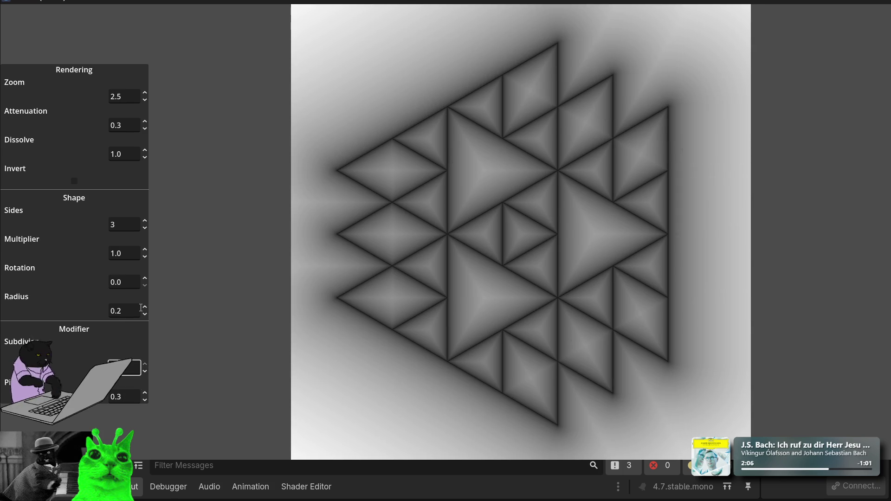
pyautogui.click(145, 221)
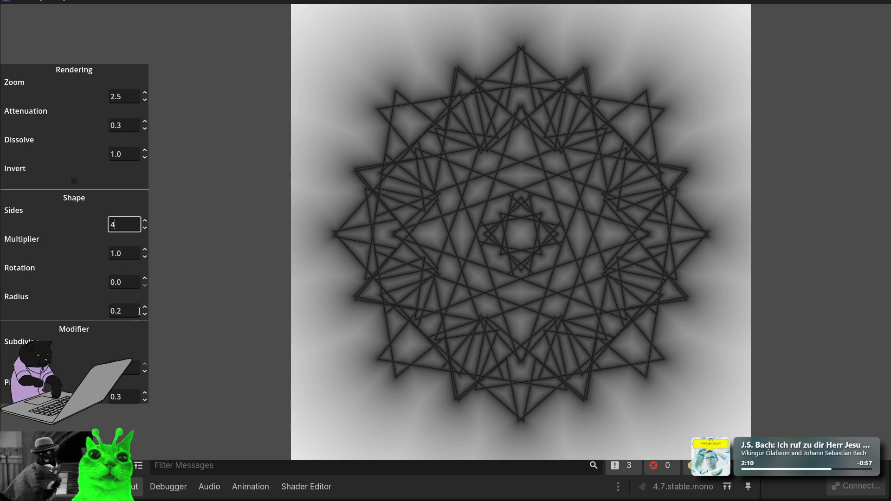
# Step: Retype the Radius value, trying final digits 7, 6, 5 and 2, then nudge it by scrolling
pyautogui.click(131, 309)
pyautogui.press('BackSpace')
pyautogui.write('7')
pyautogui.press('BackSpace')
pyautogui.write('6')
pyautogui.press('BackSpace')
pyautogui.write('5')
pyautogui.press('BackSpace')
pyautogui.write('2')
pyautogui.scroll(3)
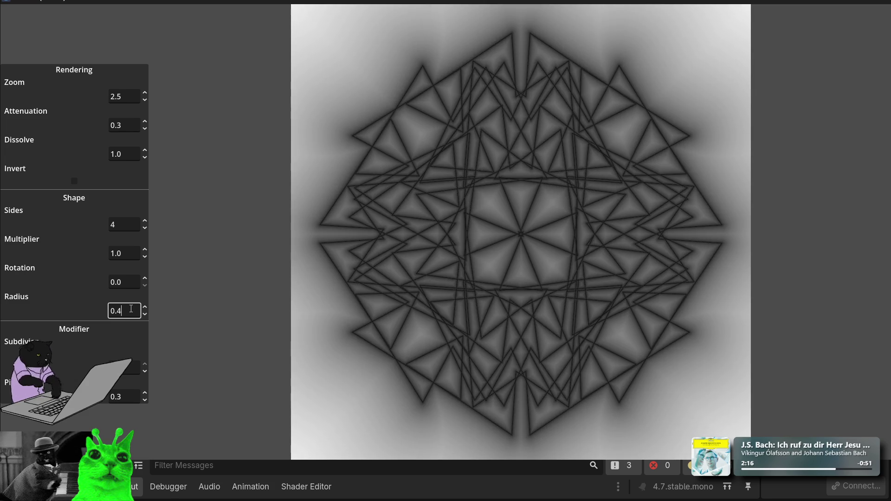
pyautogui.scroll(-3)
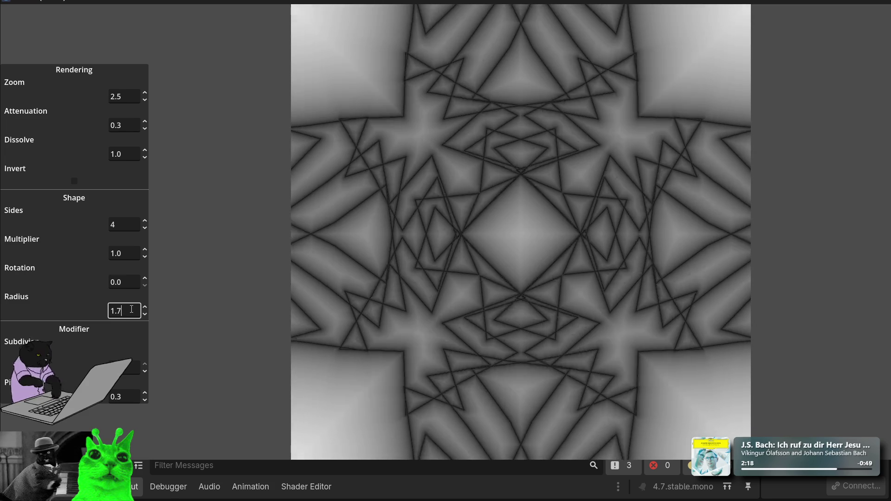
pyautogui.scroll(-3)
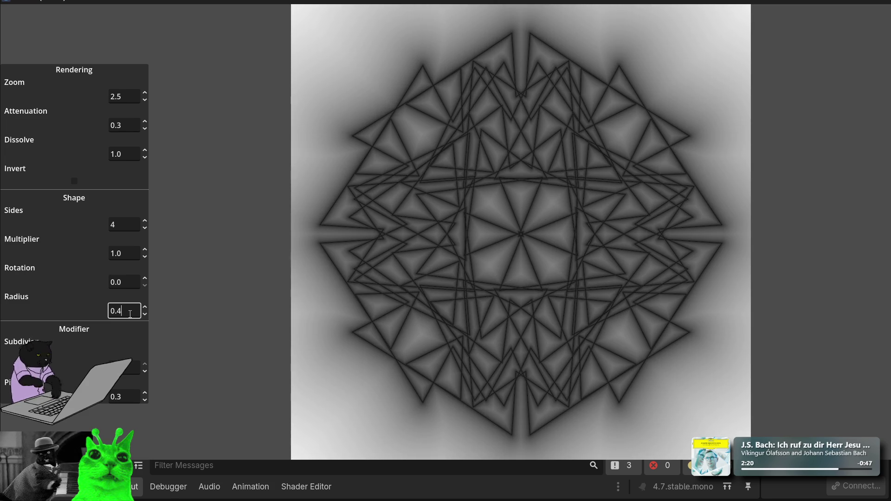
# Step: Scroll the Pinch value up and down to compare its effect on the pattern
pyautogui.click(119, 397)
pyautogui.scroll(3)
pyautogui.scroll(-3)
pyautogui.scroll(-3)
pyautogui.scroll(3)
pyautogui.scroll(-3)
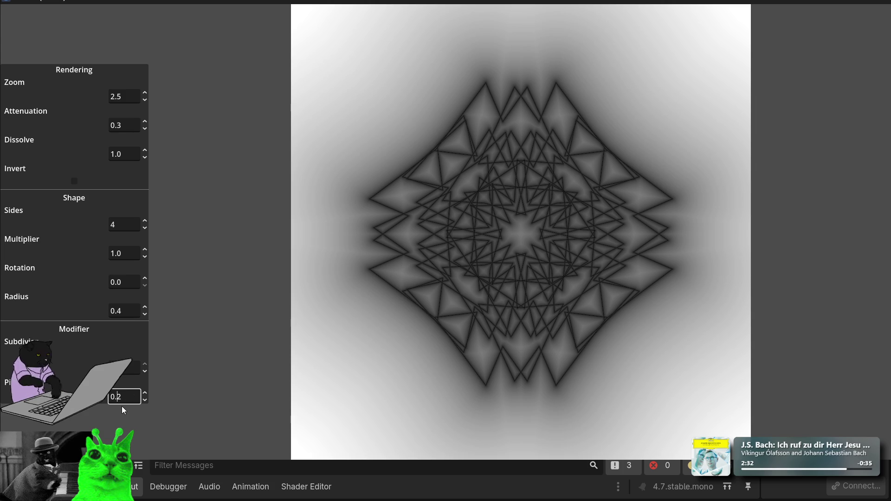
pyautogui.scroll(3)
pyautogui.scroll(3)
pyautogui.scroll(-3)
pyautogui.scroll(3)
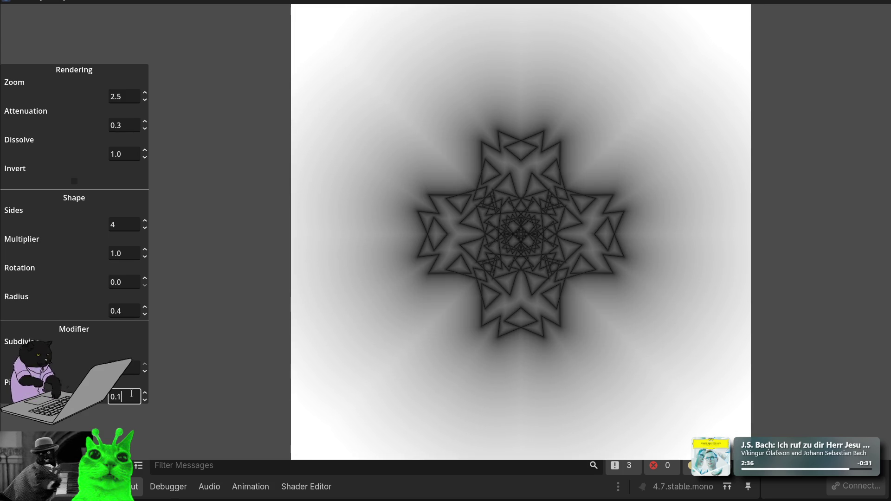
# Step: Scroll Radius down to 0.1 and enable Invert for a white-on-black glow
pyautogui.click(131, 309)
pyautogui.scroll(3)
pyautogui.scroll(-3)
pyautogui.scroll(3)
pyautogui.scroll(-3)
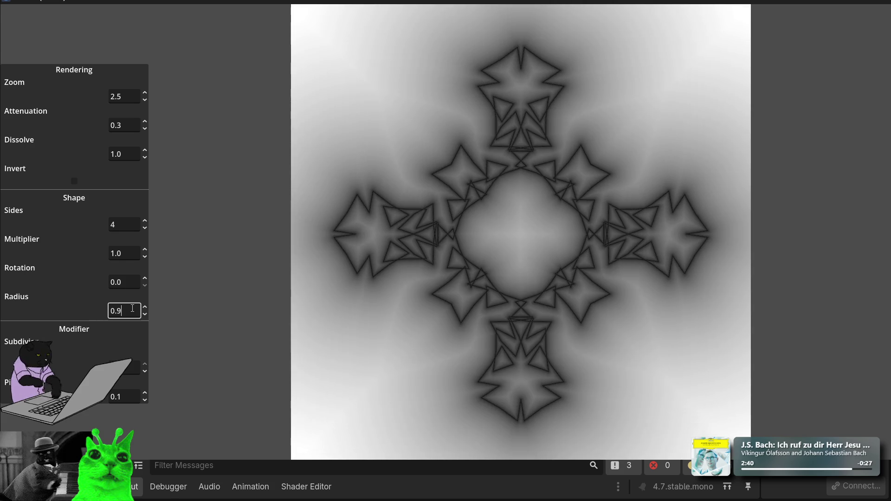
pyautogui.scroll(-3)
pyautogui.scroll(3)
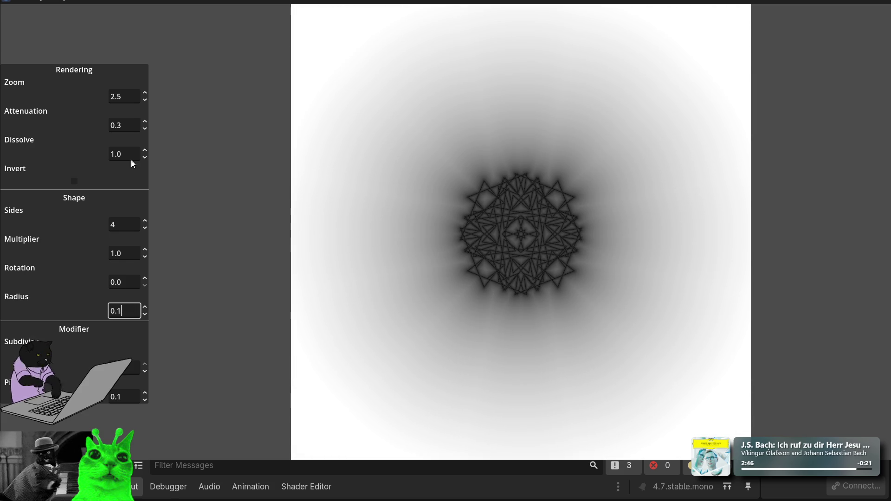
pyautogui.scroll(3)
pyautogui.scroll(-3)
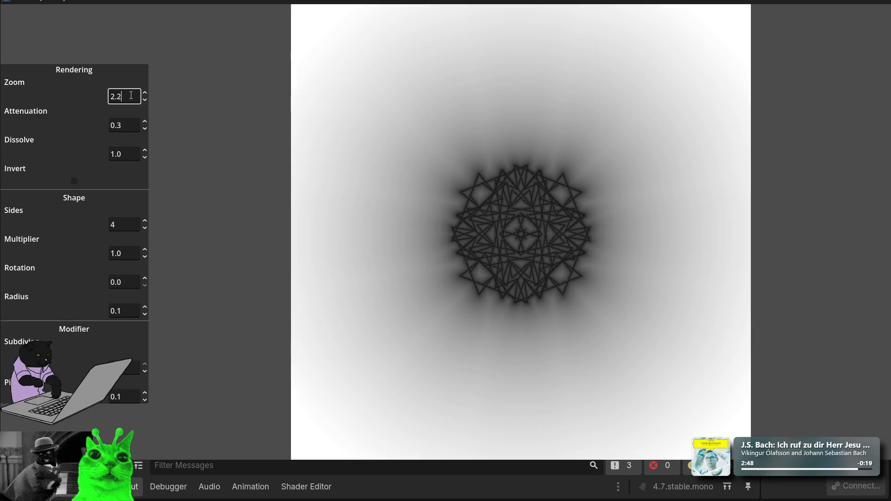
pyautogui.scroll(3)
pyautogui.click(75, 182)
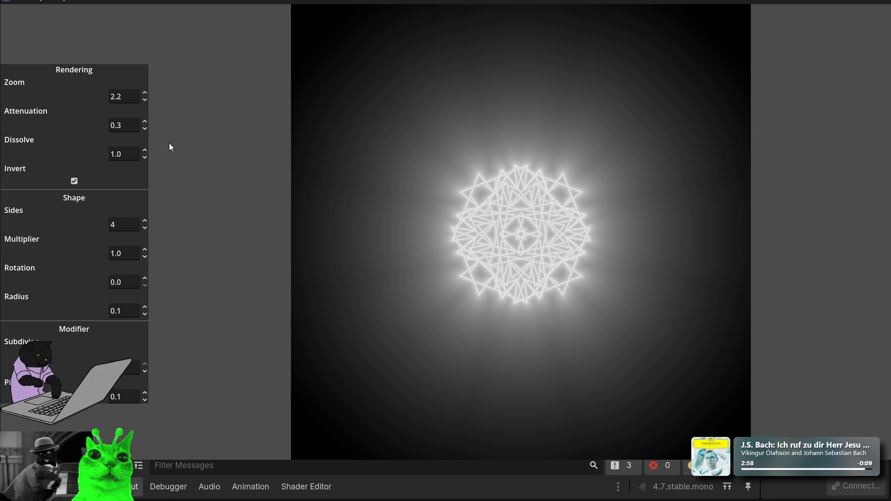
# Step: Enter test Attenuation values of 0.6, then 0.1
pyautogui.click(133, 125)
pyautogui.write('0.6')
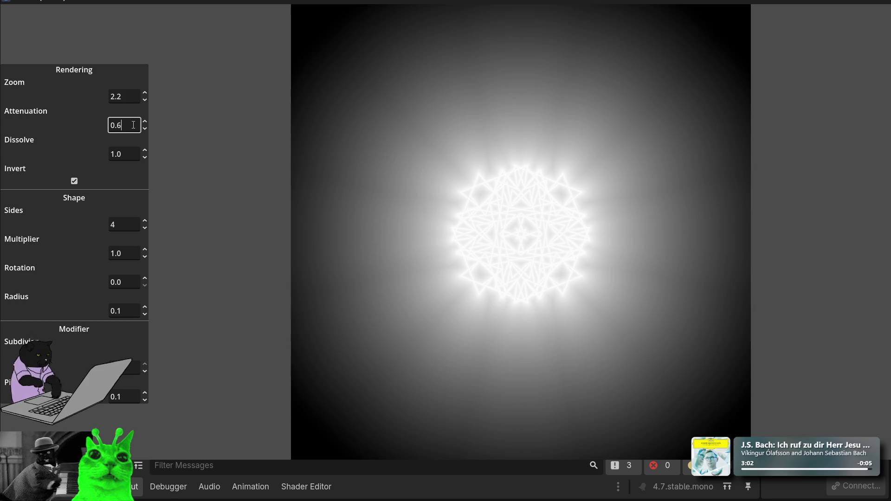
pyautogui.press('BackSpace')
pyautogui.write('1')
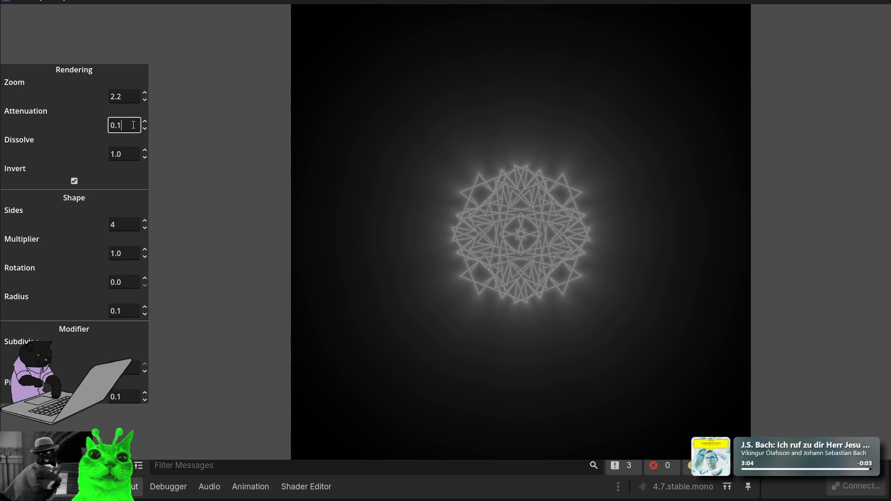
# Step: Set Dissolve to 0.9 after testing 0.7, 0.8 and 1.0
pyautogui.click(138, 151)
pyautogui.press('BackSpace')
pyautogui.press('BackSpace')
pyautogui.press('BackSpace')
pyautogui.write('0.9')
pyautogui.press('BackSpace')
pyautogui.write('7')
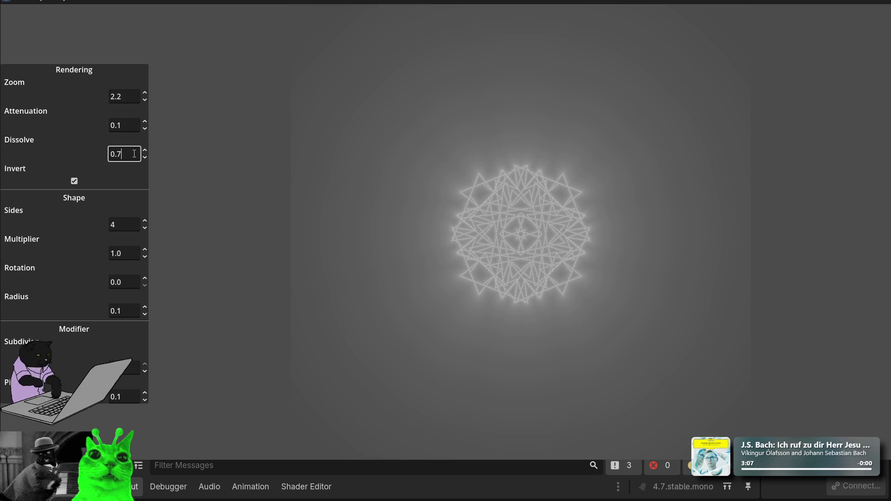
pyautogui.press('BackSpace')
pyautogui.write('8')
pyautogui.press('BackSpace')
pyautogui.press('BackSpace')
pyautogui.press('BackSpace')
pyautogui.write('1.0')
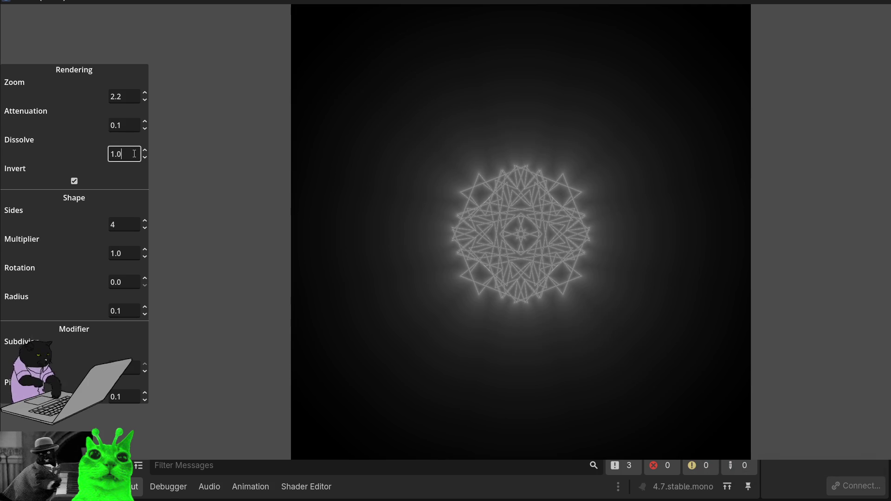
pyautogui.press('BackSpace')
pyautogui.press('BackSpace')
pyautogui.press('BackSpace')
pyautogui.write('0.9')
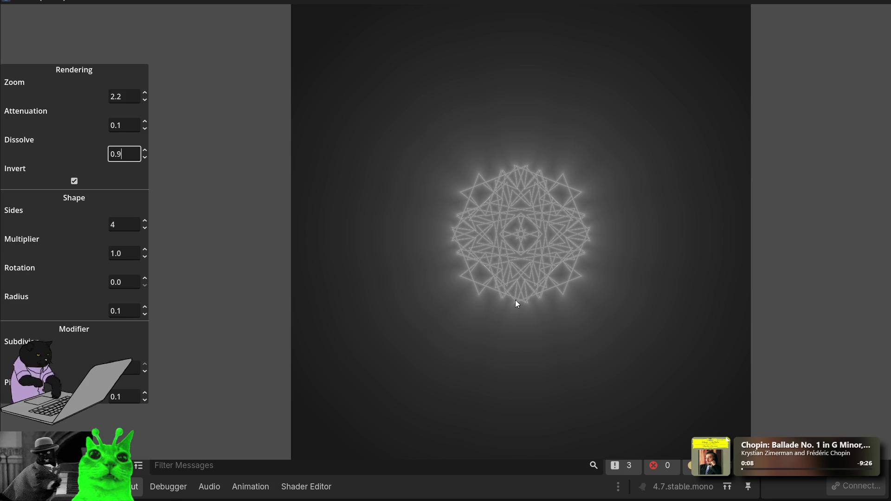
# Step: Test Attenuation values 0.2, 0.3 and 0.4, landing on 0.3
pyautogui.click(125, 129)
pyautogui.press('BackSpace')
pyautogui.write('2')
pyautogui.press('BackSpace')
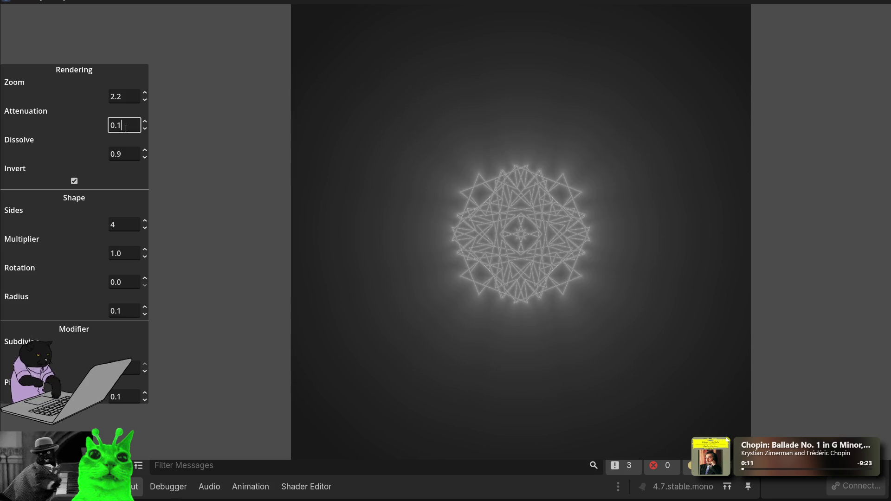
pyautogui.write('3')
pyautogui.press('BackSpace')
pyautogui.write('4')
pyautogui.press('BackSpace')
pyautogui.write('3')
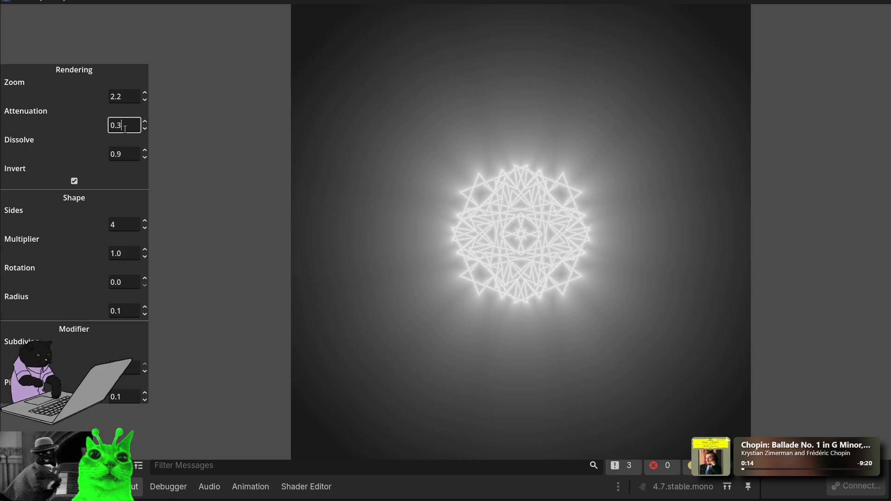
pyautogui.press('BackSpace')
pyautogui.write('4')
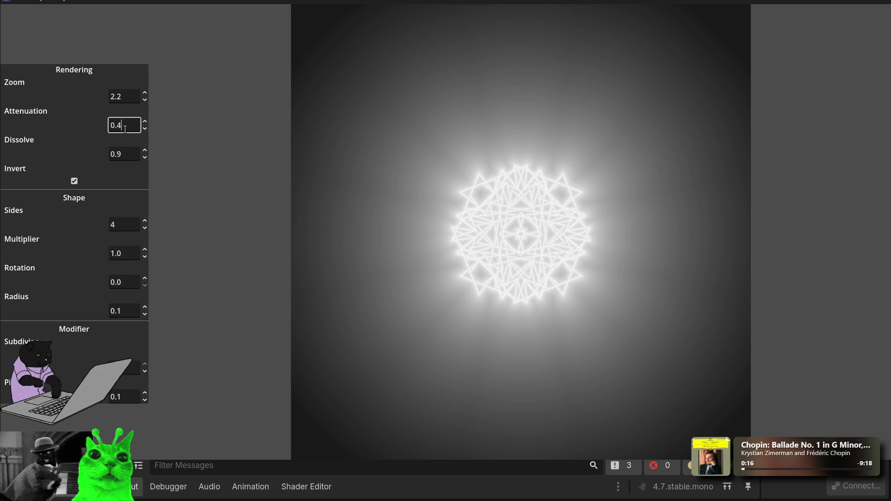
pyautogui.press('BackSpace')
pyautogui.write('3')
# Step: Try Attenuation 0.1 and 0.5, then scroll it back to 0.3
pyautogui.press('BackSpace')
pyautogui.write('1')
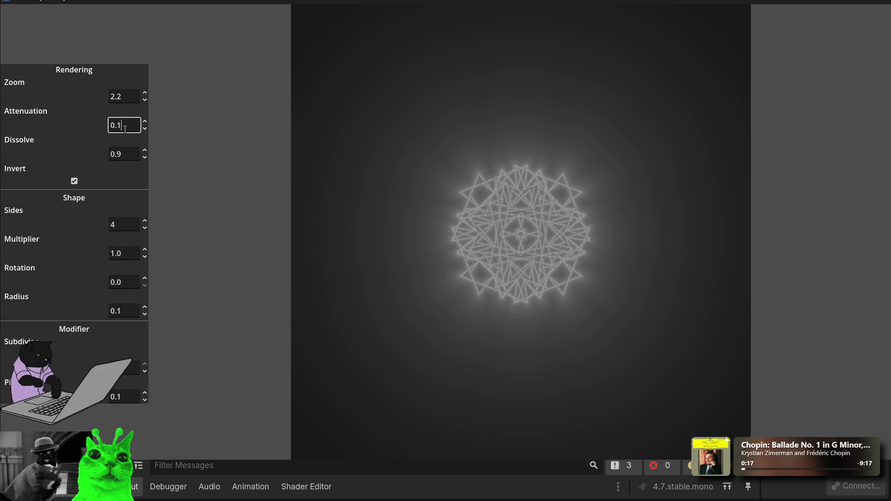
pyautogui.press('BackSpace')
pyautogui.write('5')
pyautogui.press('BackSpace')
pyautogui.write('1')
pyautogui.press('BackSpace')
pyautogui.write('1')
pyautogui.scroll(3)
pyautogui.scroll(-3)
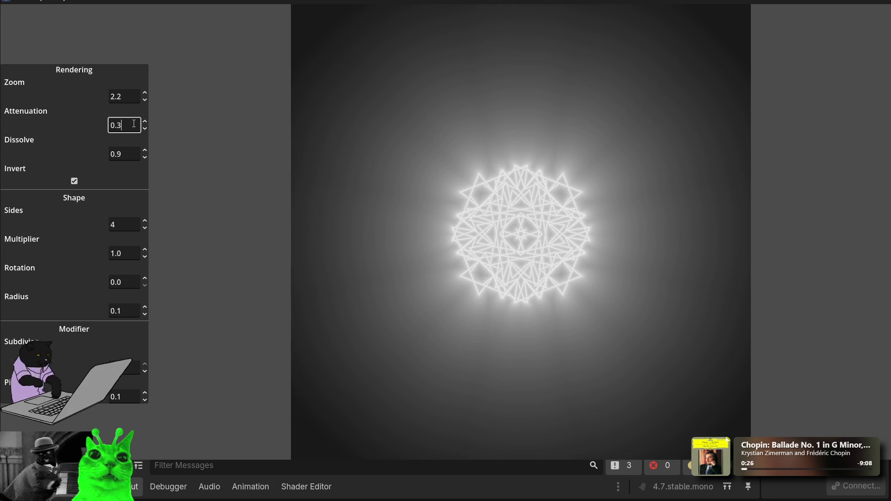
pyautogui.scroll(-3)
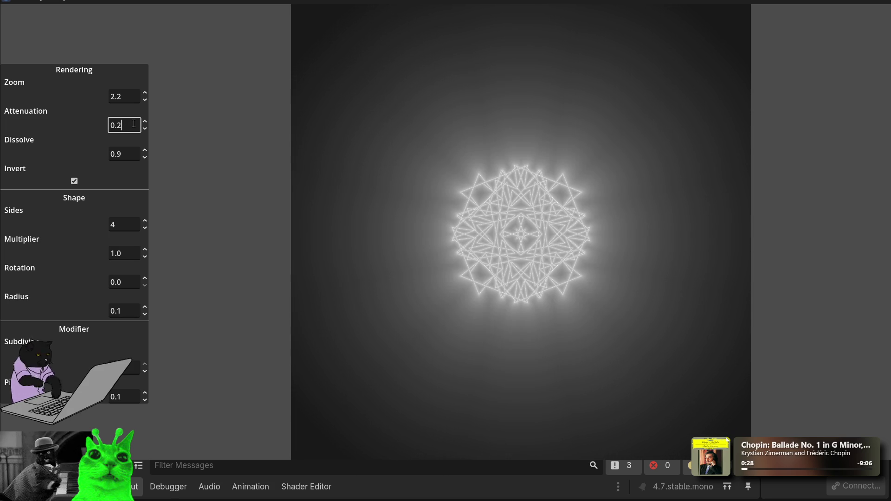
pyautogui.scroll(3)
pyautogui.scroll(-3)
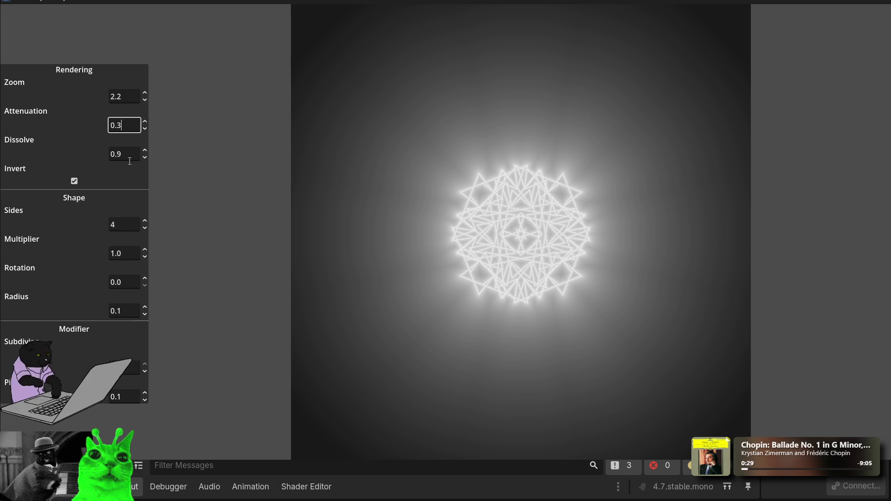
pyautogui.click(125, 227)
# Step: Scroll the Sides spinbox through several values, ending at 2
pyautogui.scroll(3)
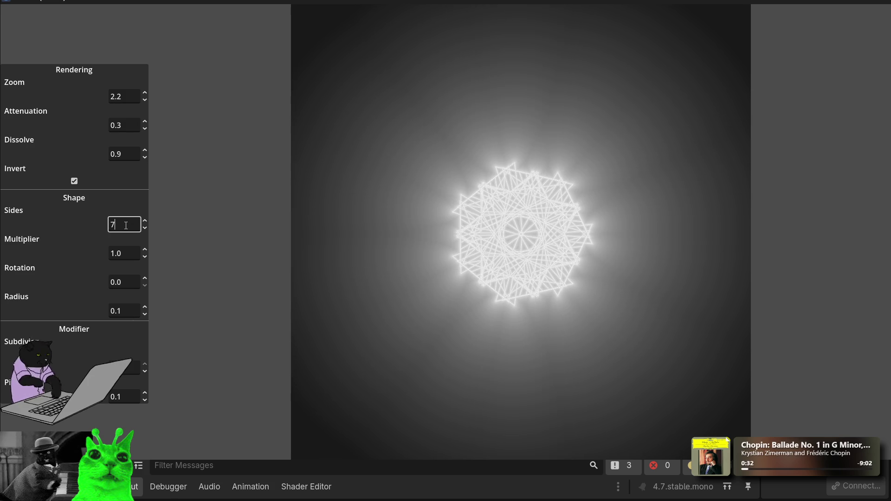
pyautogui.scroll(3)
pyautogui.scroll(-3)
pyautogui.scroll(3)
pyautogui.scroll(-3)
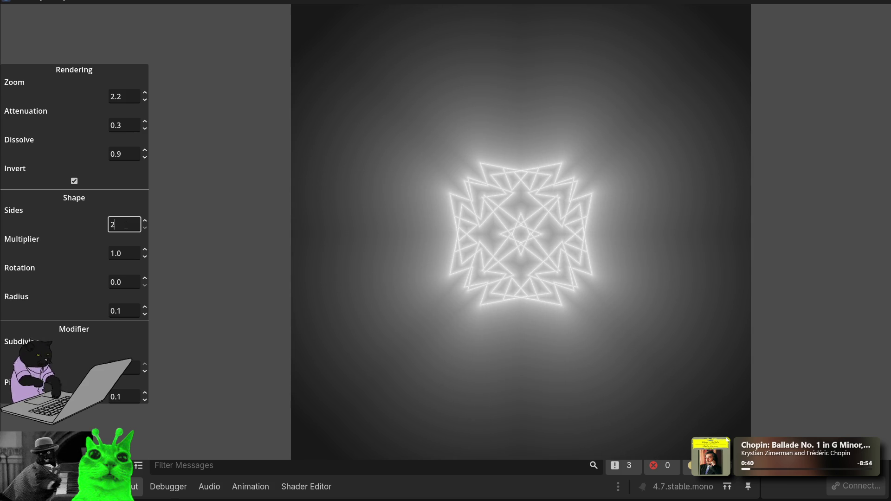
pyautogui.scroll(3)
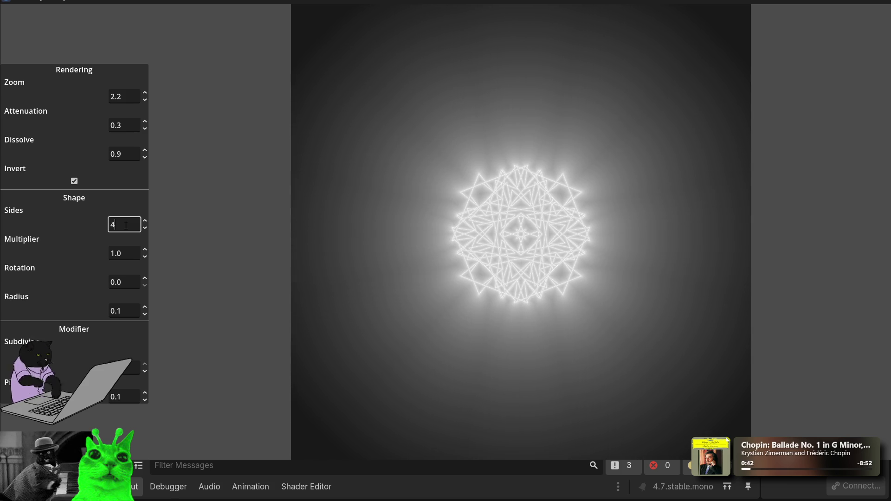
pyautogui.scroll(-3)
# Step: Scroll the Multiplier spinbox up to 3.5
pyautogui.click(127, 250)
pyautogui.scroll(3)
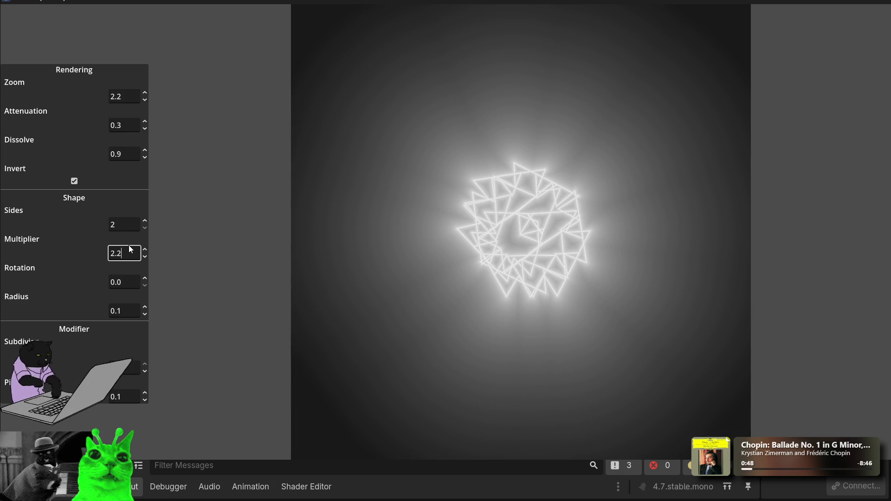
pyautogui.scroll(3)
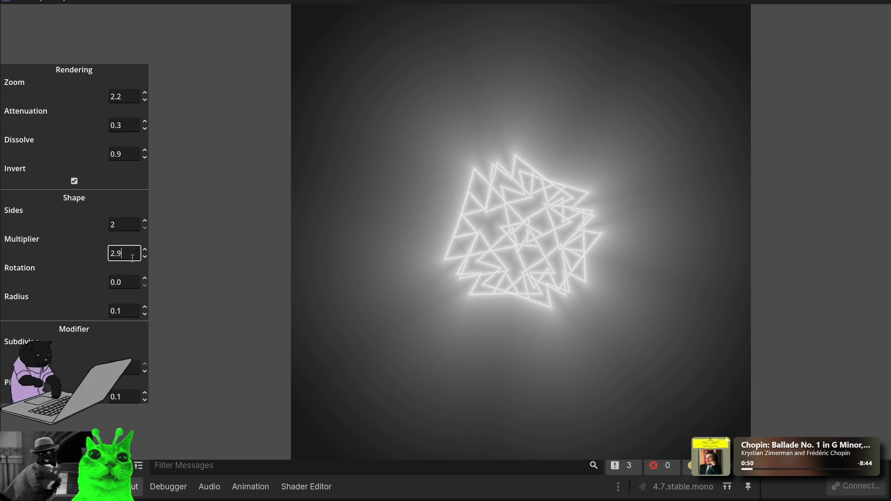
pyautogui.scroll(-3)
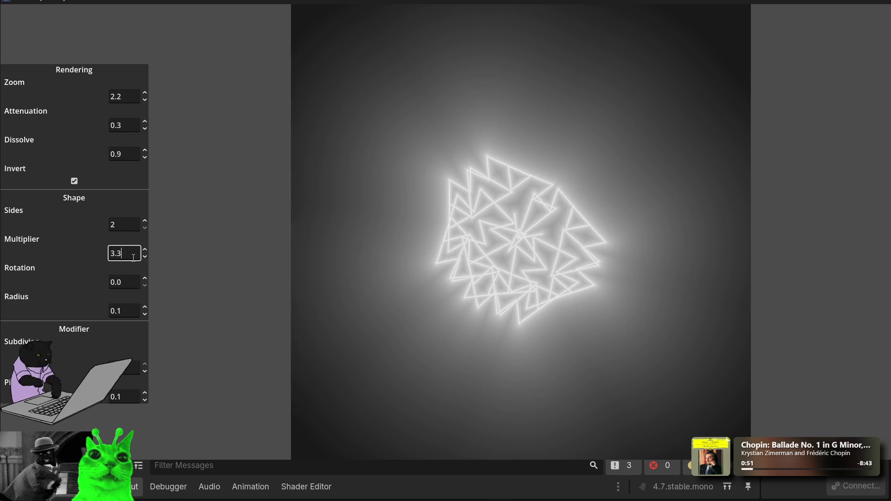
pyautogui.scroll(-3)
pyautogui.scroll(3)
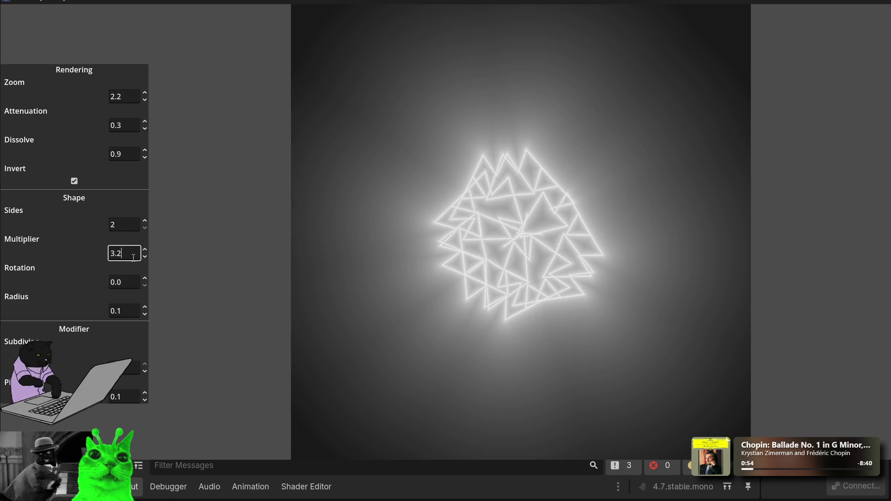
pyautogui.scroll(3)
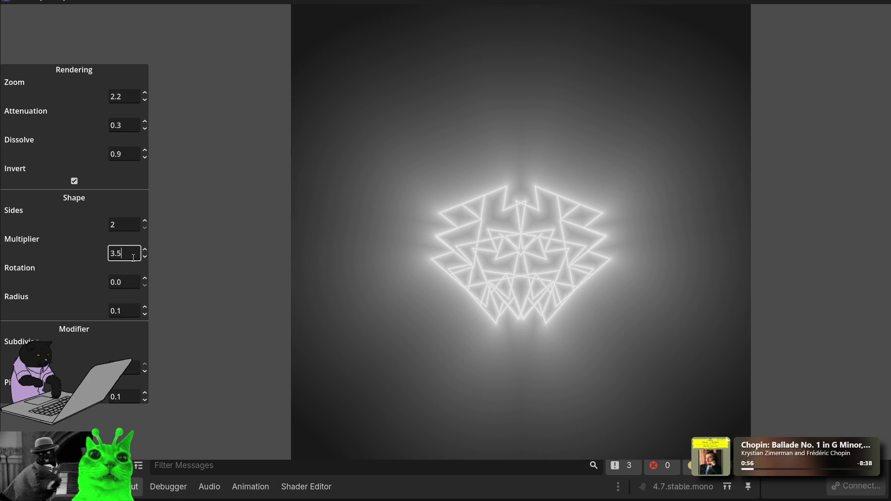